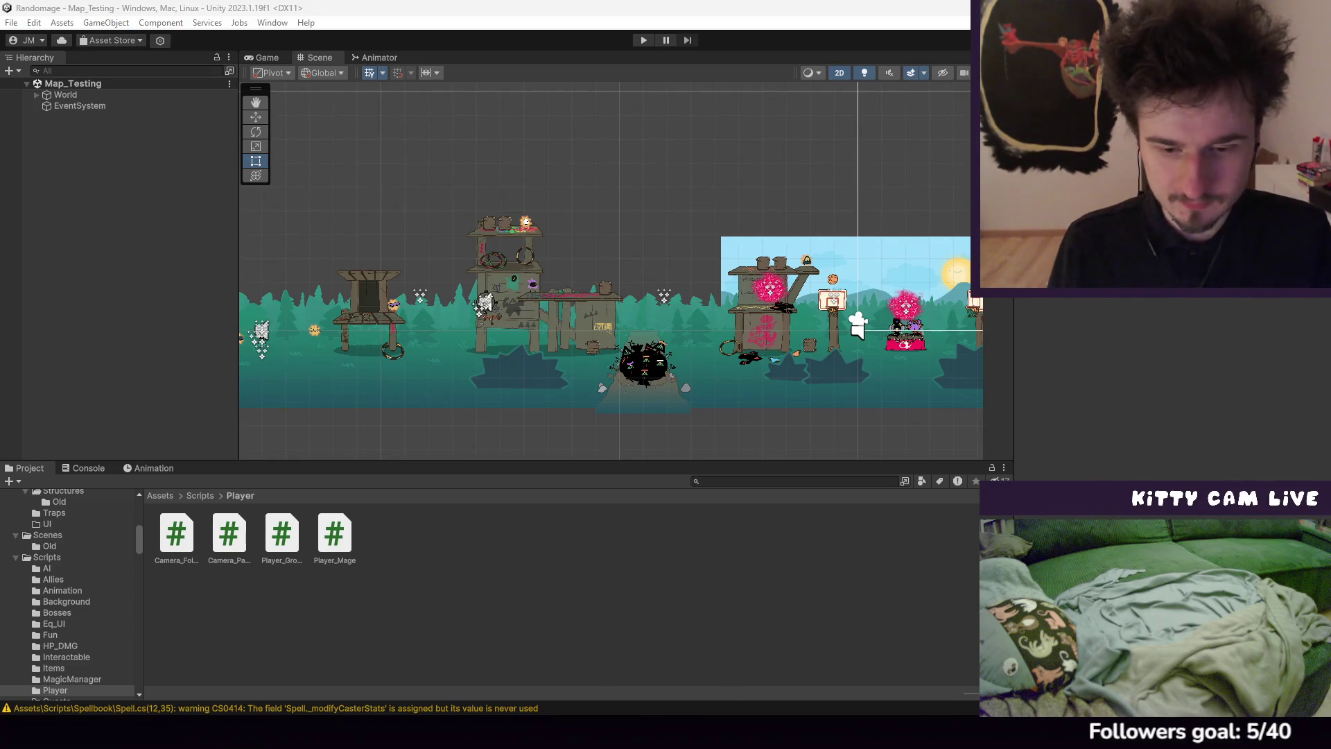
Enlarge the scene view slightly and pan across the level to its left end
mouse_move(728, 732)
mouse_move(775, 657)
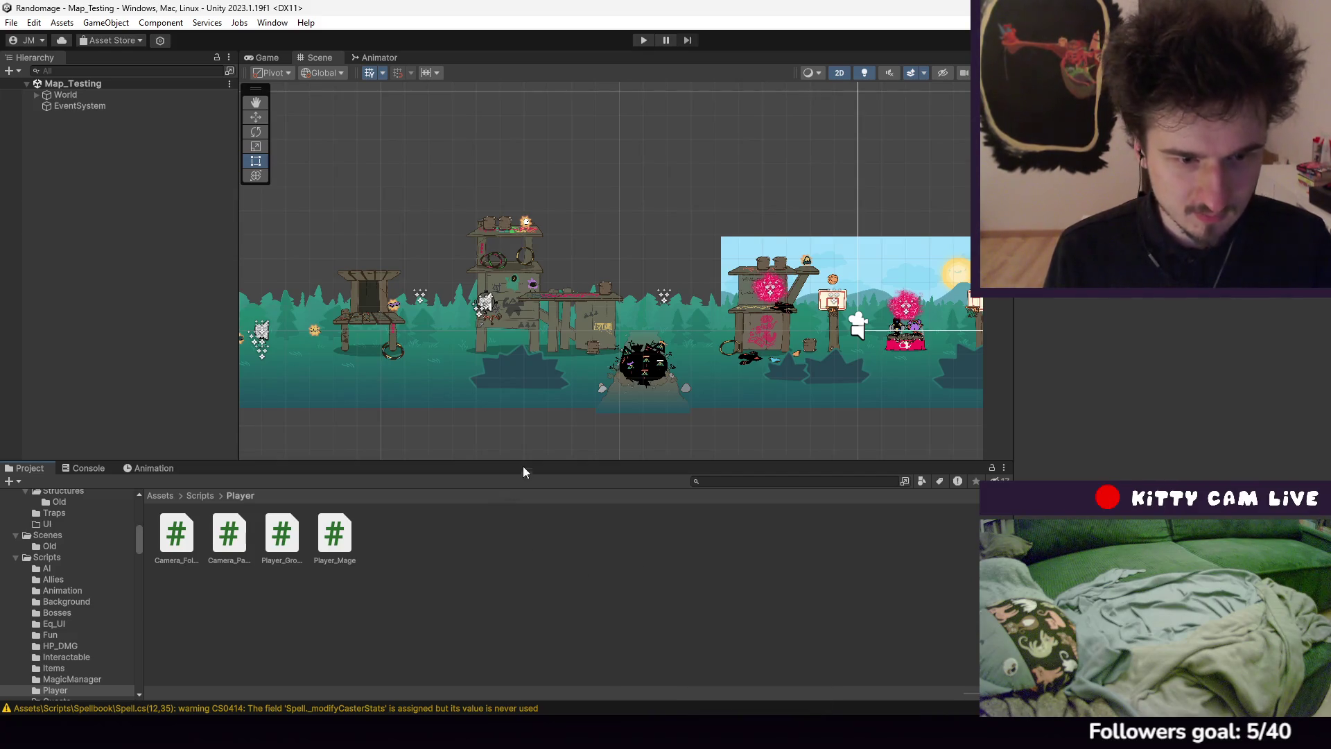
left_click_drag(523, 472, 527, 496)
scroll(655, 356, "down", 5)
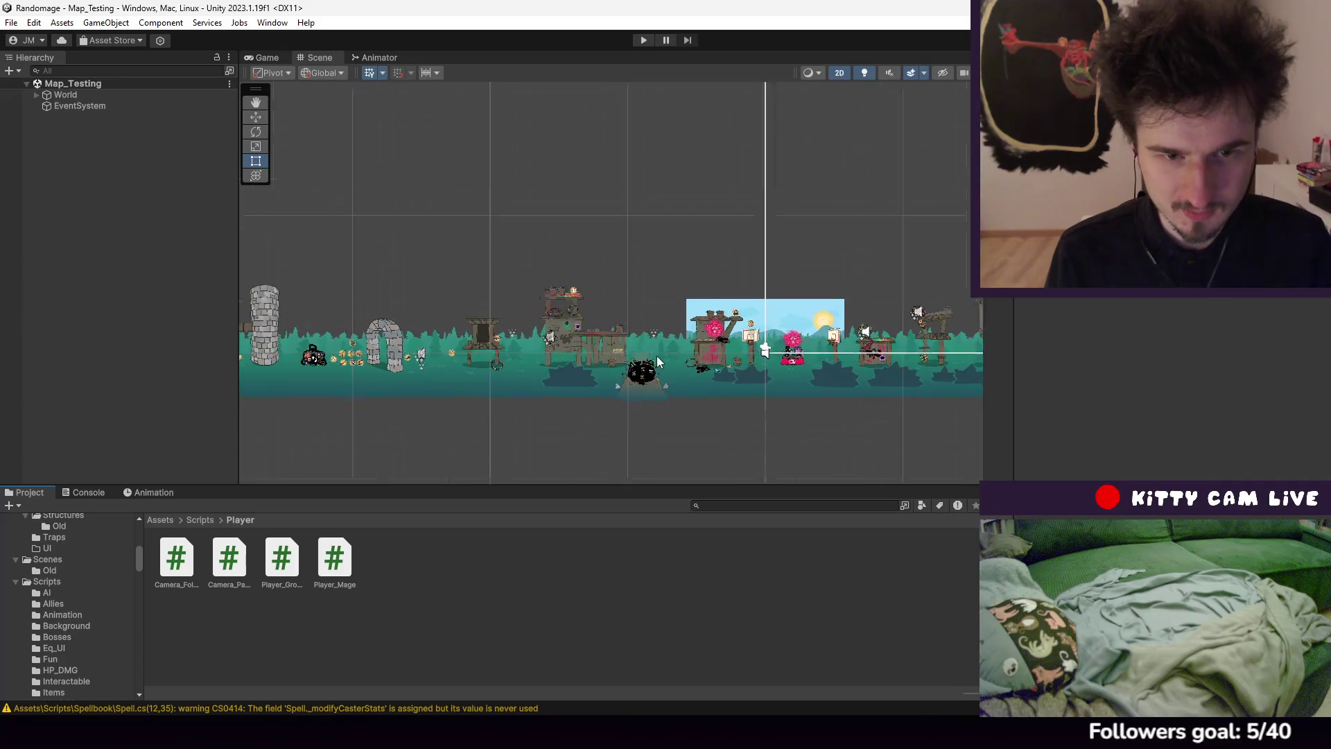
scroll(656, 356, "up", 8)
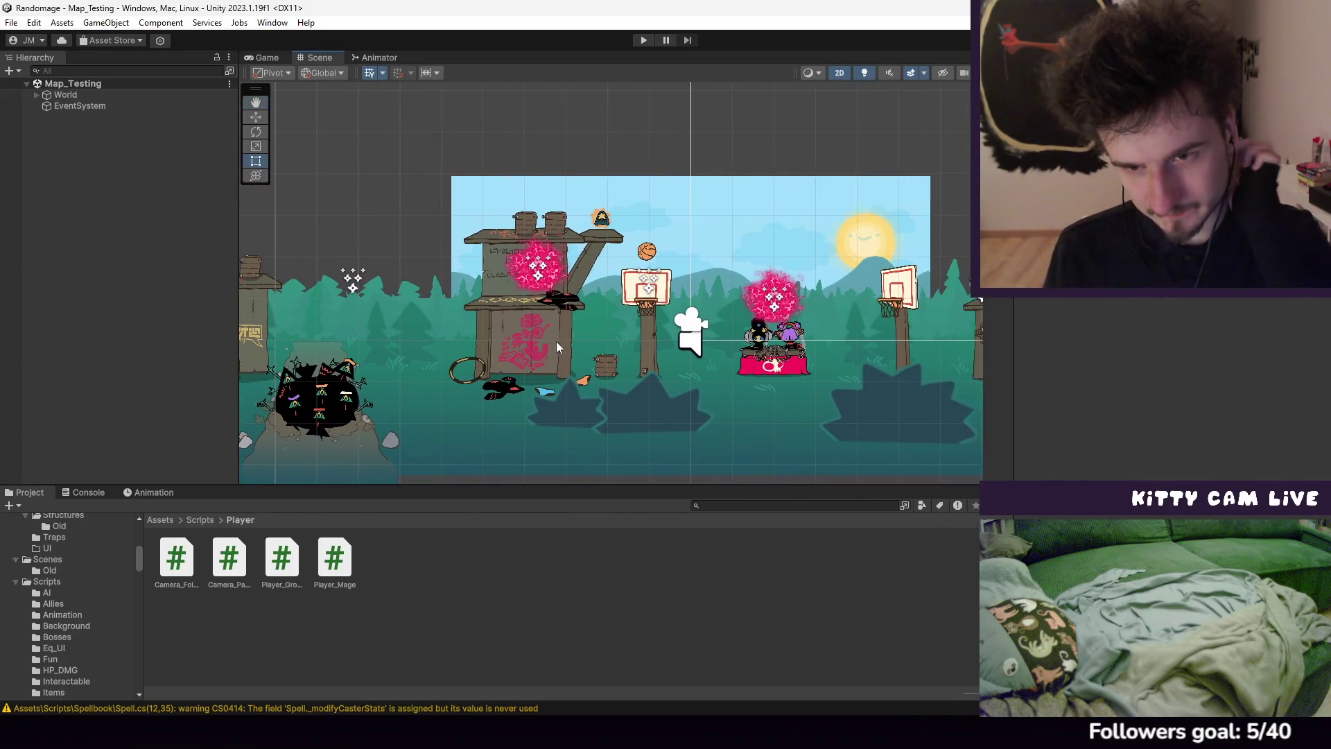
scroll(680, 372, "down", 5)
scroll(493, 360, "up", 3)
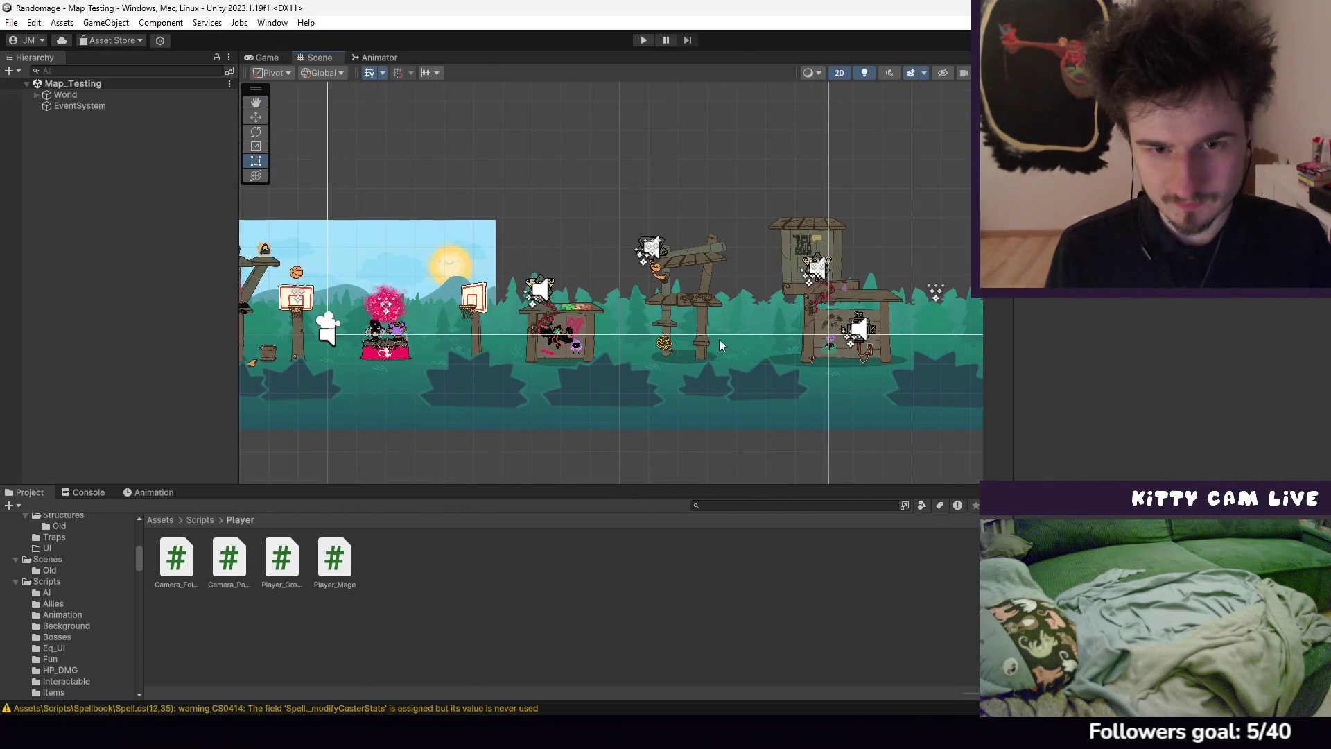
key("Right")
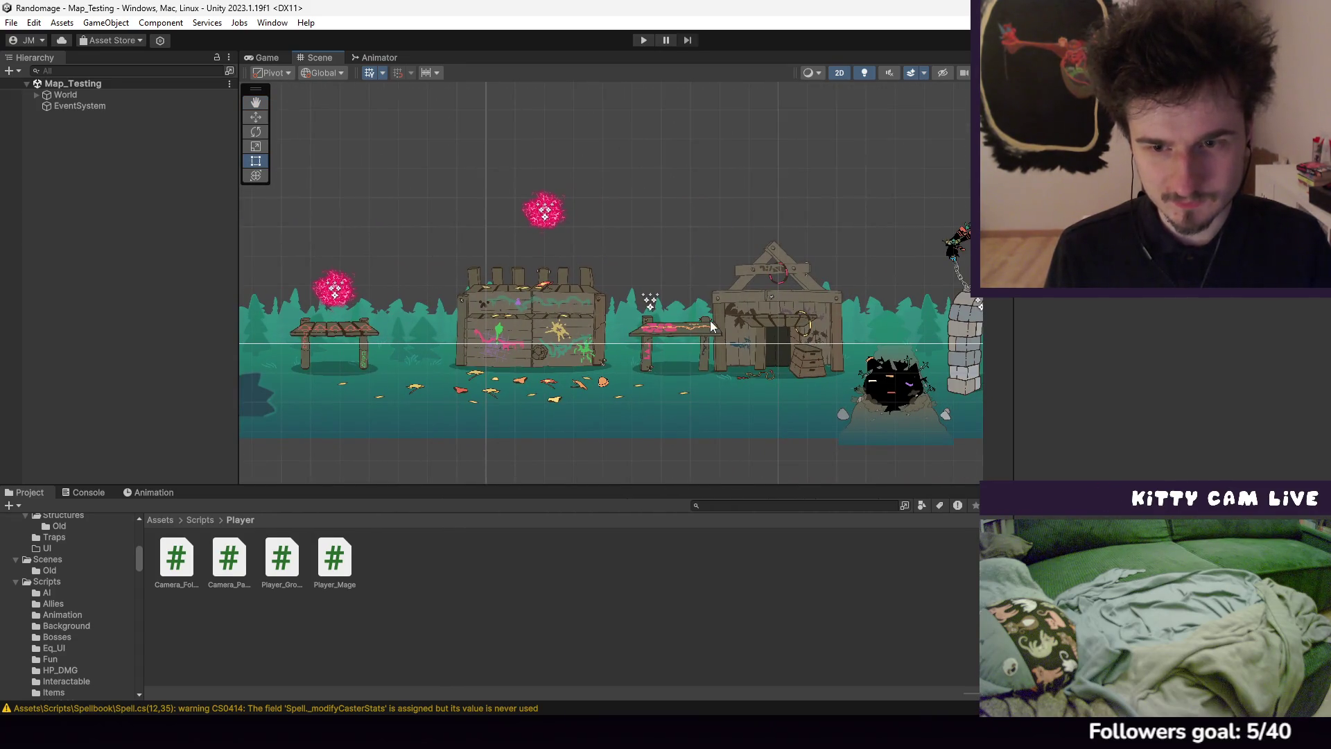
scroll(457, 368, "down", 5)
mouse_move(457, 368)
left_mouse_down()
mouse_move(534, 354)
mouse_move(957, 354)
left_mouse_up()
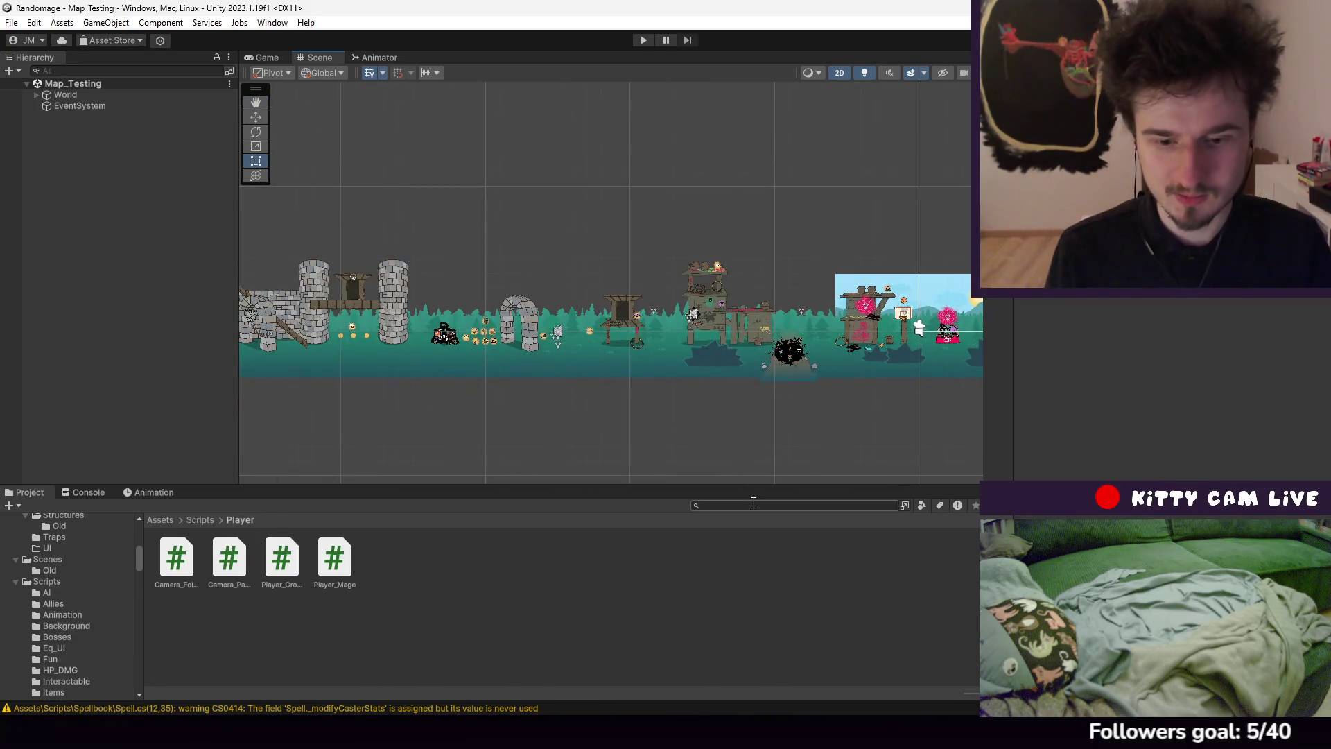
Review lines 20–21 of HP_Display.cs, including _myHearts.Clear(), then start play mode in Unity
key("alt+Tab")
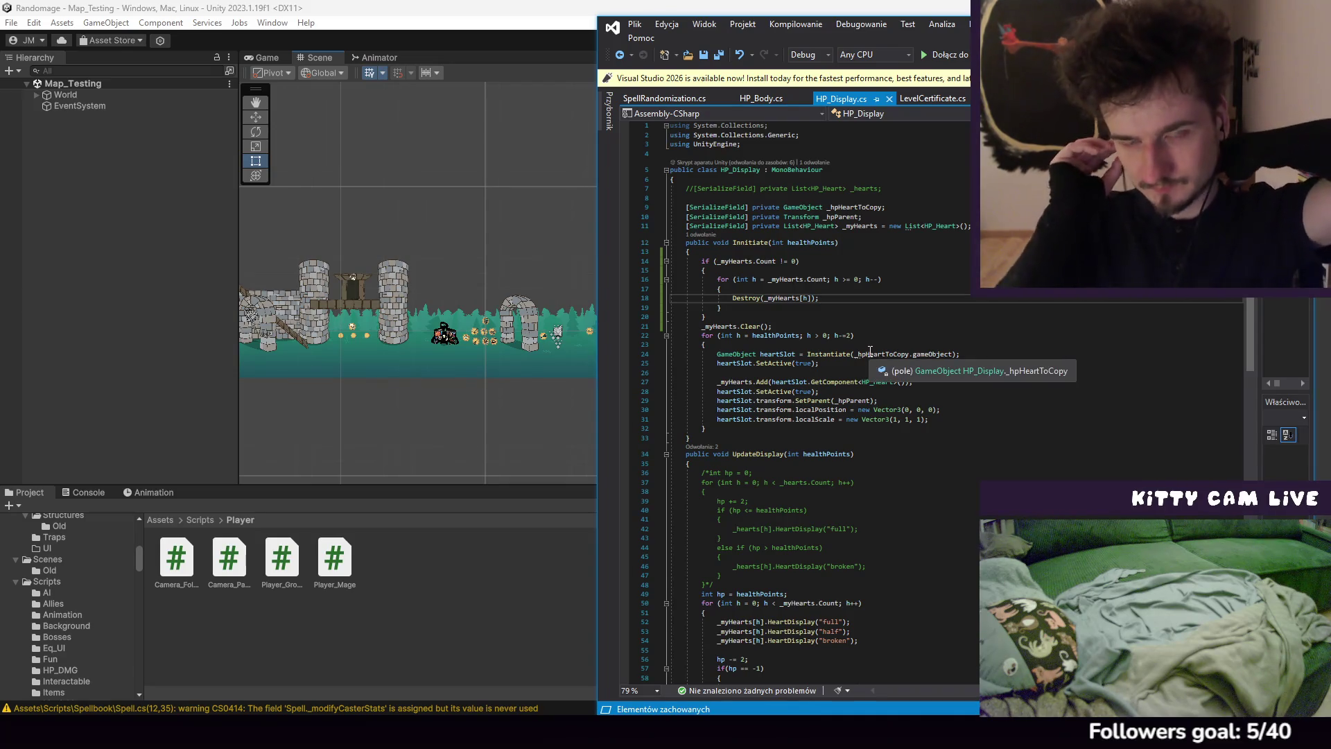
left_click(793, 319)
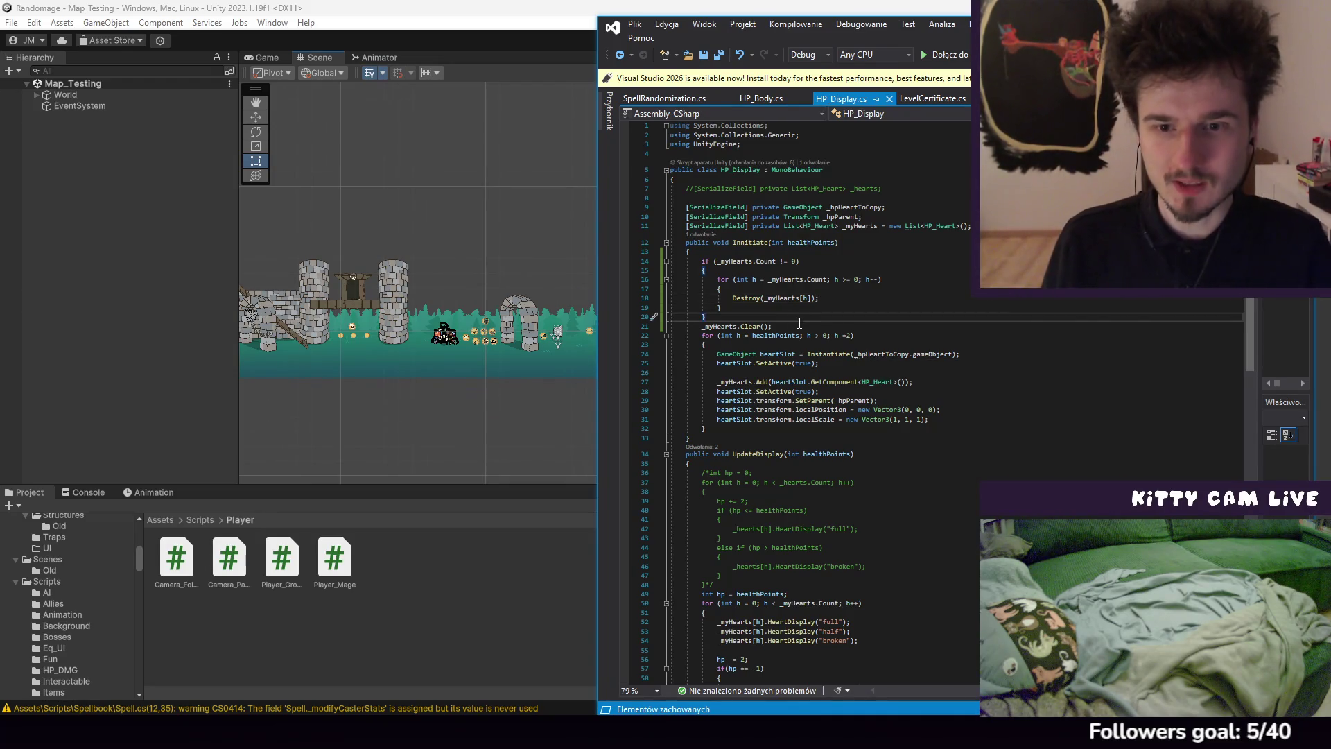
left_click(811, 324)
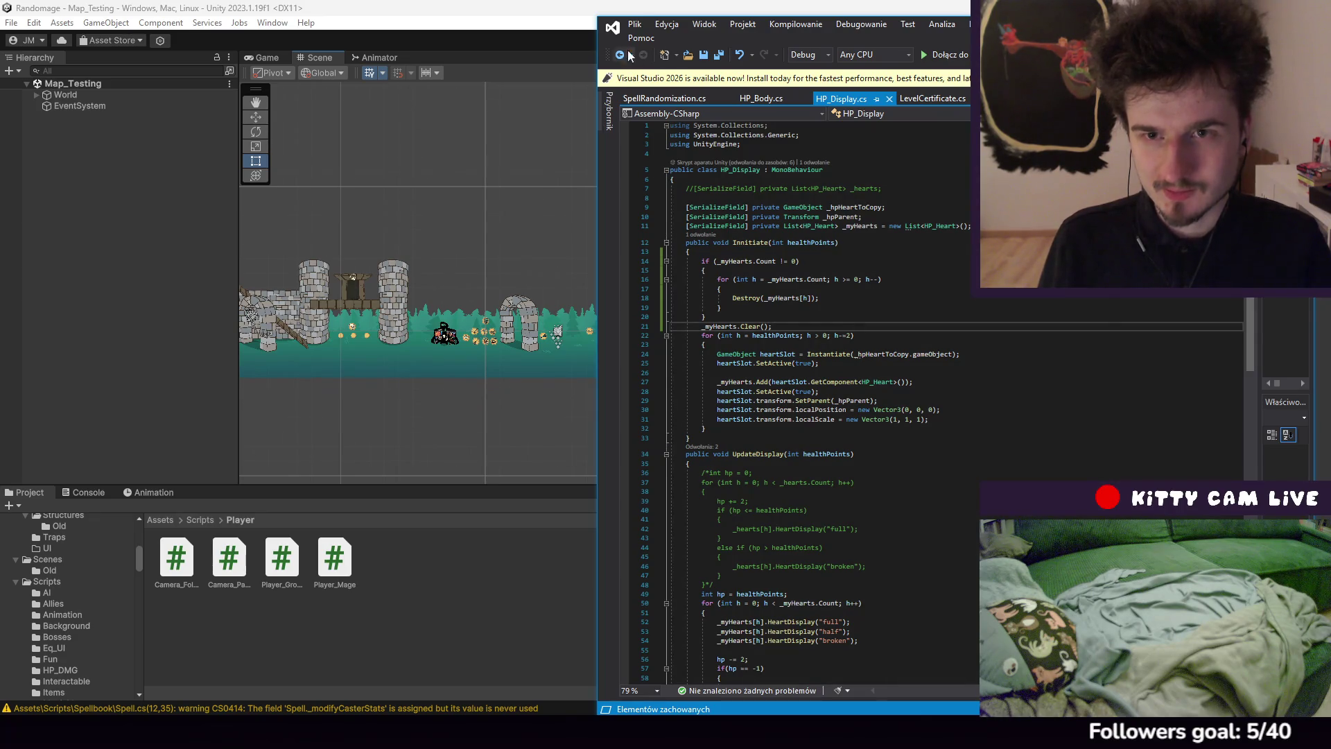
key("alt+Tab")
left_click(644, 40)
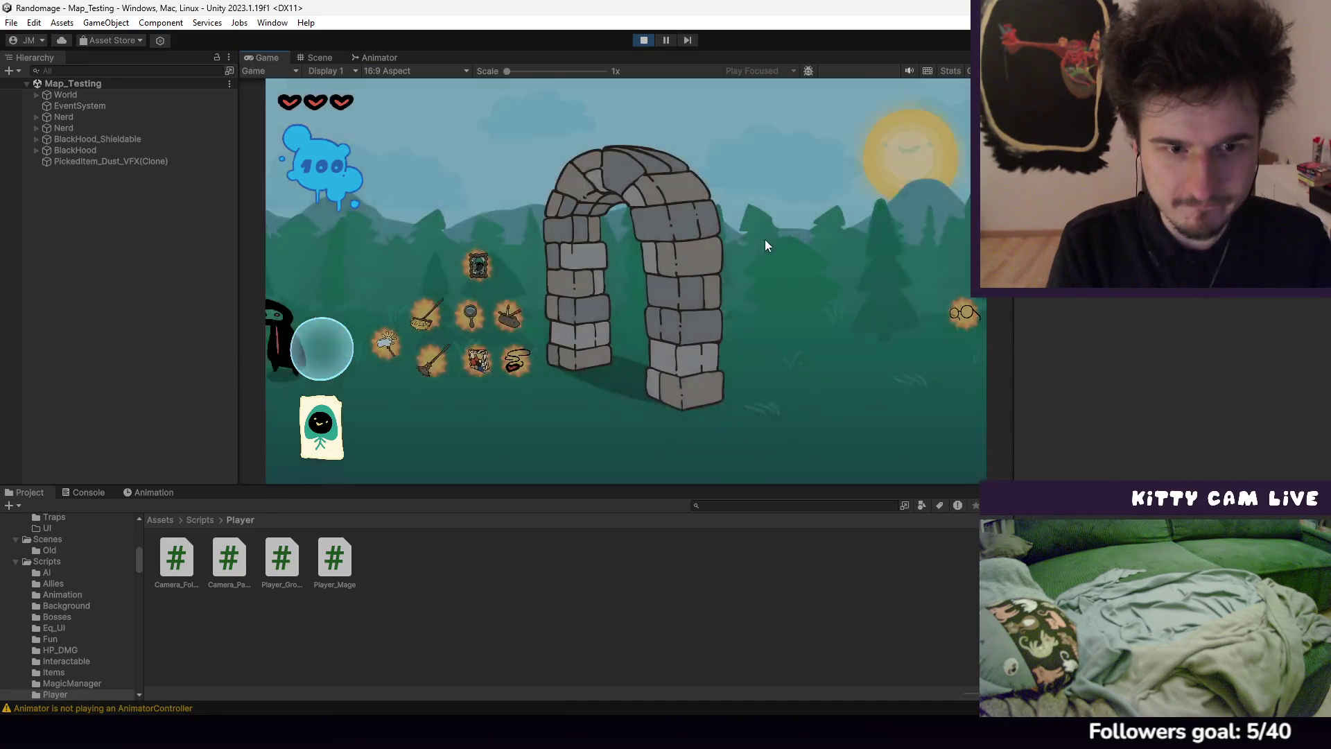
Walk past the arch, talk to the NPC, and toggle the player's inventory
key("d")
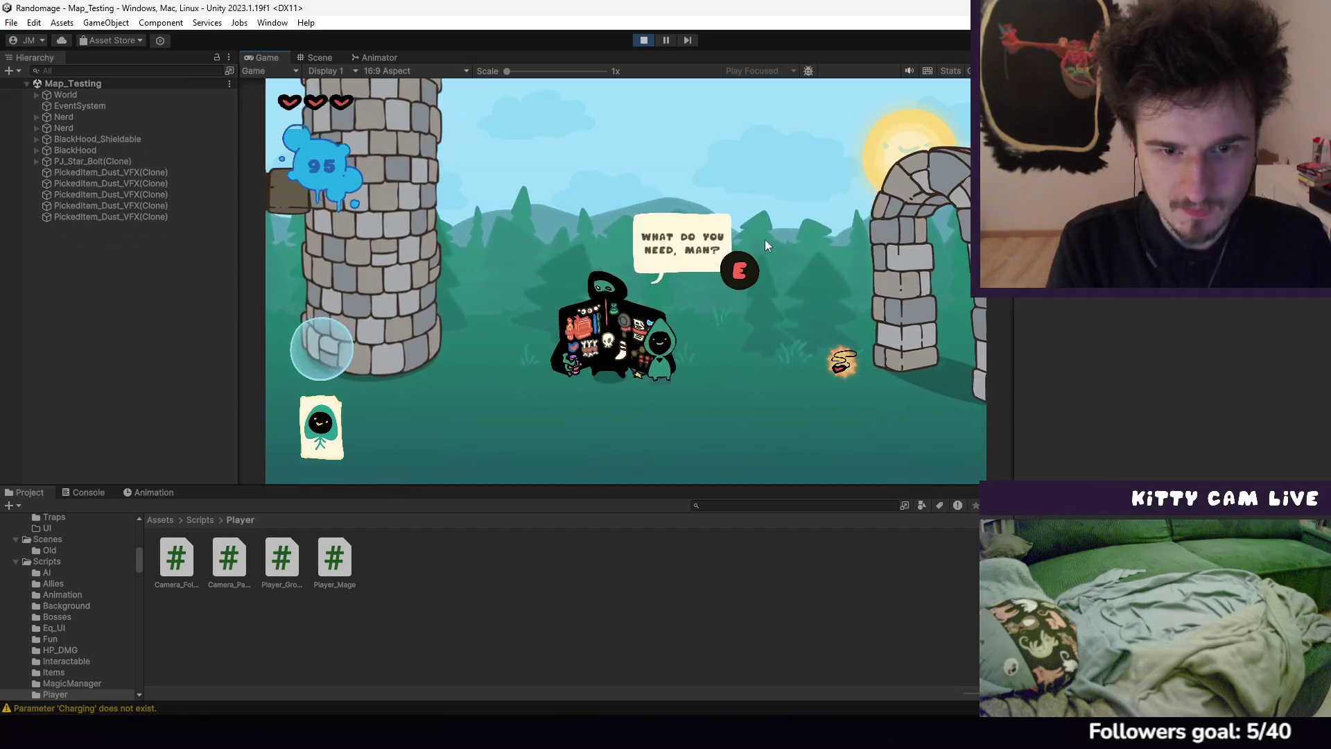
key("e")
key("a")
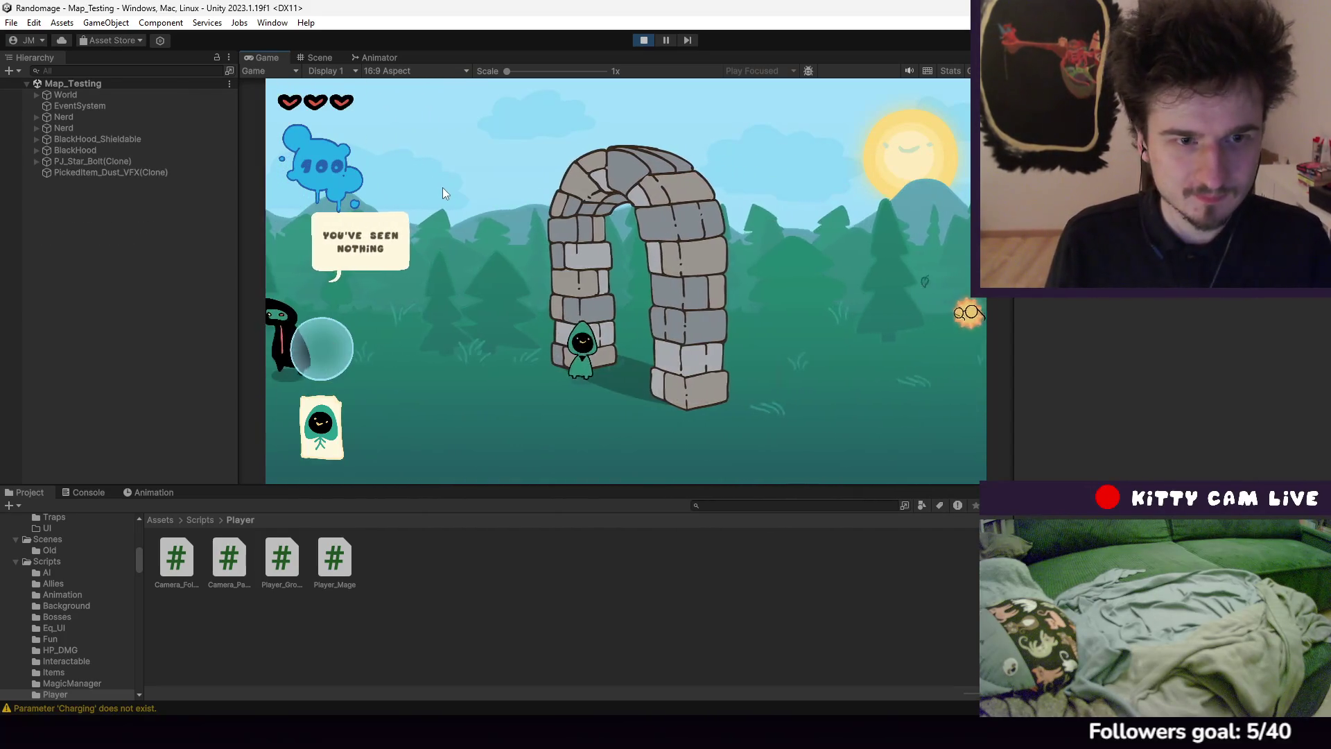
key("Tab")
key("Tab")
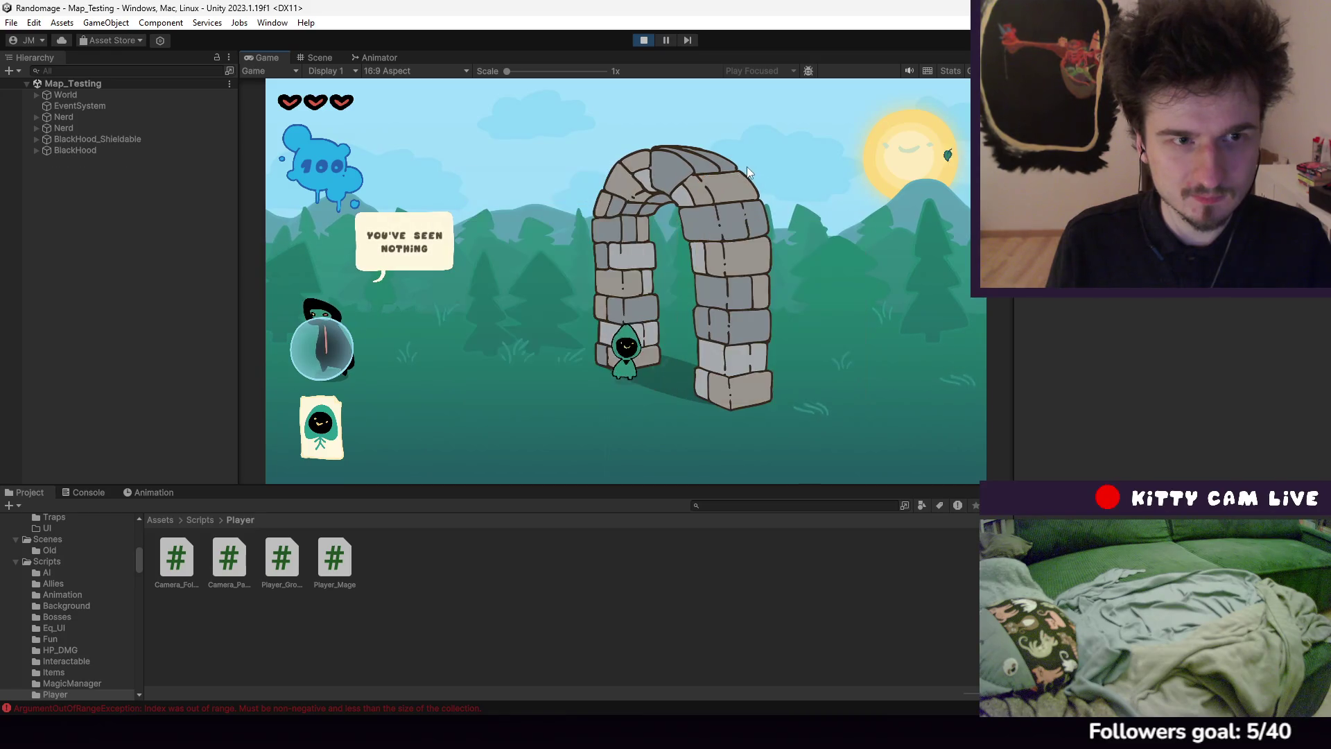
key("d")
Cast bolts at enemies while walking right until one is defeated, heading toward the basketball area
left_click(741, 172)
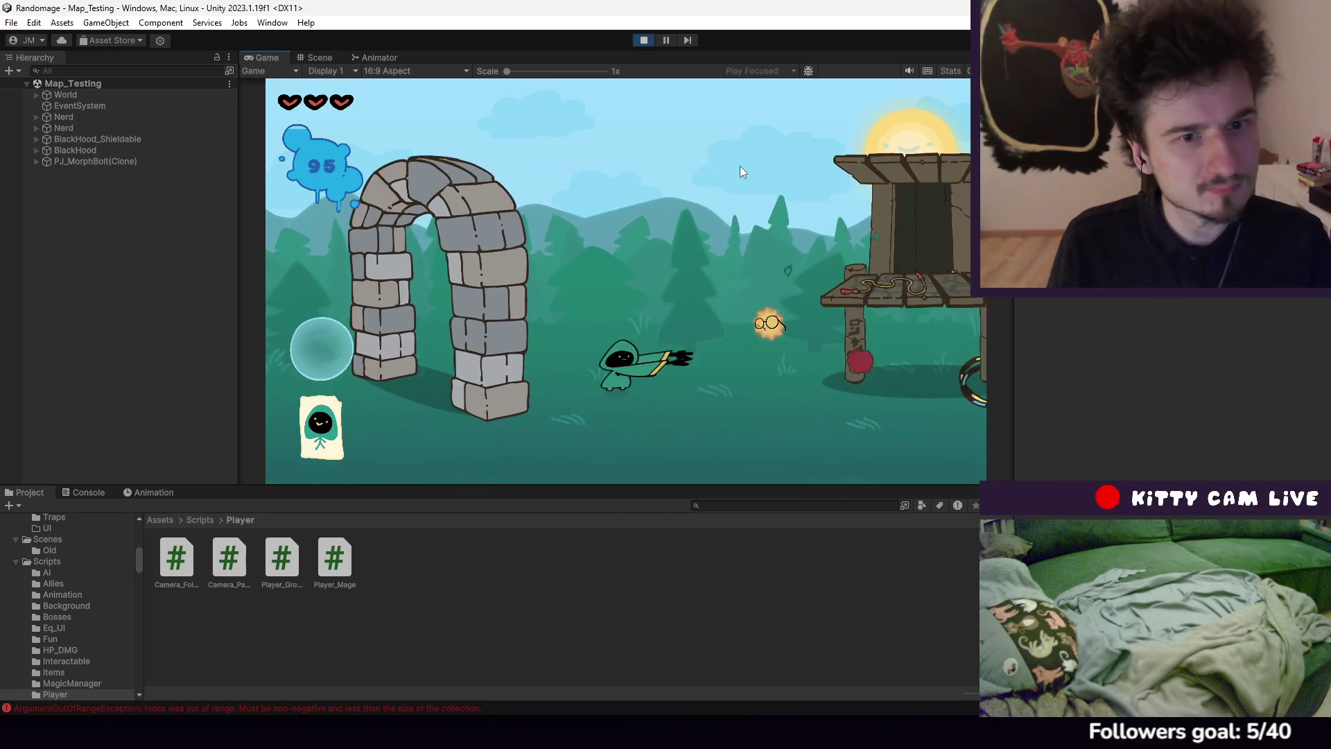
key("d")
left_click(742, 171)
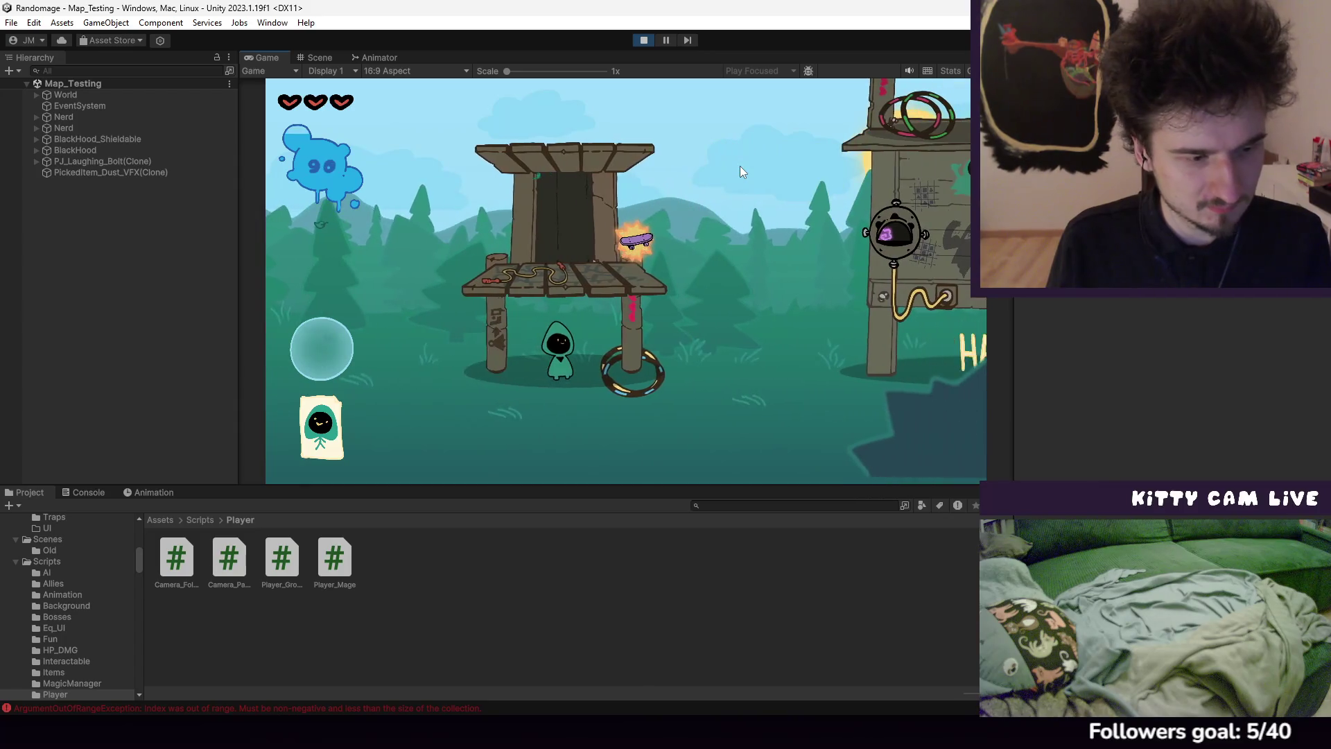
key("d")
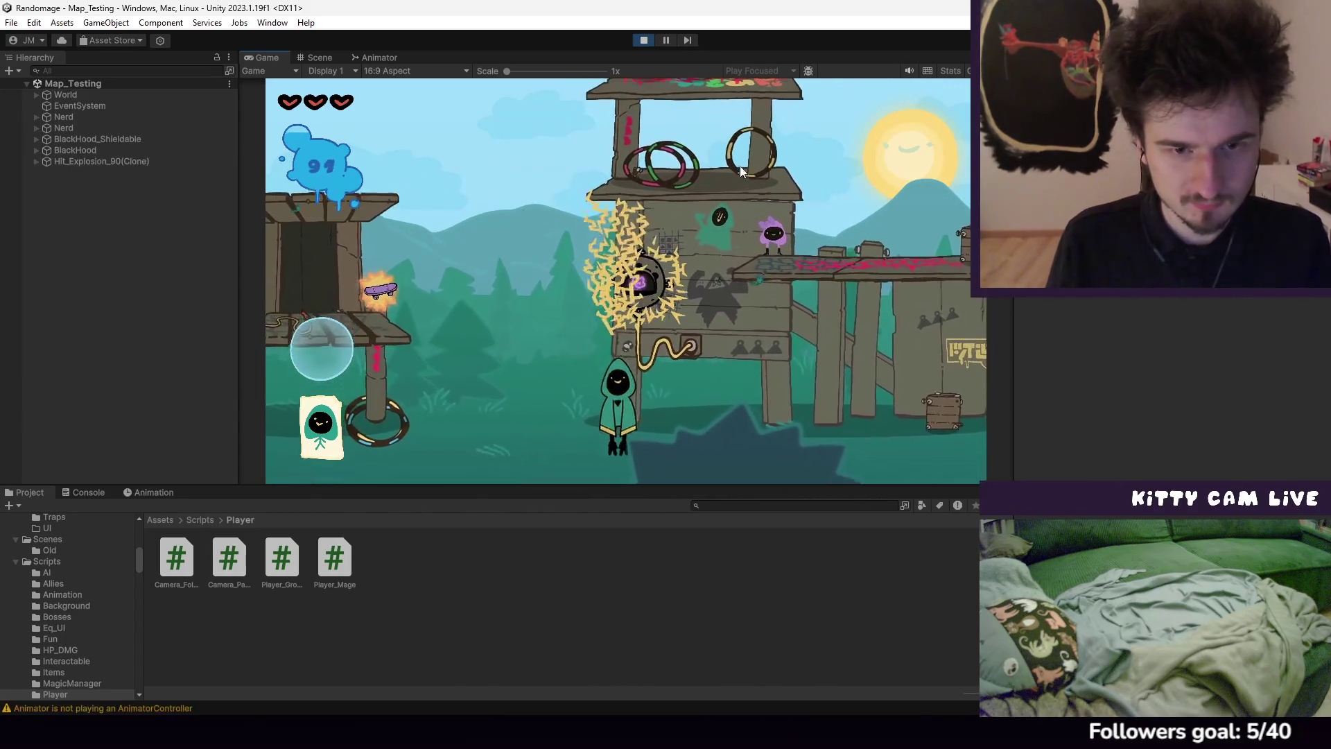
key("d")
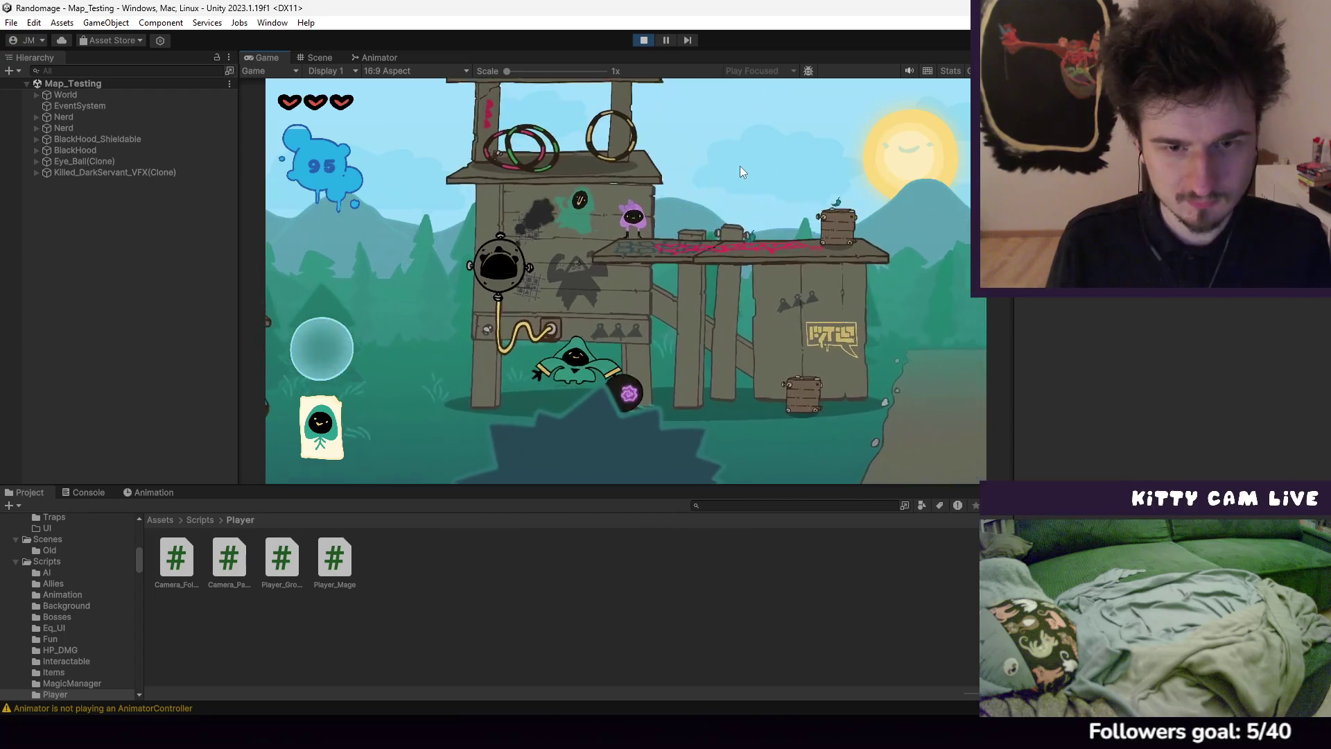
key("d")
left_click(739, 165)
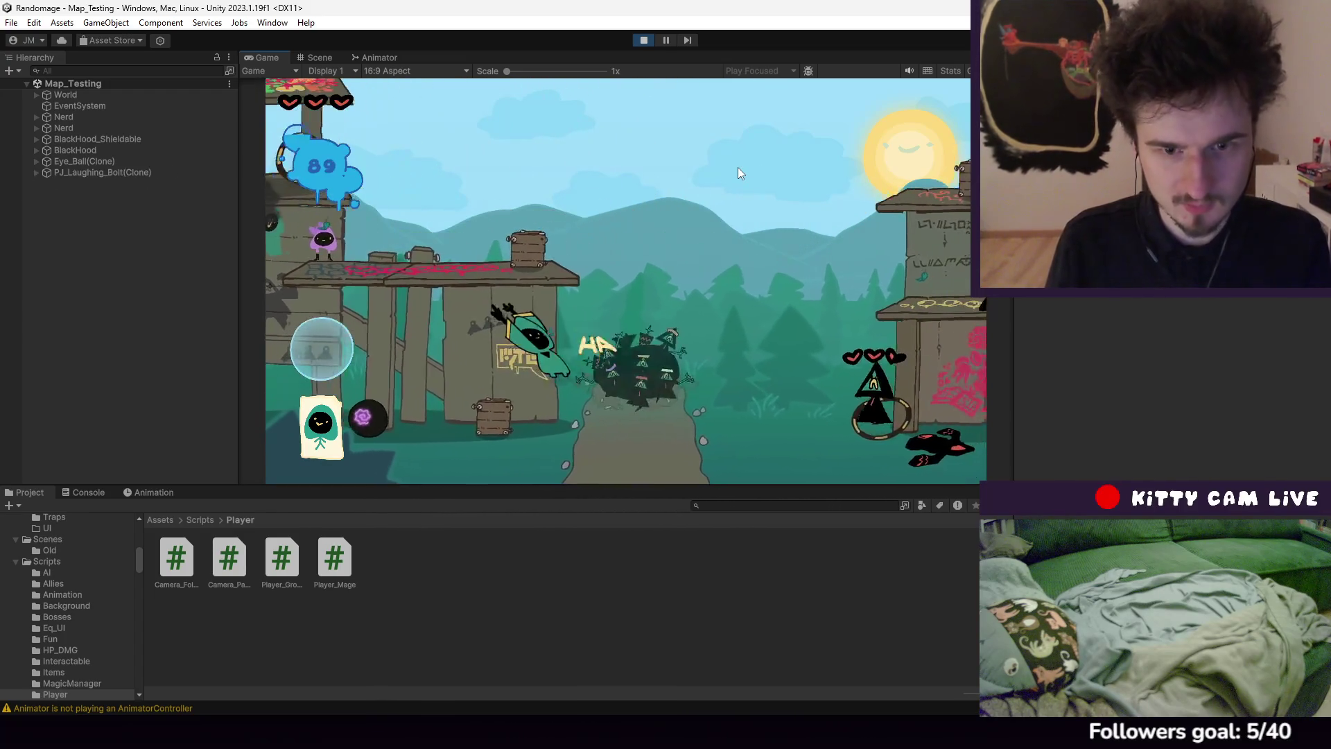
key("d")
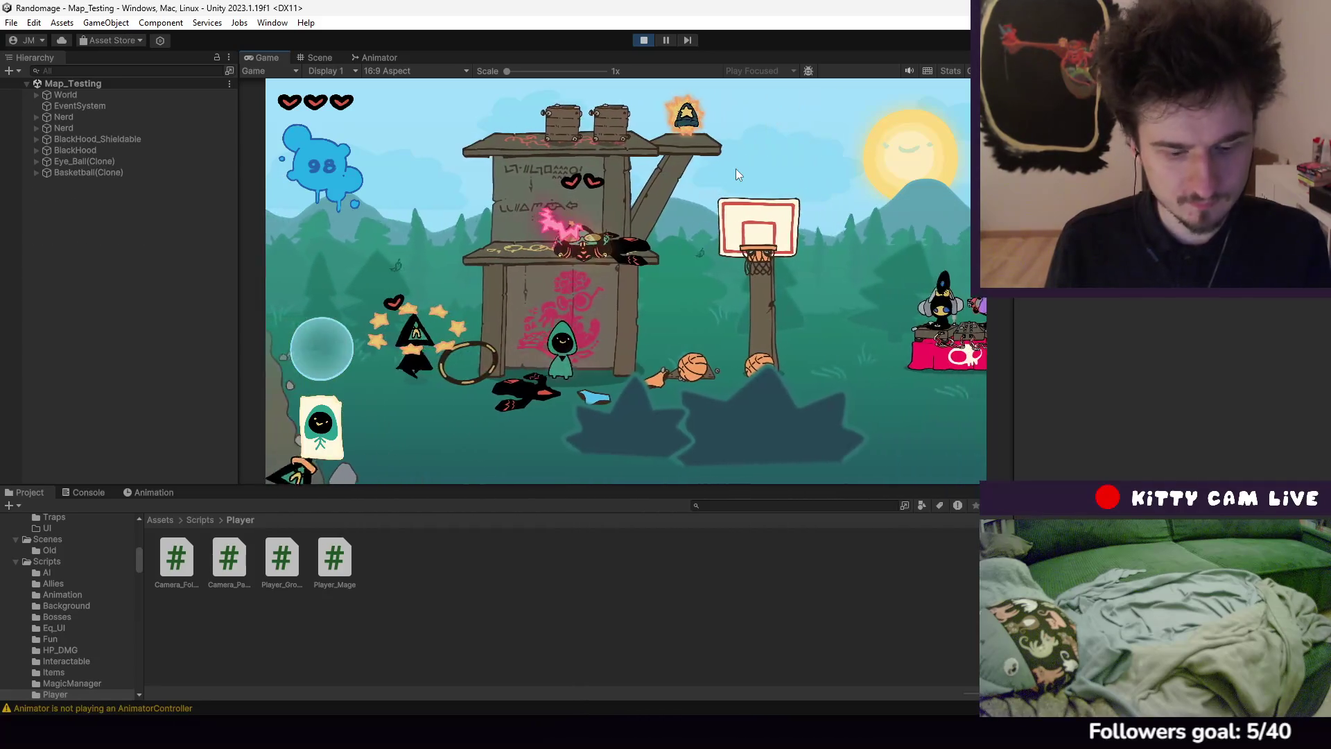
Shoot the enemy on the tower, cast another spell, then stop play mode
left_click(739, 175)
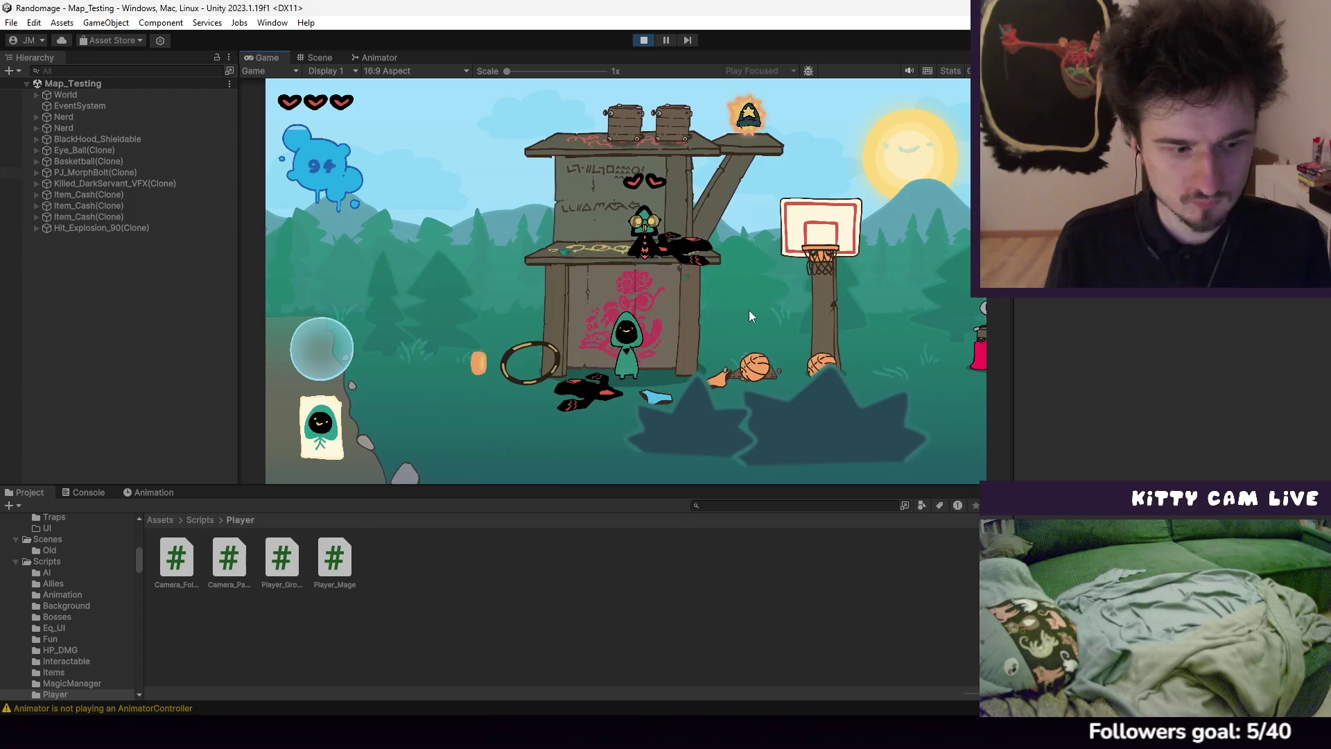
key("d")
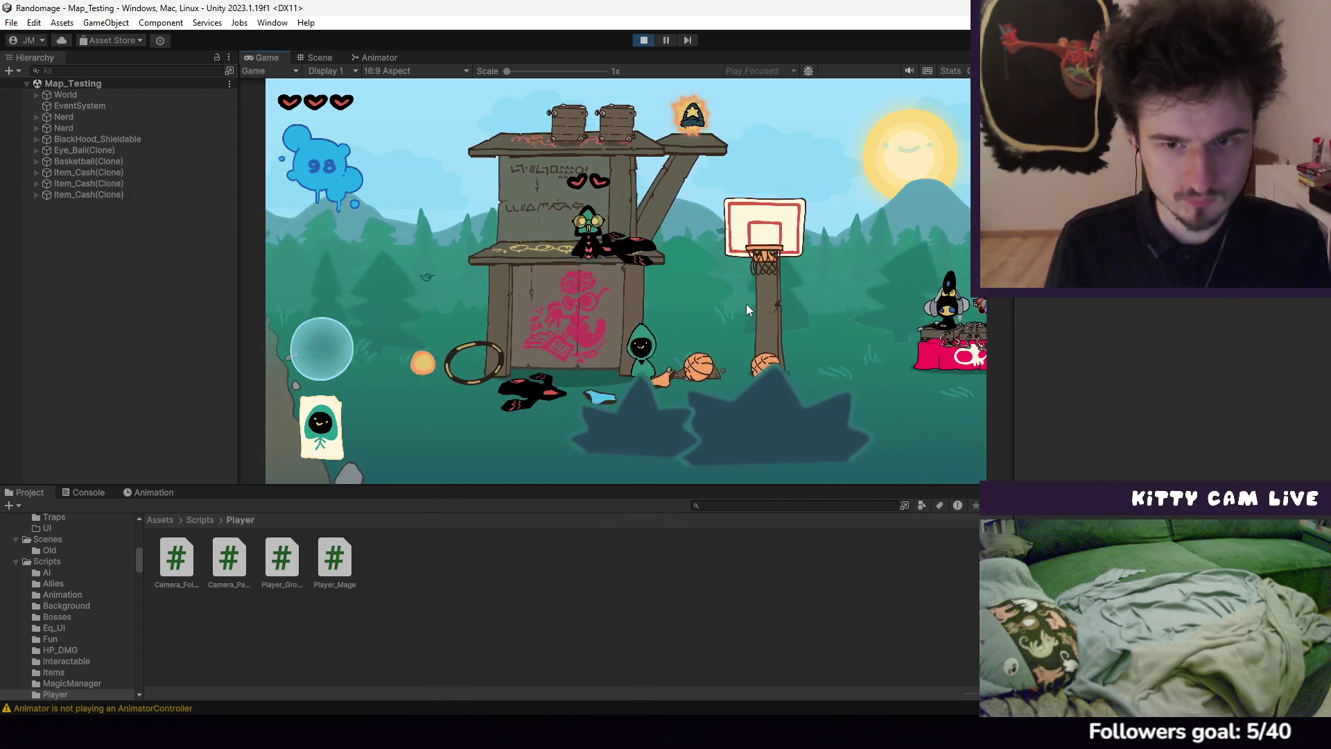
left_click(744, 307)
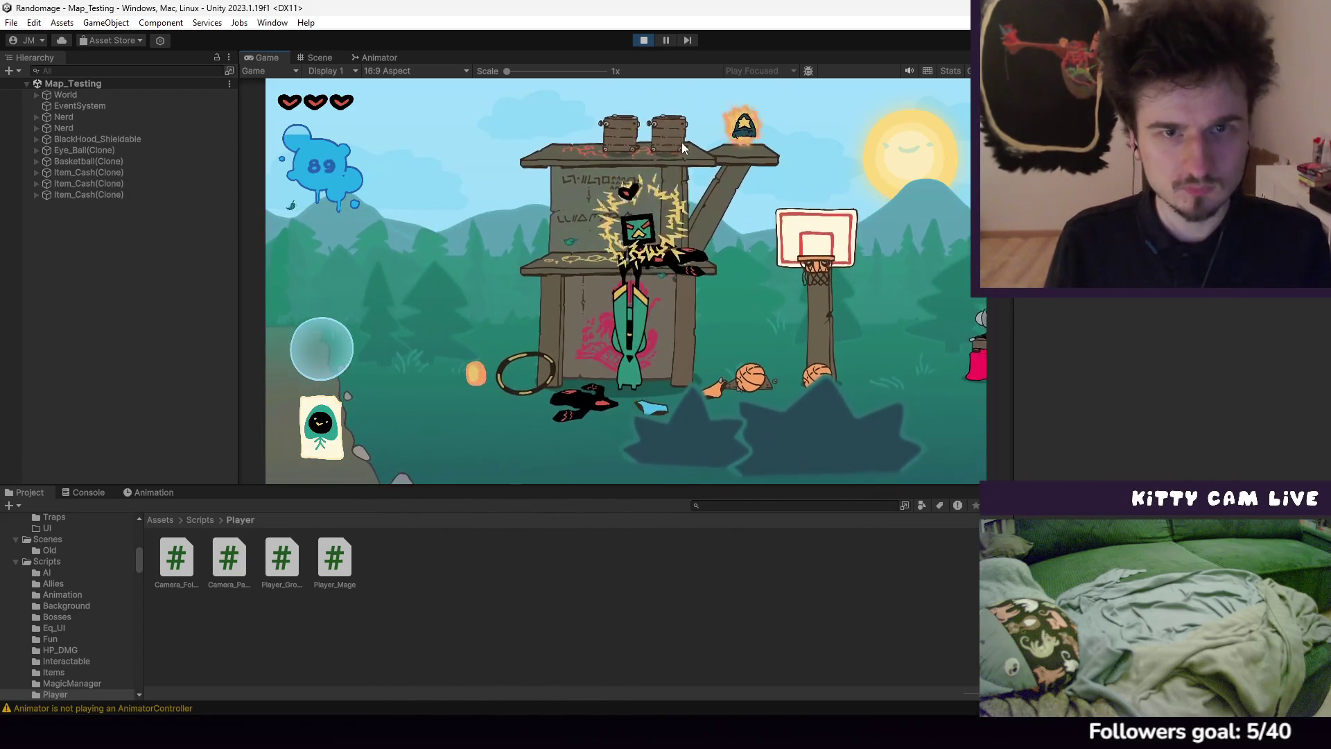
left_click(643, 39)
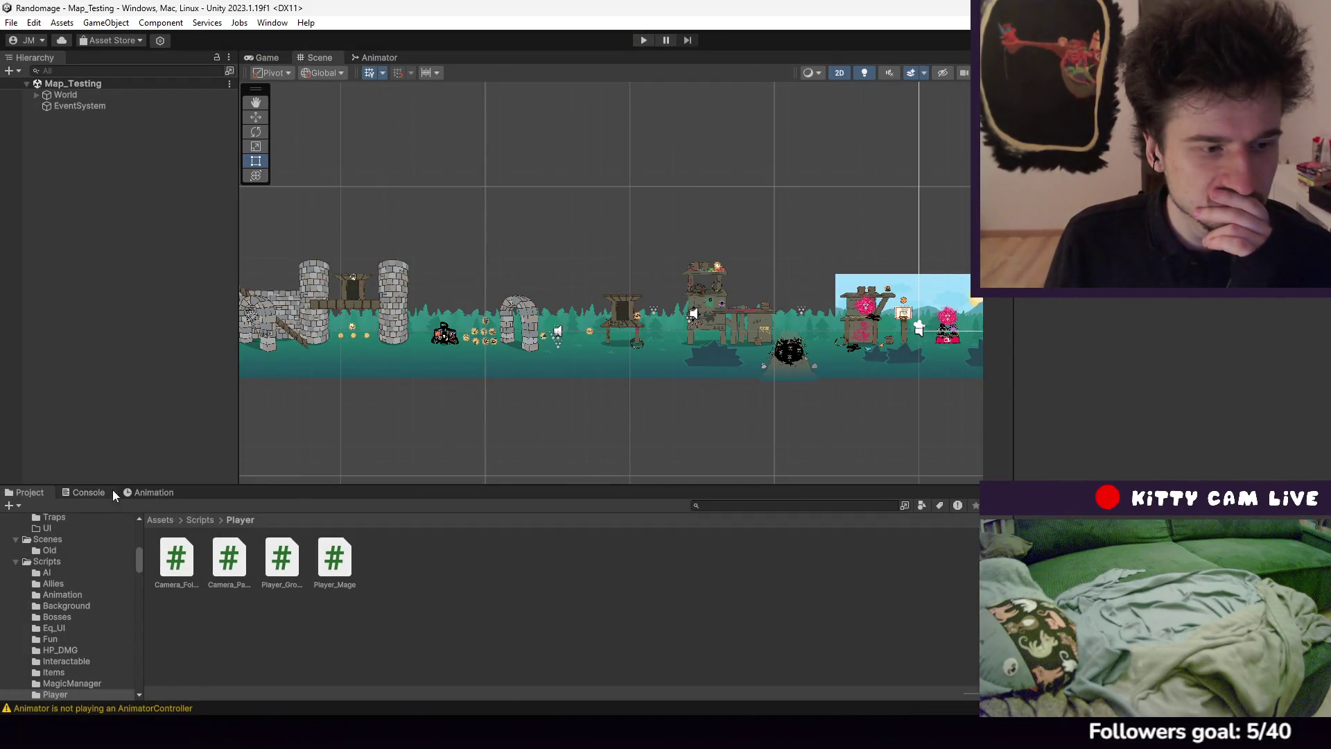
Trace the ArgumentOutOfRangeException from the Console to the line-16 loop in HP_Display.cs
left_click(111, 492)
left_click(229, 527)
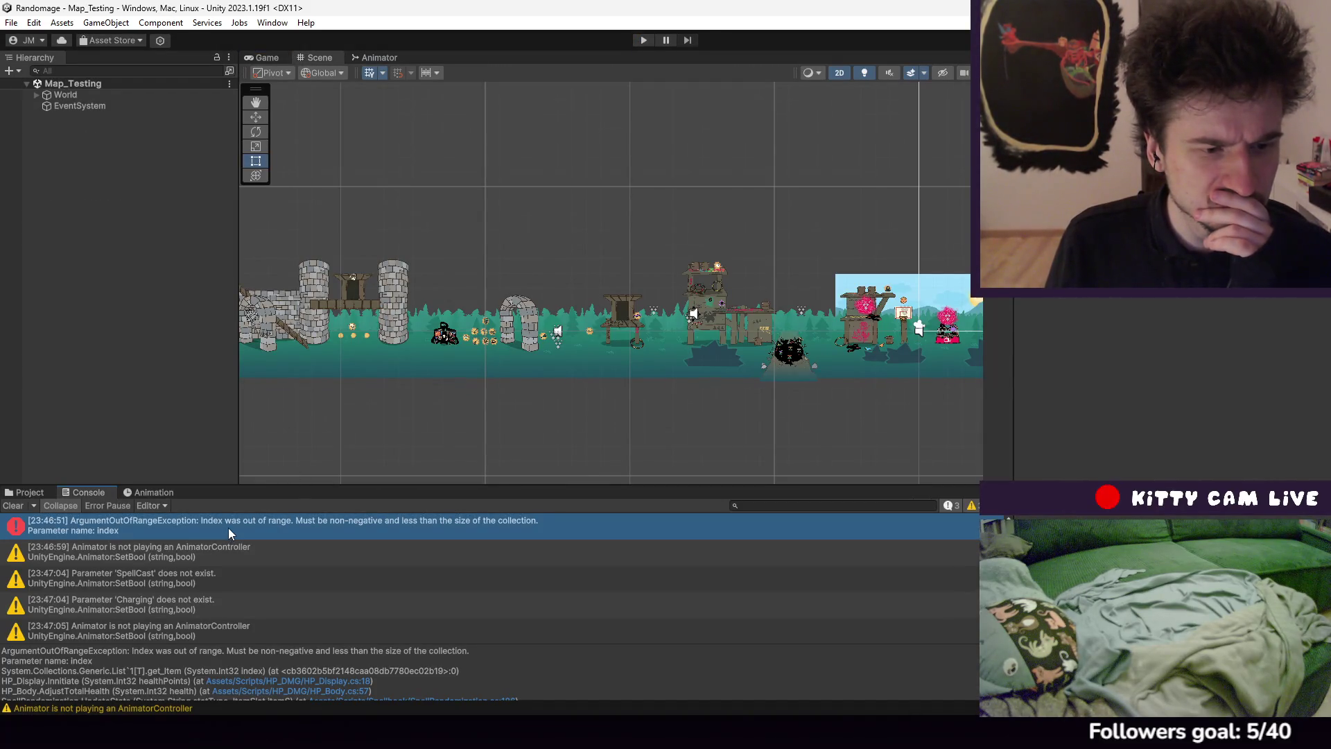
left_click(353, 681)
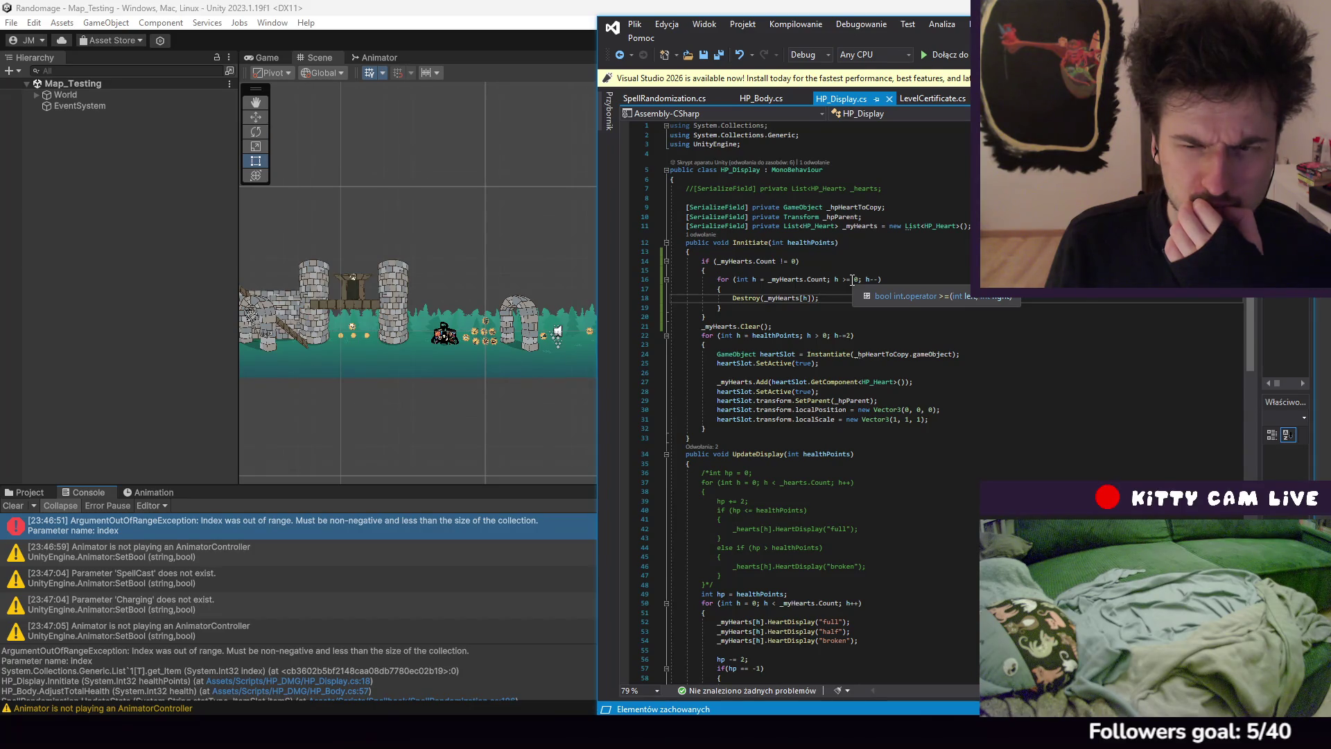
left_click(852, 279)
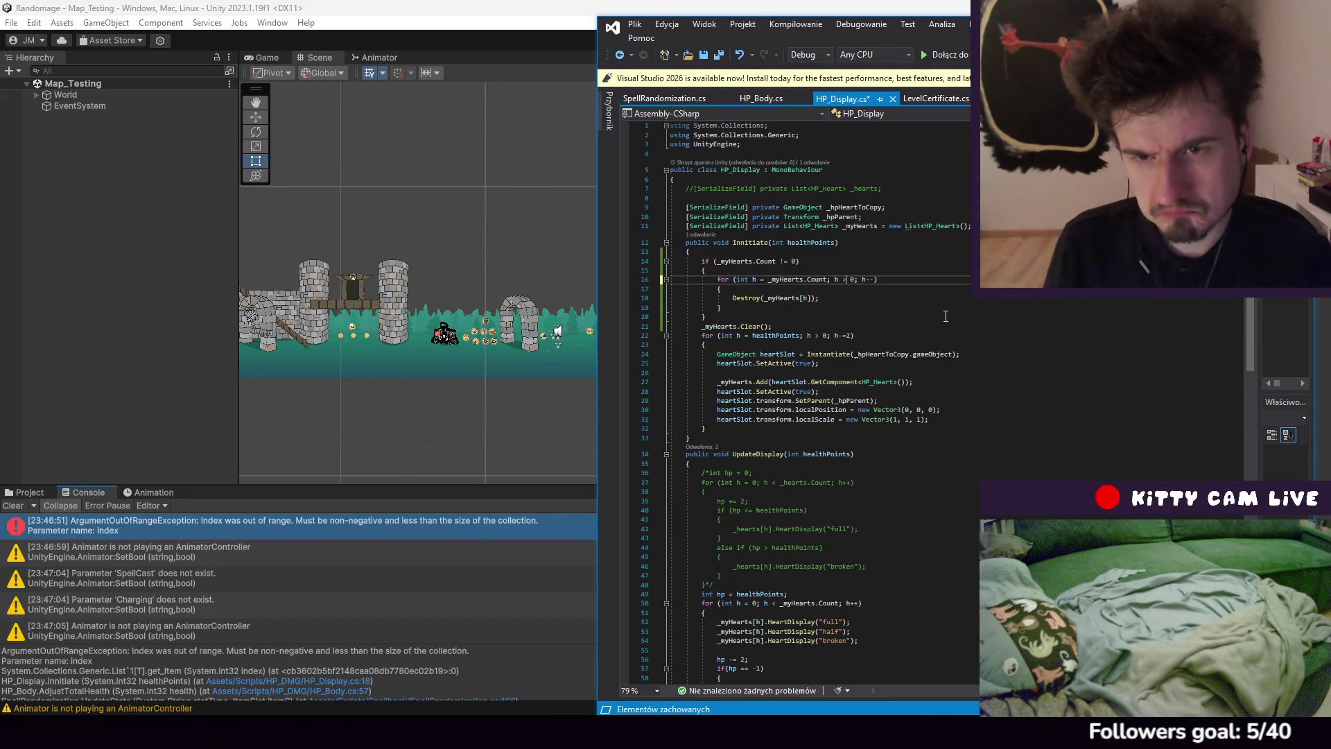
Save the edited HP_Display.cs, return to Unity and start play mode again
left_click(635, 25)
left_click(685, 186)
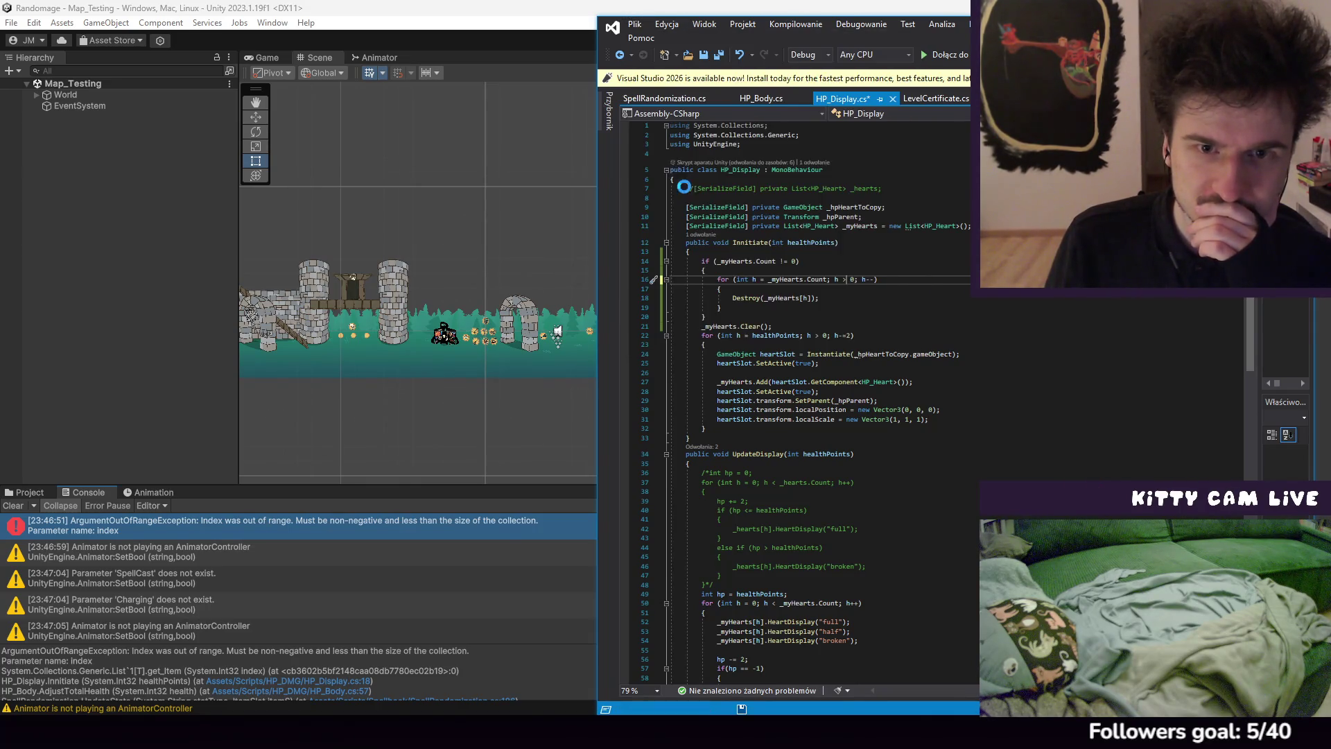
left_click(511, 21)
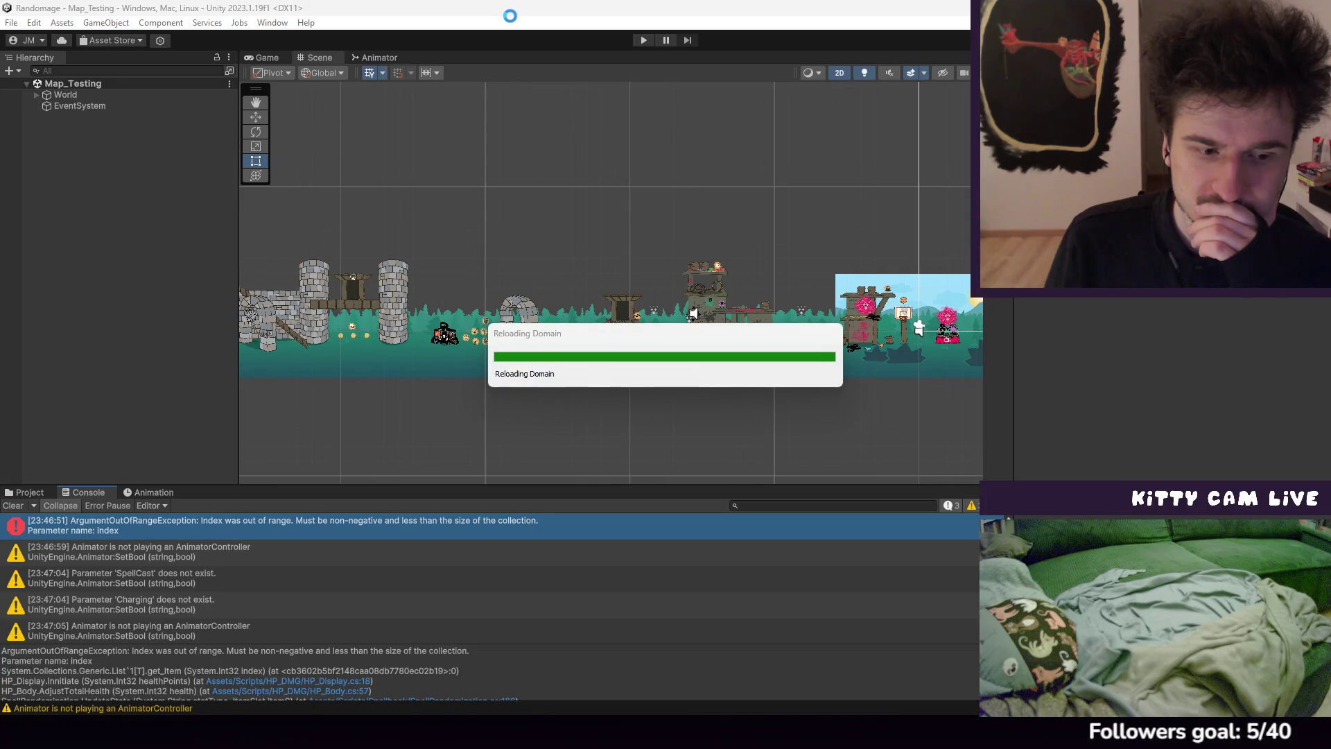
left_click(643, 38)
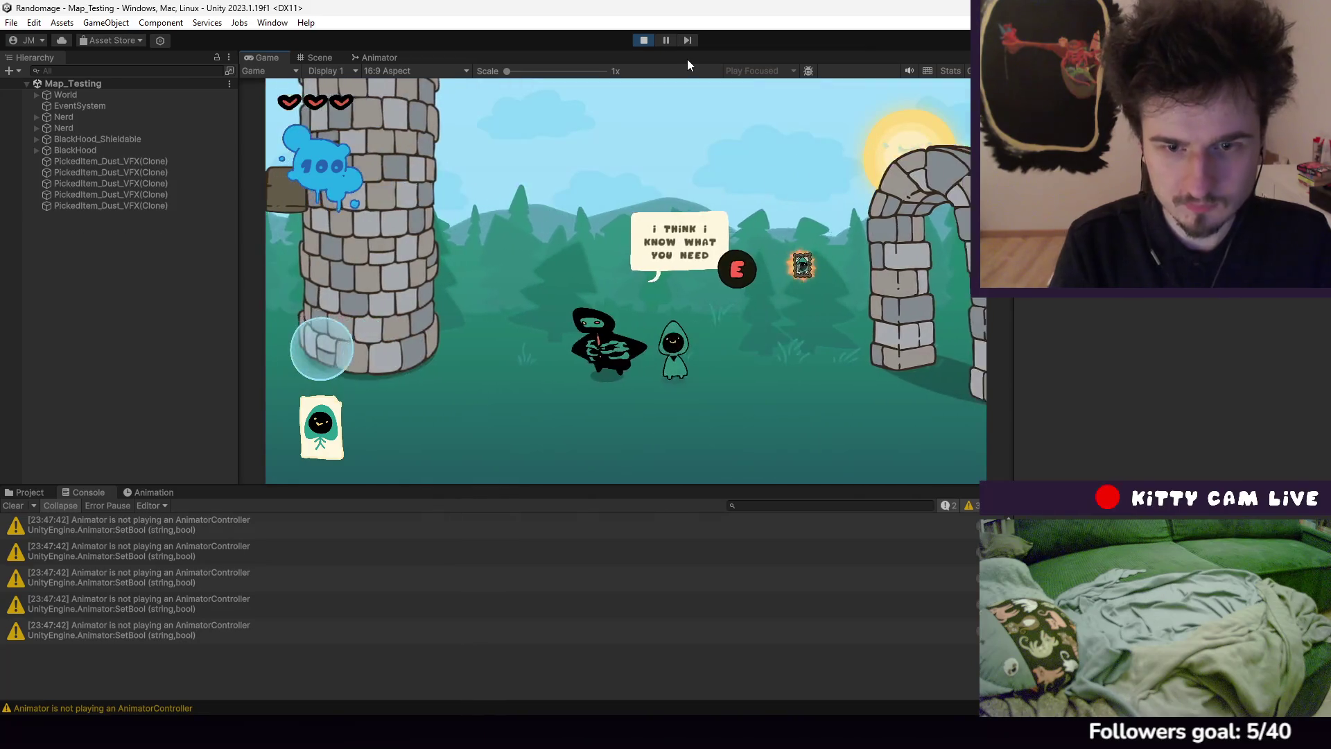
Equip the first artifact from the Artifacts page, close the inventory and stop play
left_click(441, 186)
left_click(445, 242)
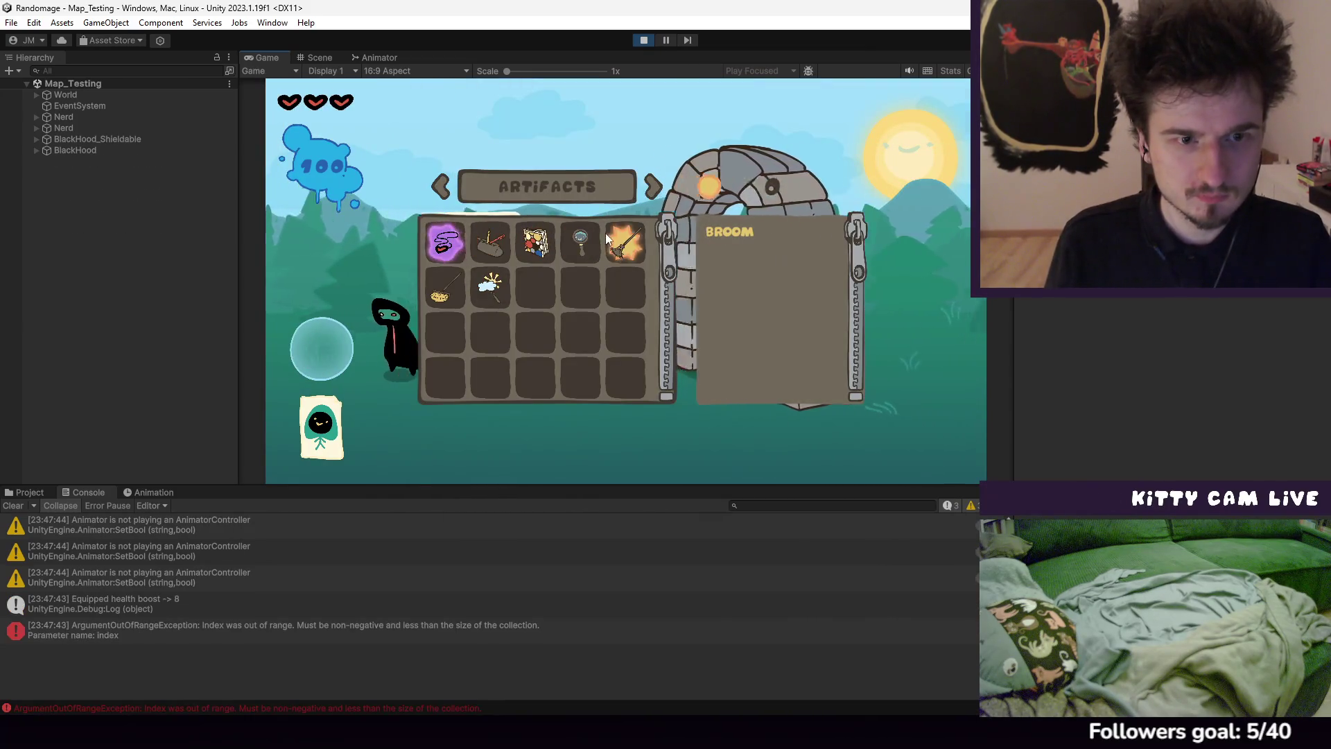
key("Escape")
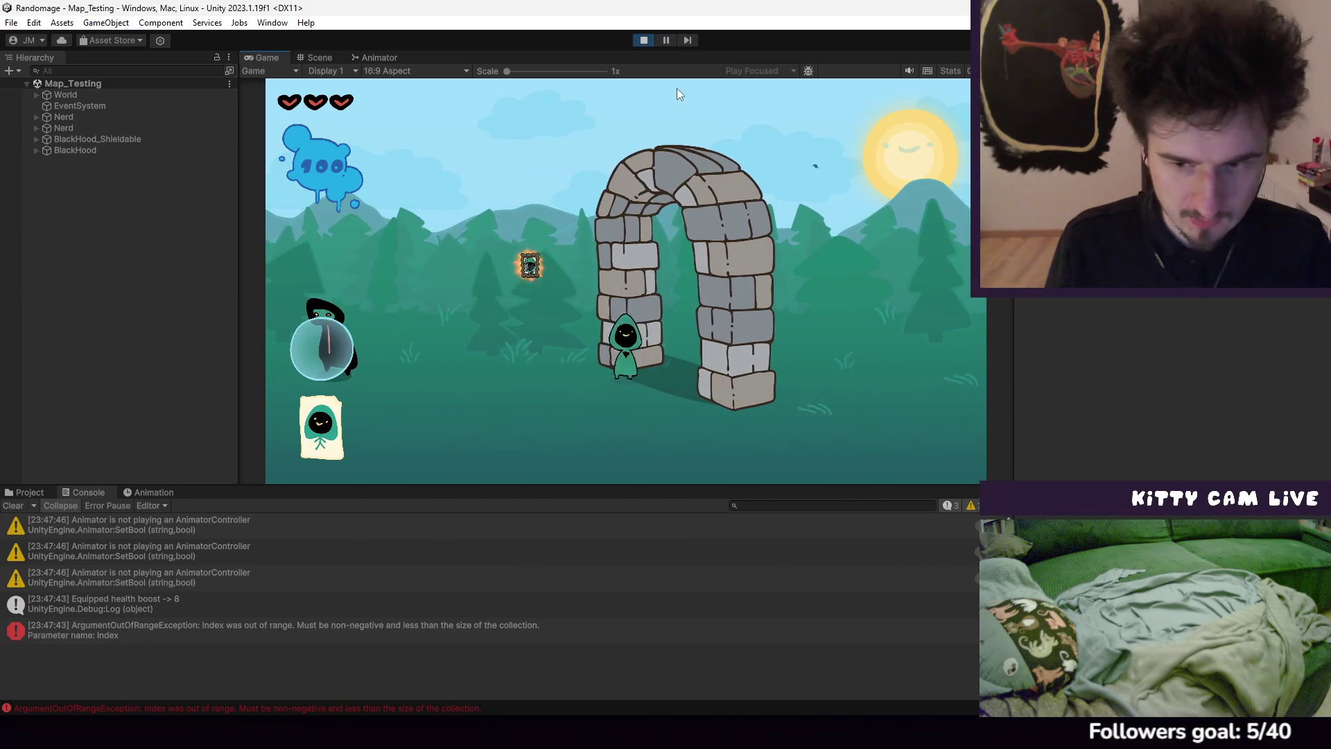
left_click(644, 40)
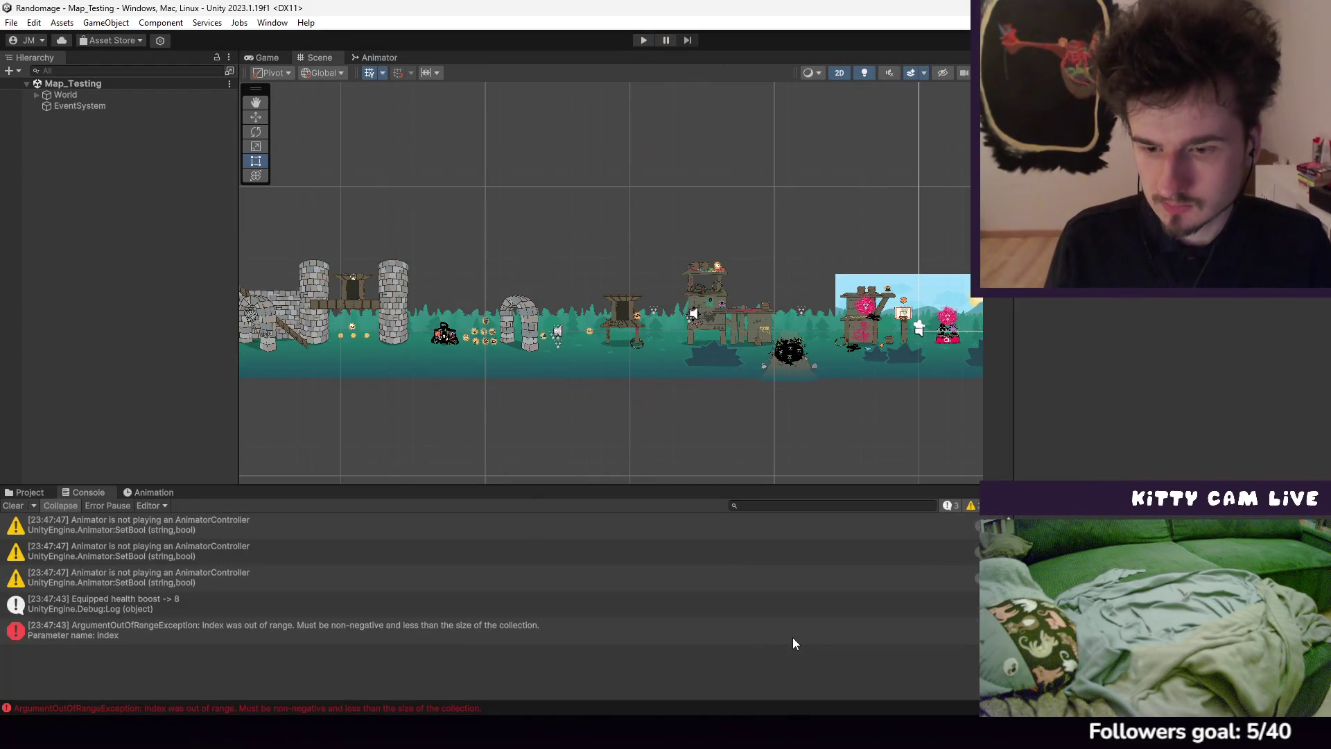
Change the line-16 loop to start at _myHearts.Count-1, save HP_Display.cs and return to Unity
double_click(795, 642)
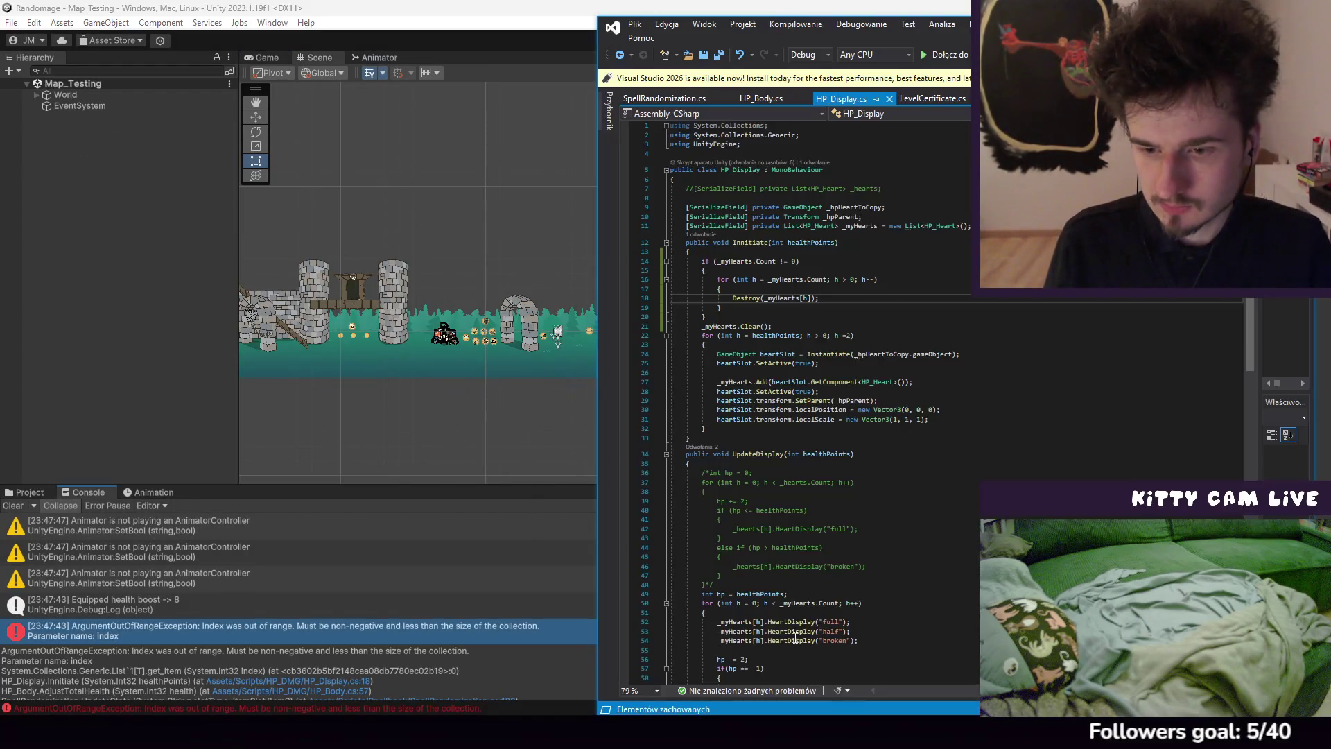
left_click(827, 279)
type("-1")
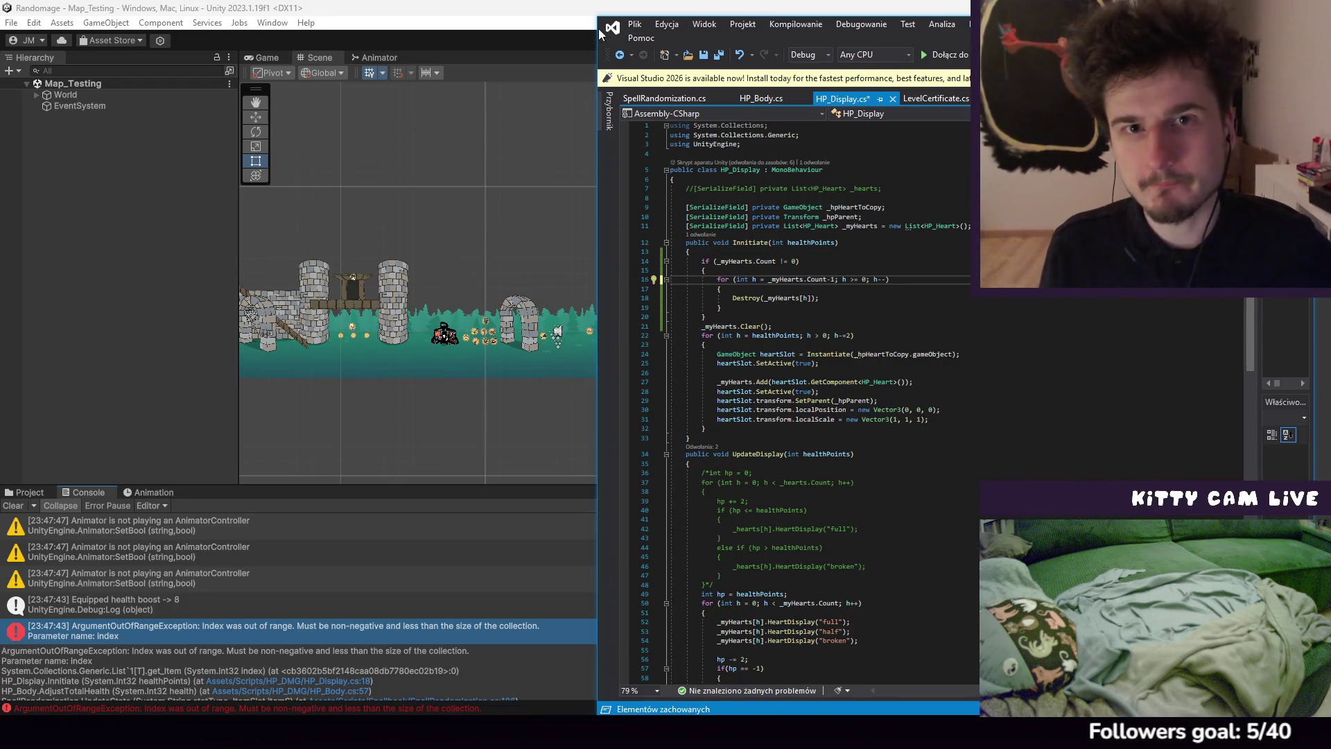
left_click(634, 24)
left_click(686, 192)
key("alt+Tab")
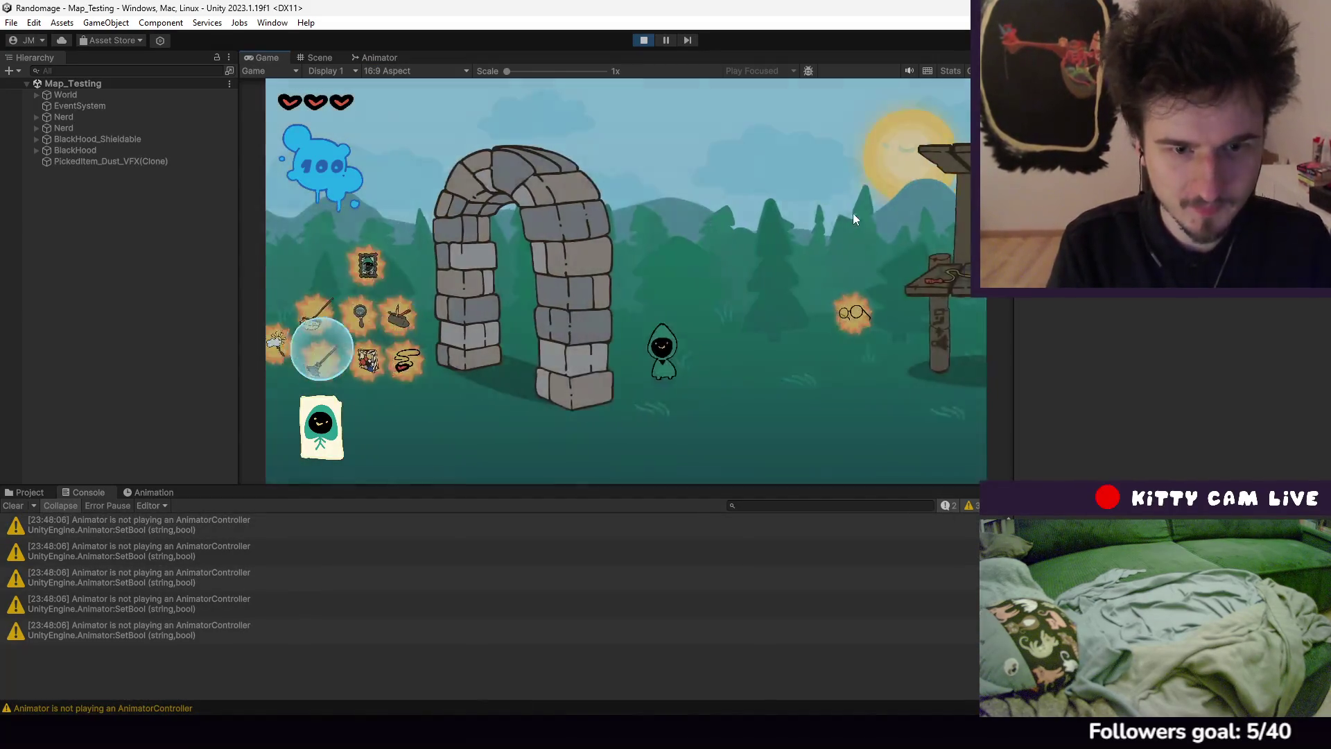
Equip the Heart Necklace from Artifacts, check the 'Equipped health boost -> 8' log, and stop play
key("a")
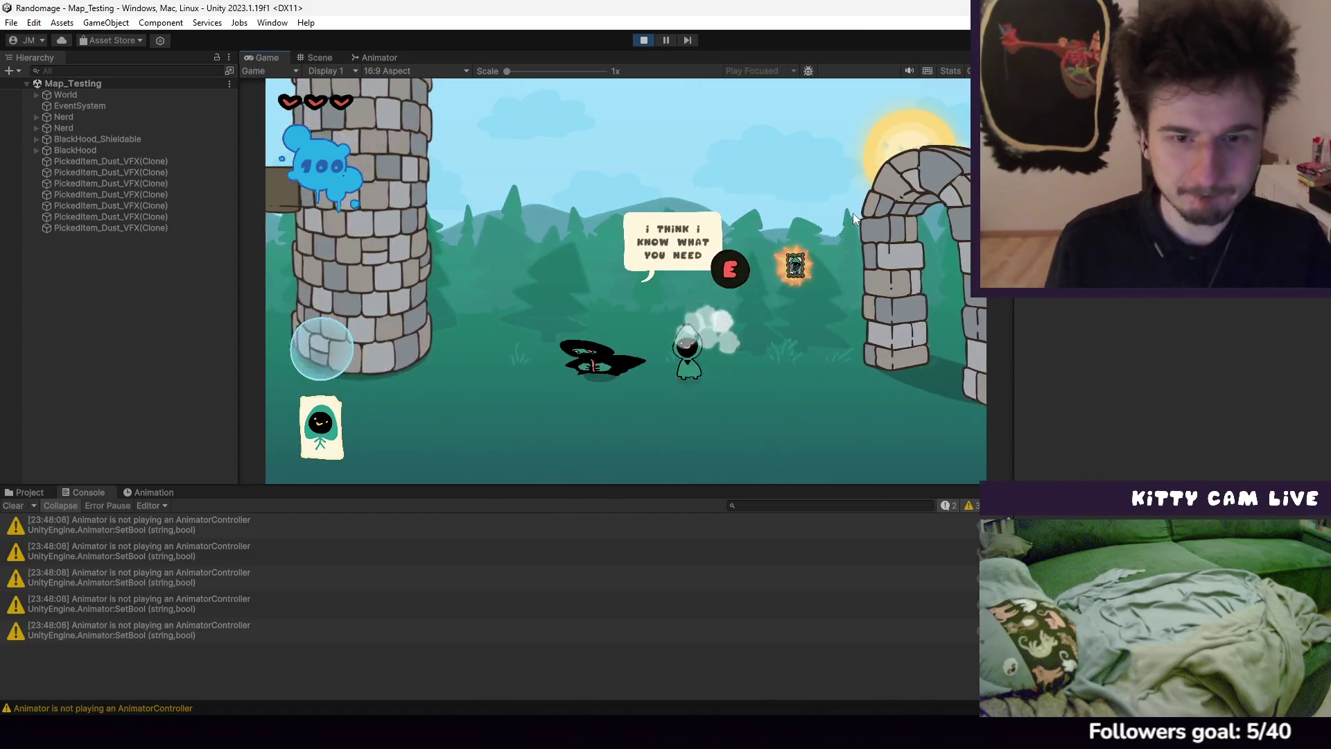
key("e")
left_click(439, 186)
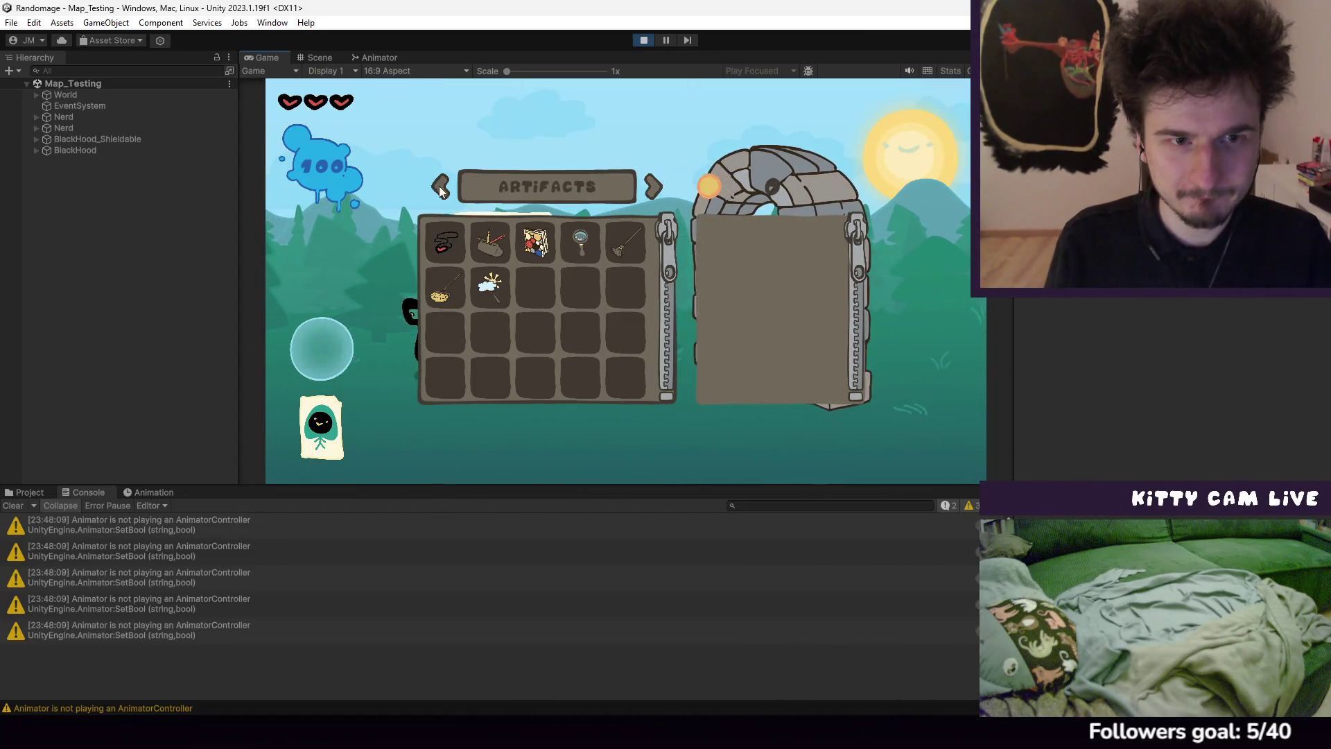
left_click(455, 255)
key("e")
key("d")
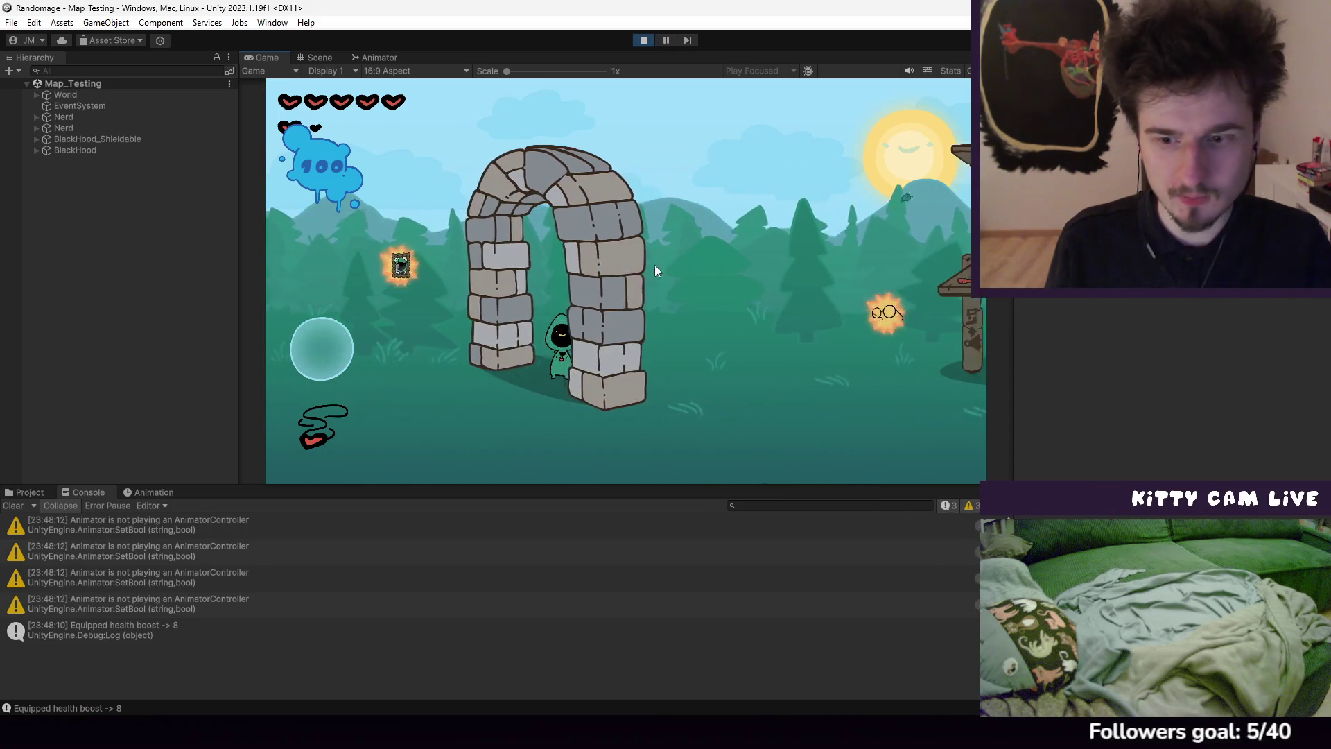
left_click(261, 635)
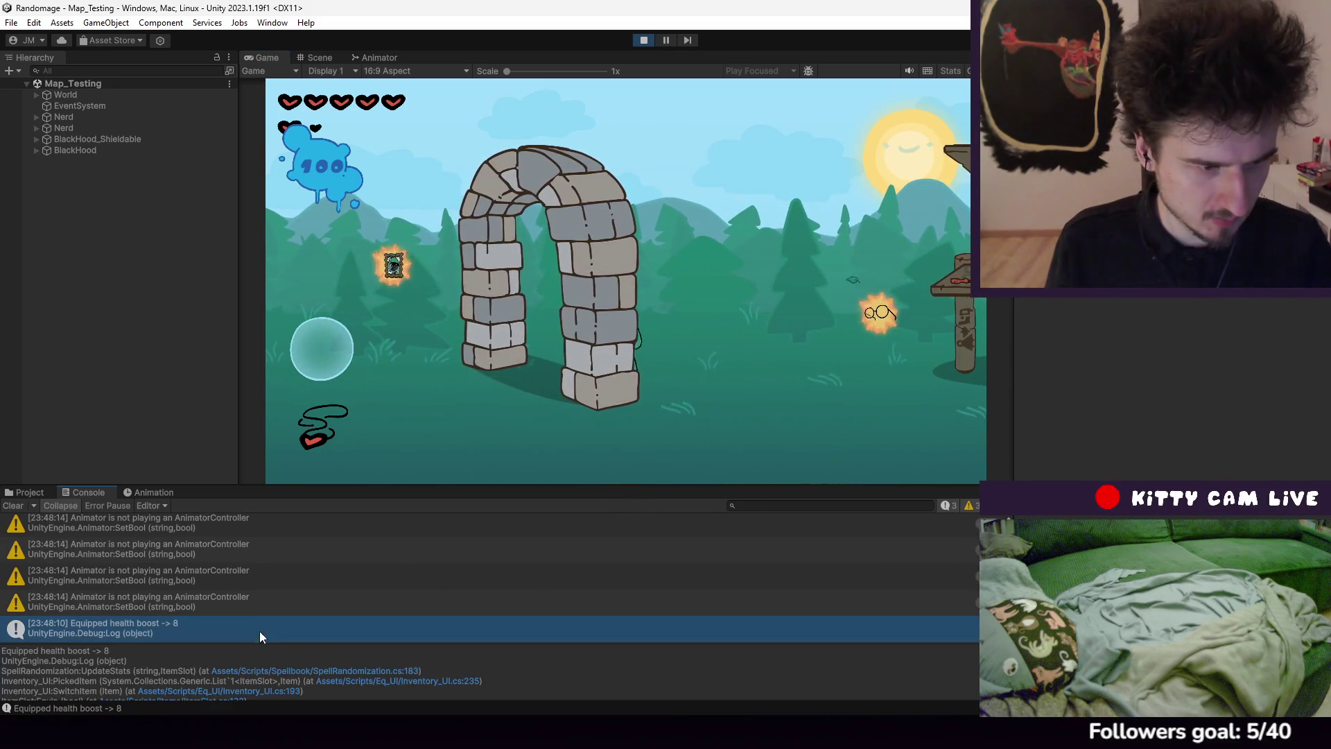
key("d")
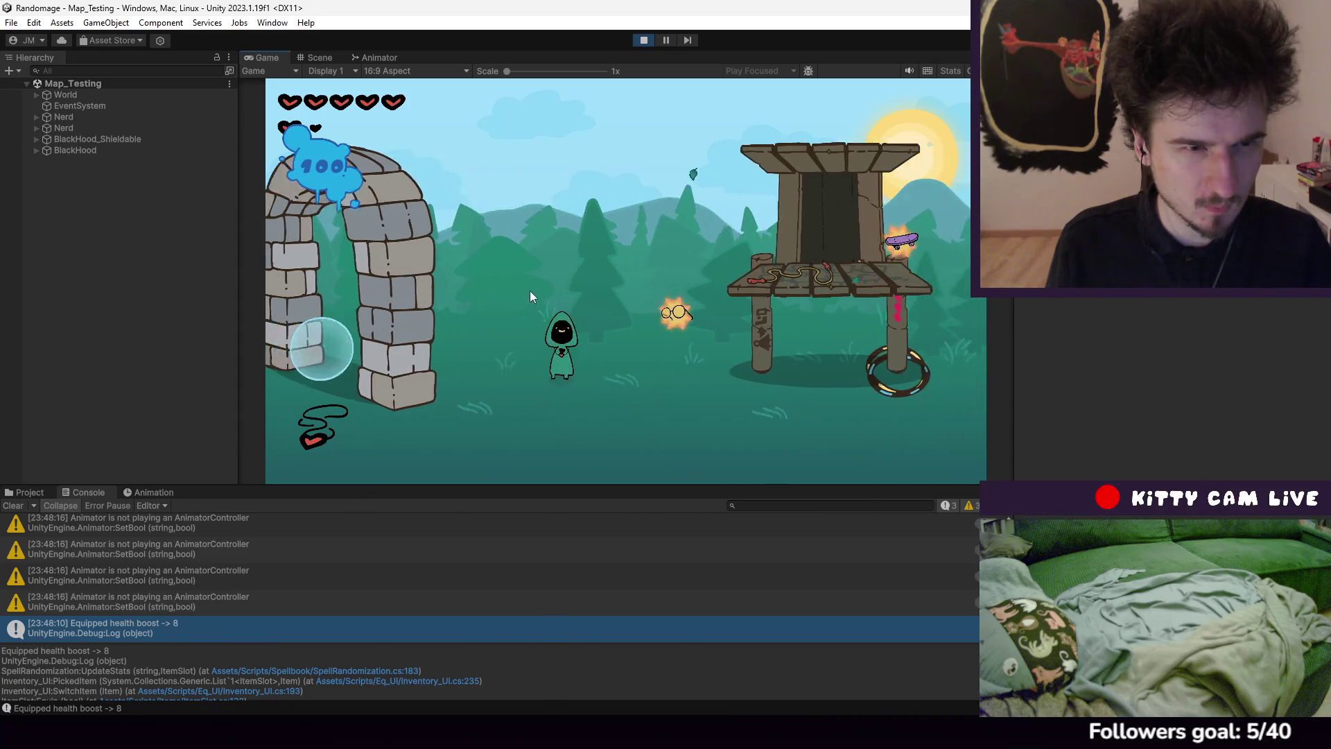
left_click(643, 41)
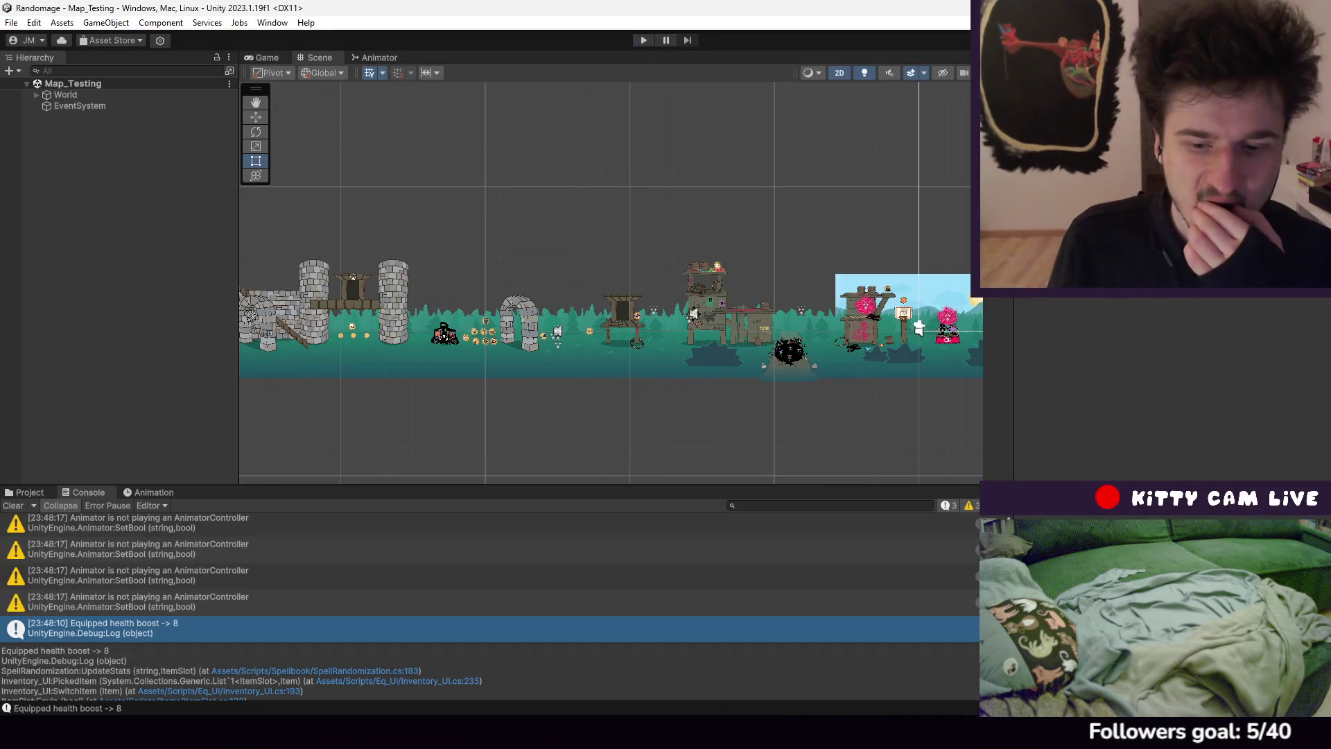
Look through the UpdateDisplay loop and line 18 of HP_Display.cs, then start play mode in Unity
key("alt+Tab")
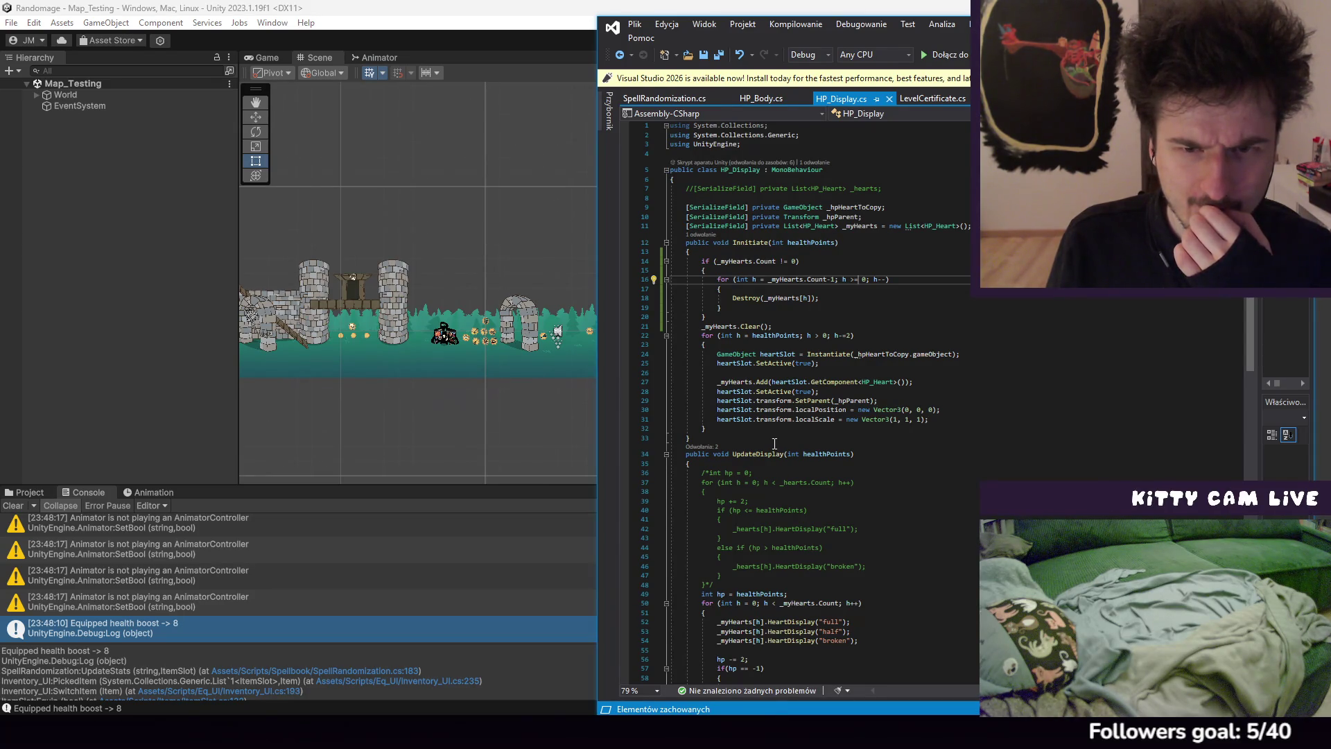
scroll(774, 443, "down", 6)
left_click(741, 475)
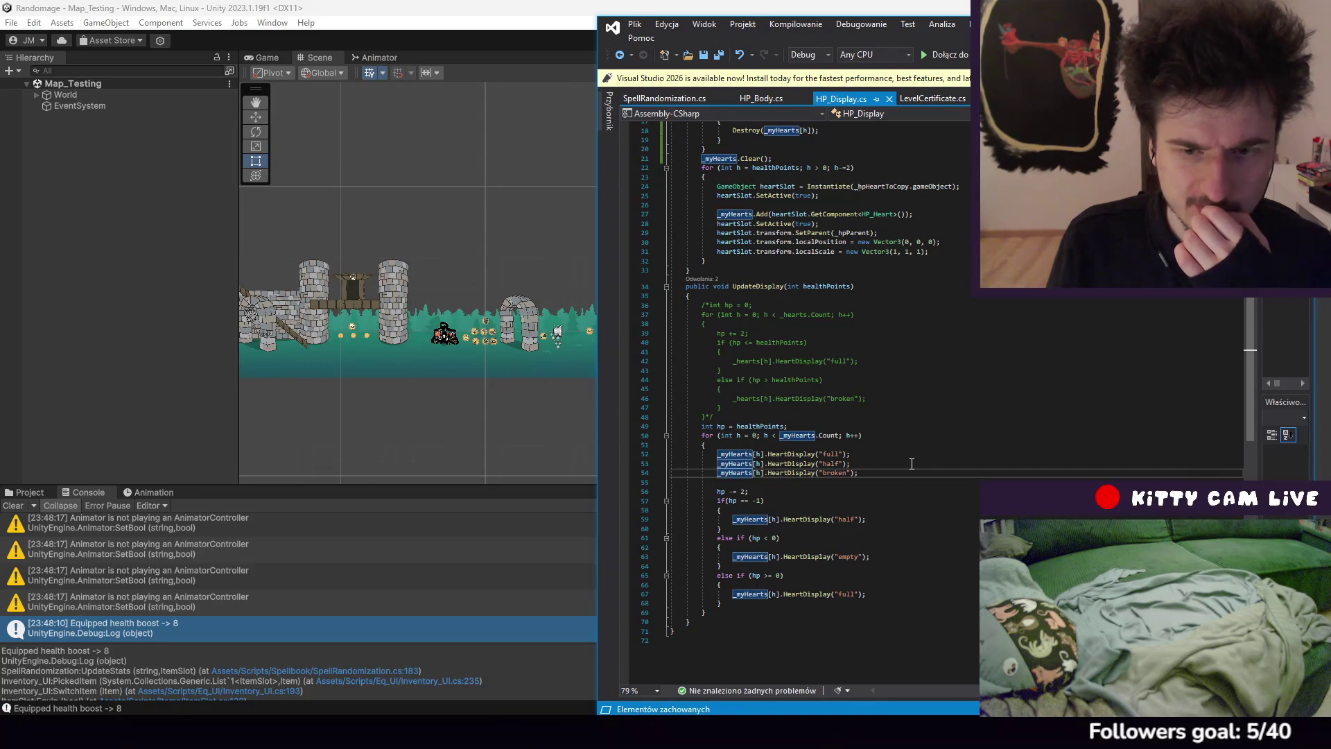
scroll(912, 463, "up", 6)
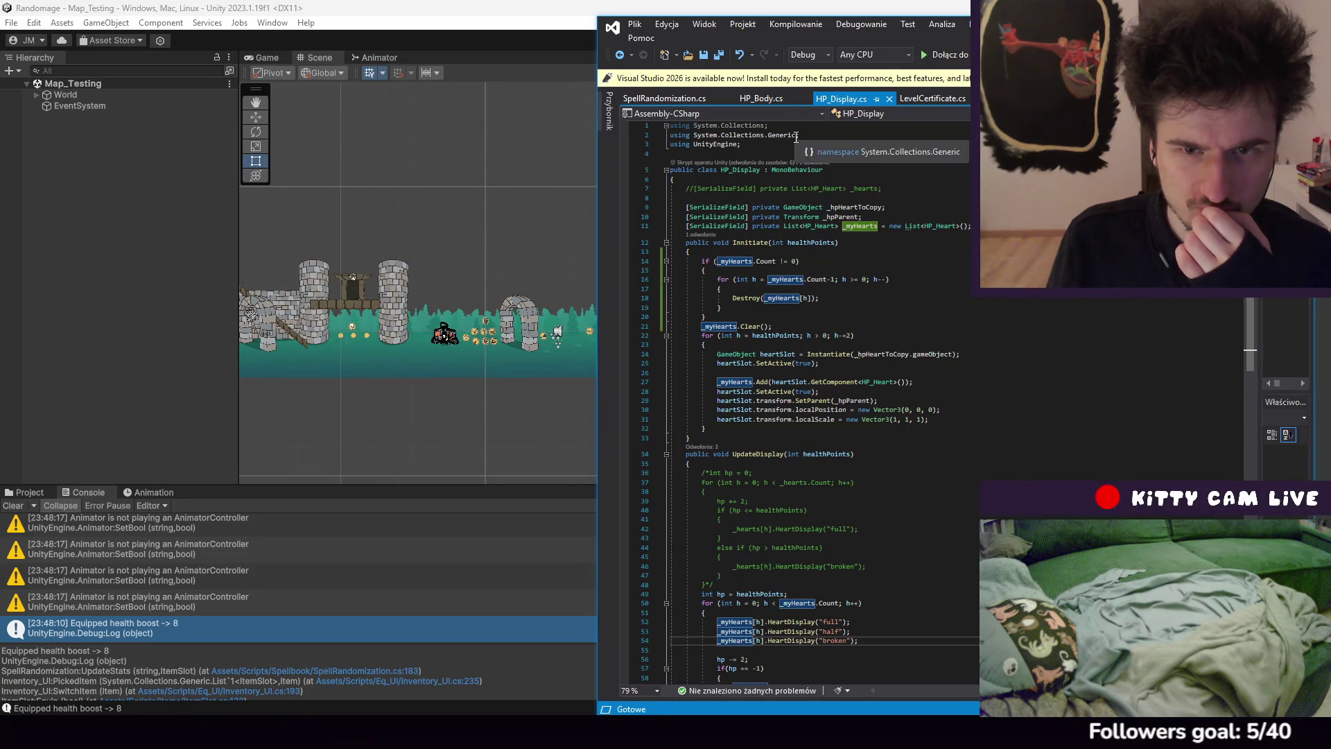
mouse_move(824, 211)
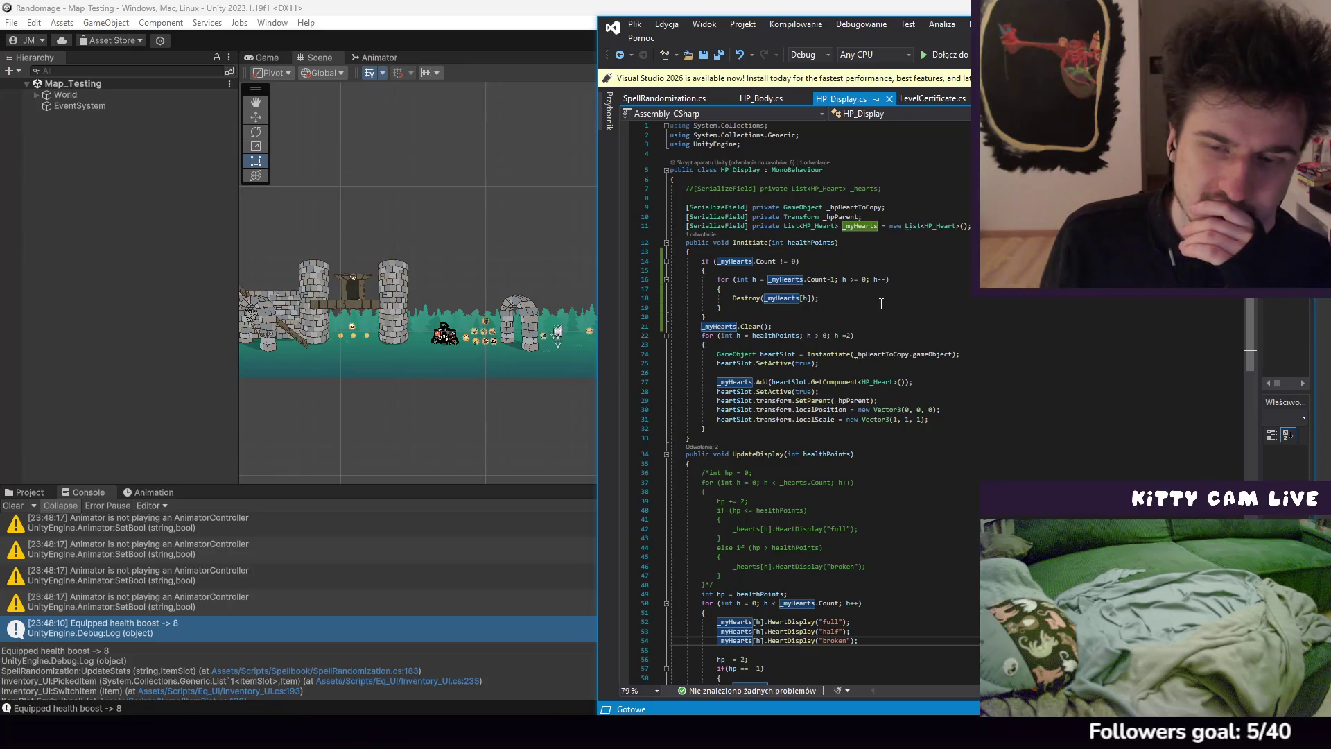
left_click(881, 304)
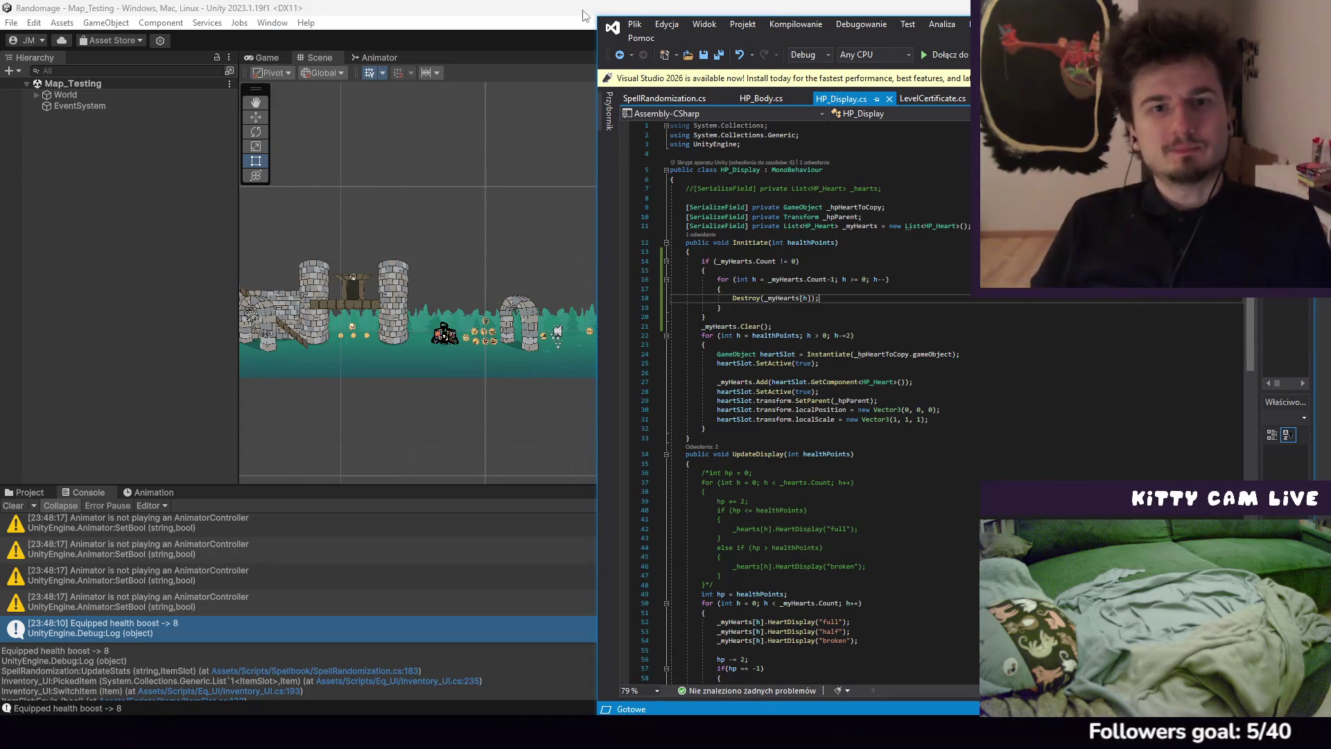
key("alt+Tab")
left_click(648, 39)
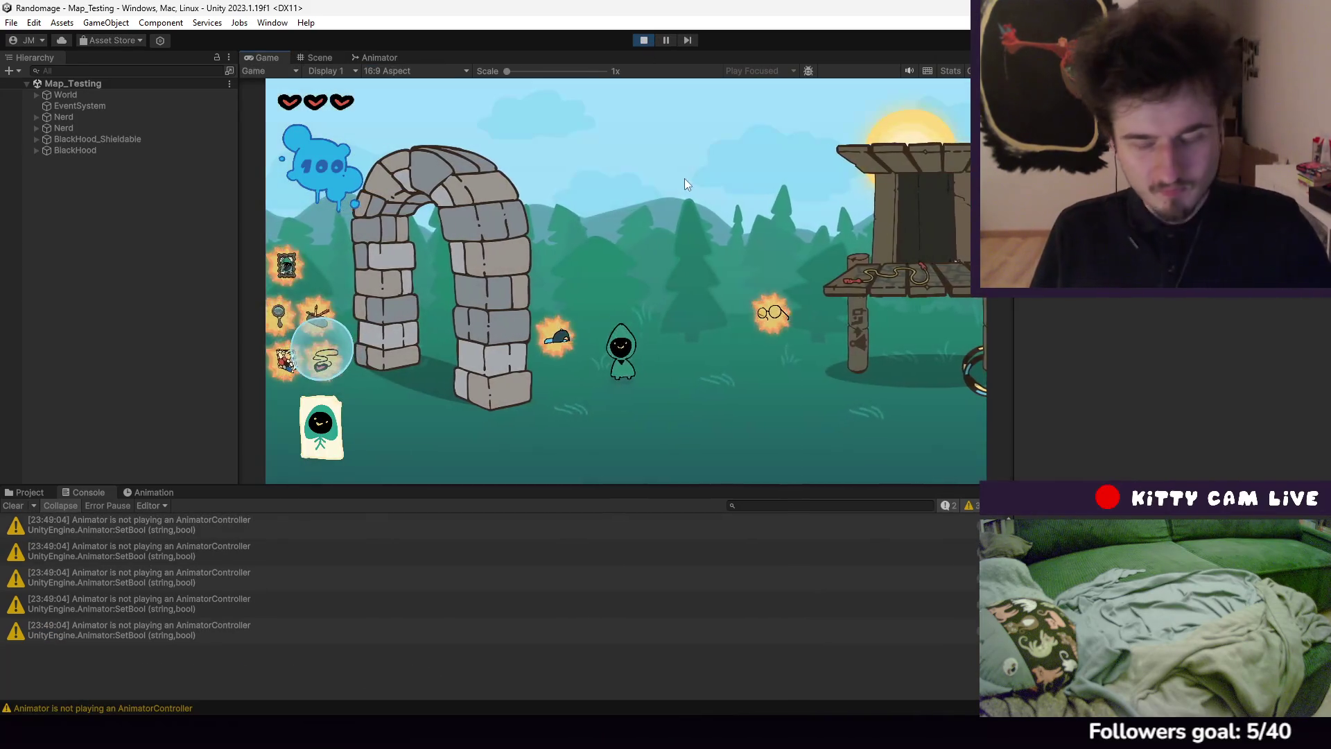
Equip the Heart Necklace from the Artifacts inventory for five hearts and check the health-boost log
key("d")
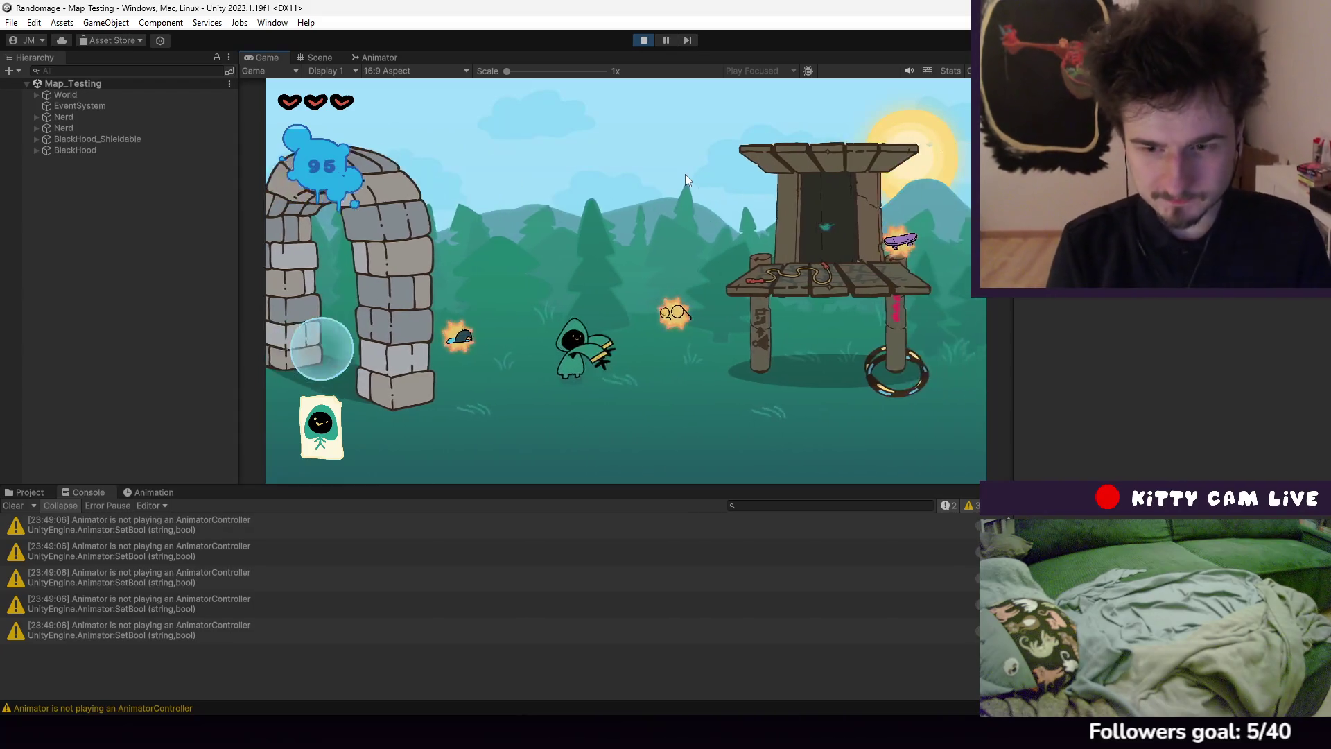
key("a")
left_click(685, 179)
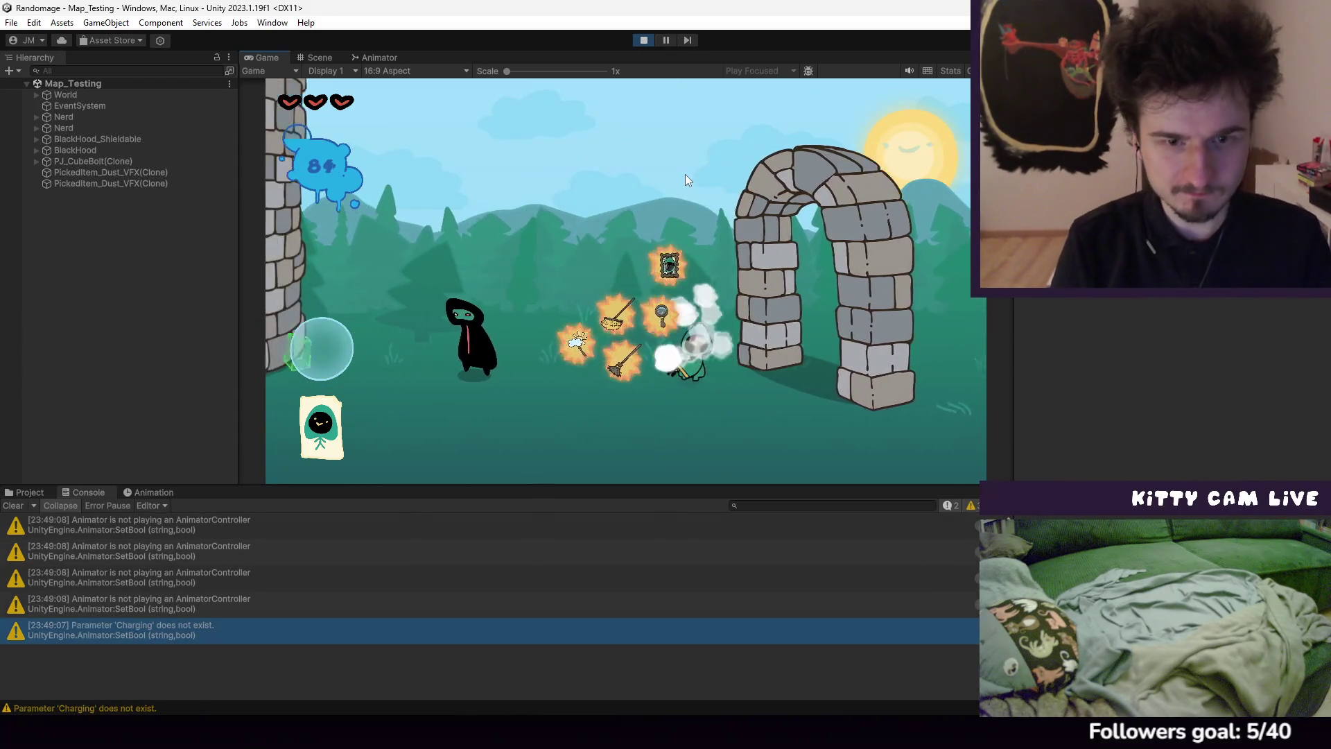
key("Tab")
left_click(445, 243)
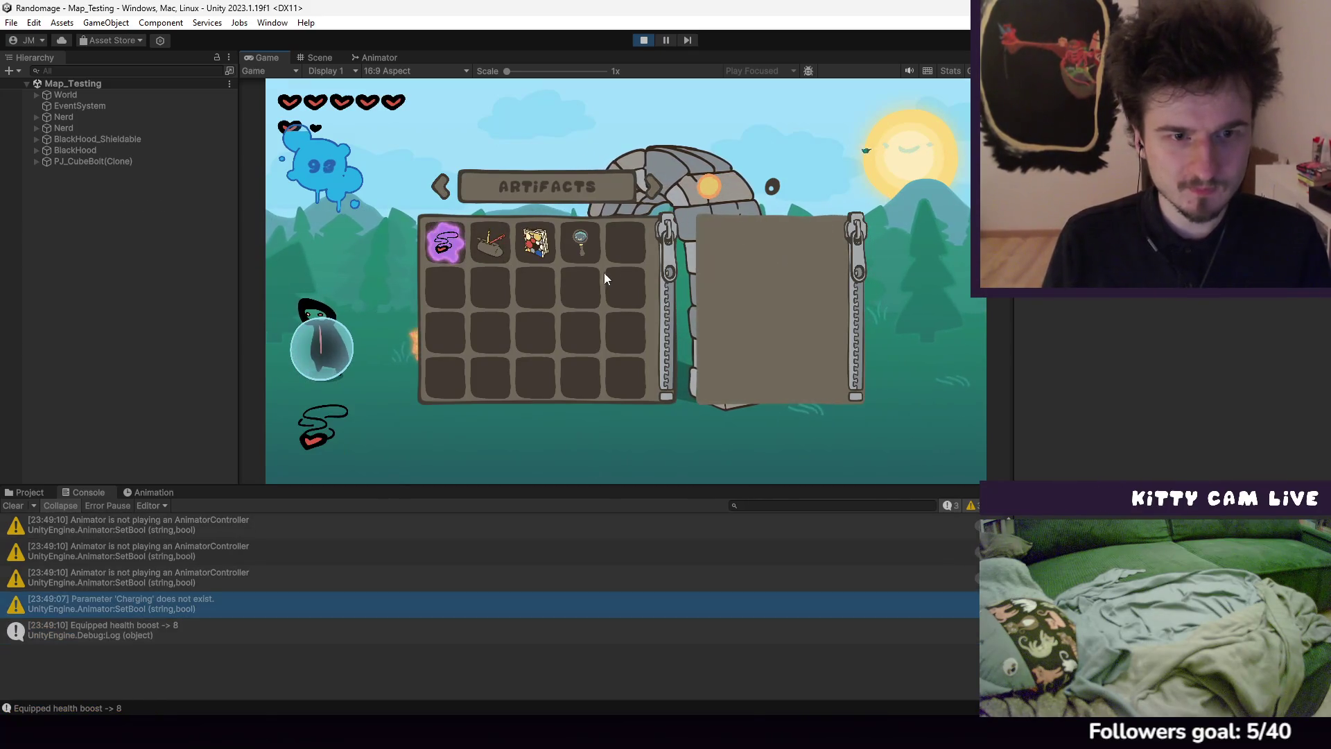
key("d")
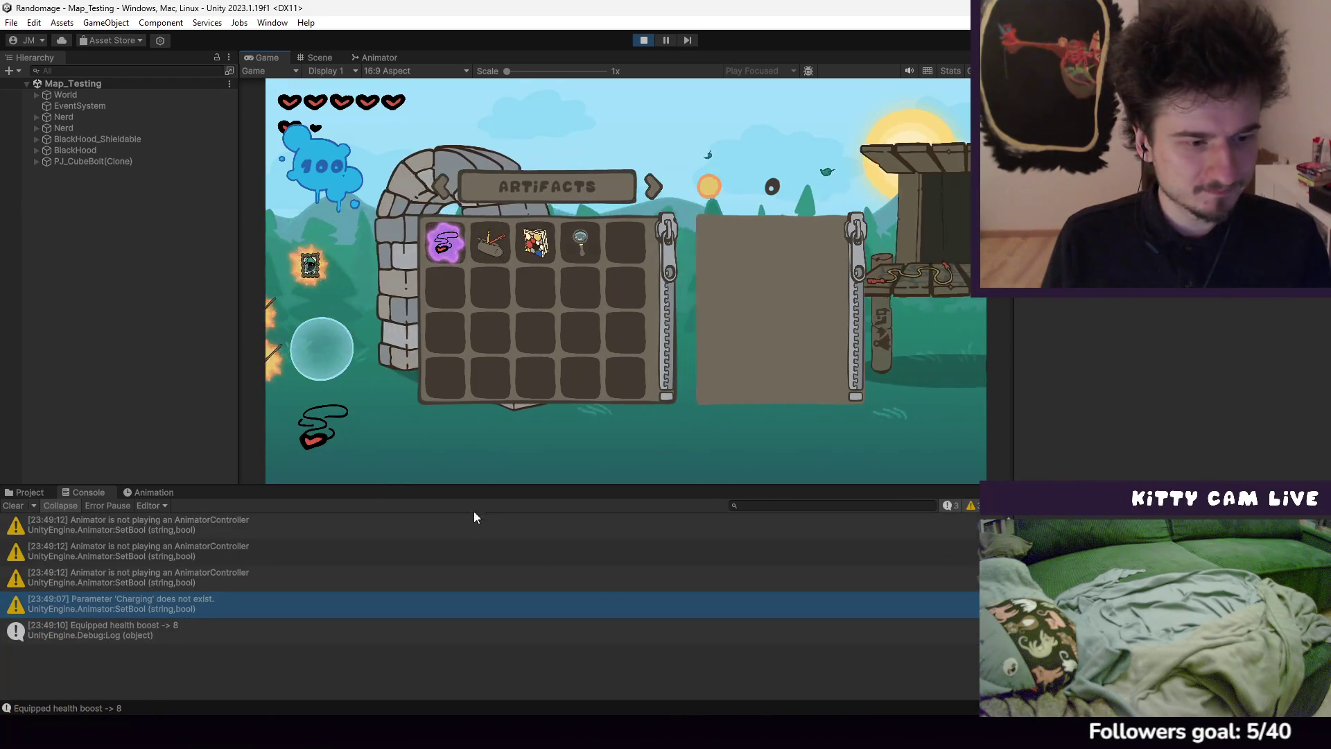
left_click(476, 628)
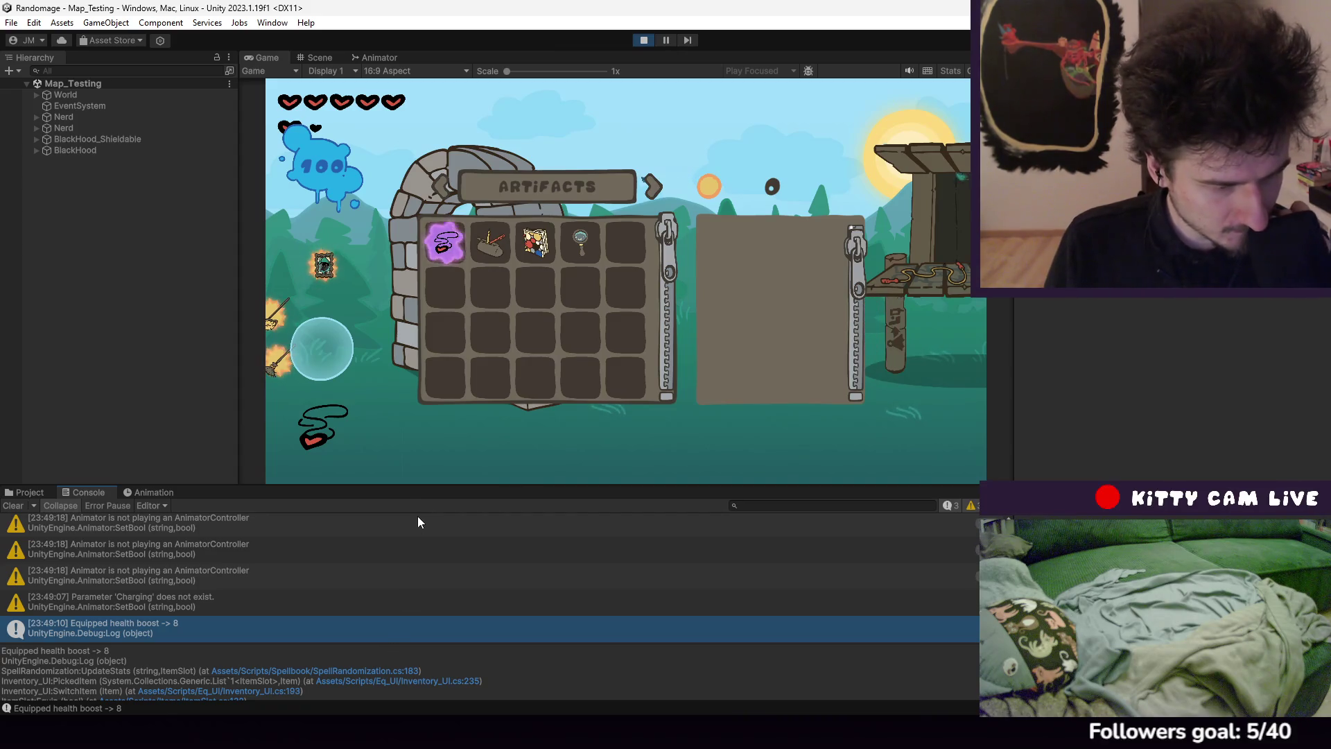
key("Tab")
Run right through the level casting spells and purple hypnosis bolts at the enemies near the hut
key("d")
left_click(713, 154)
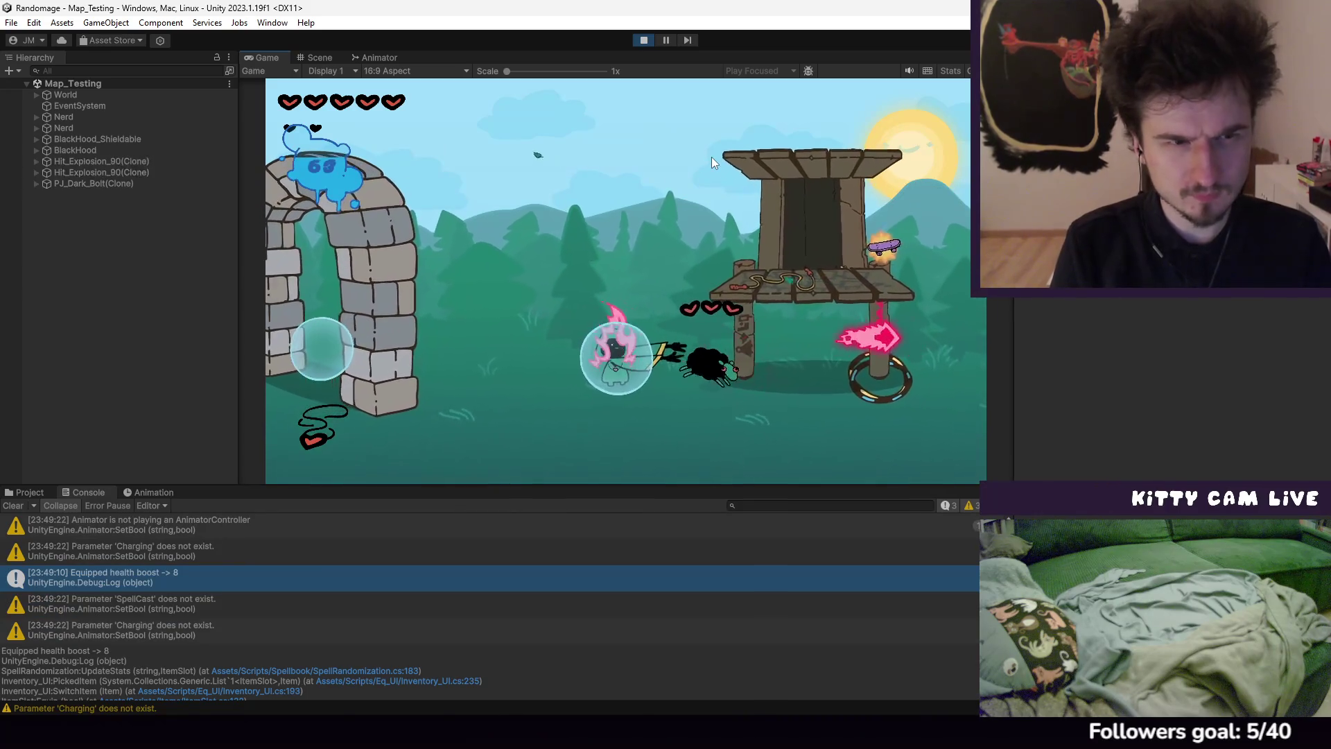
key("d")
left_click(711, 157)
left_click(711, 157)
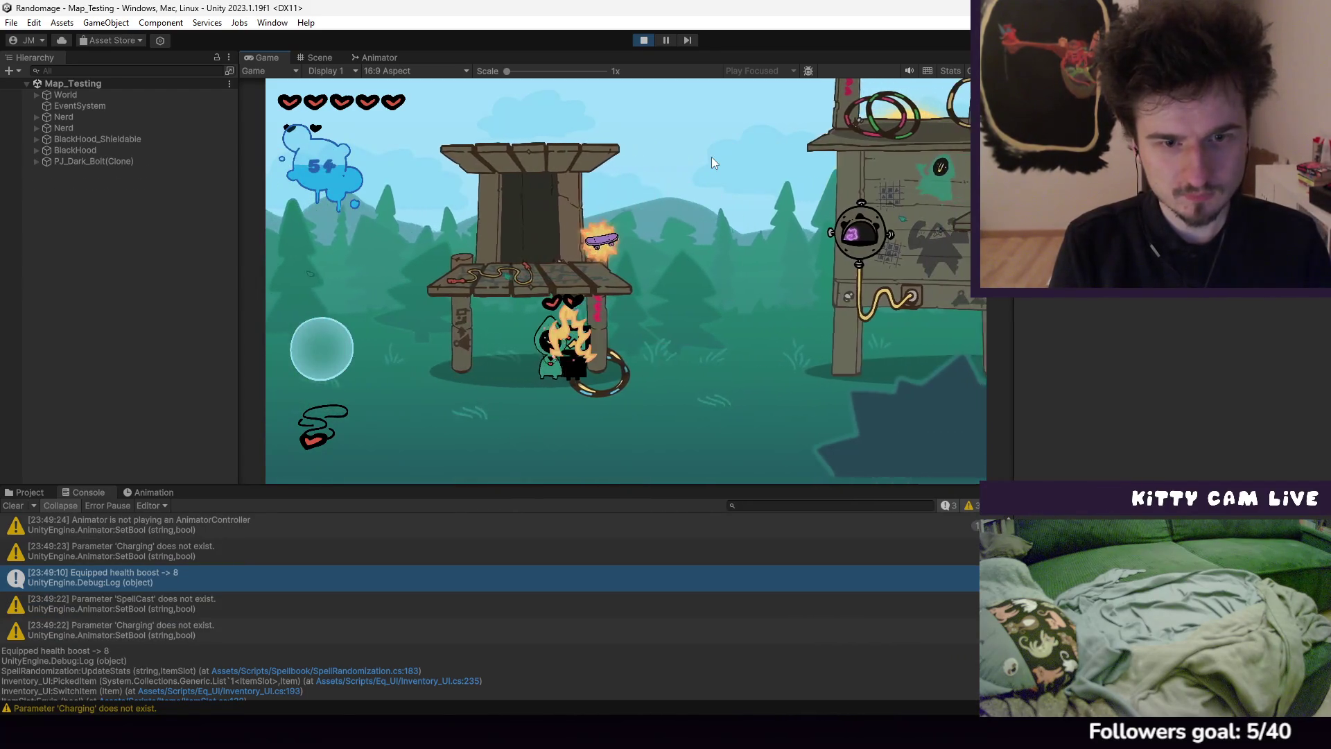
key("d")
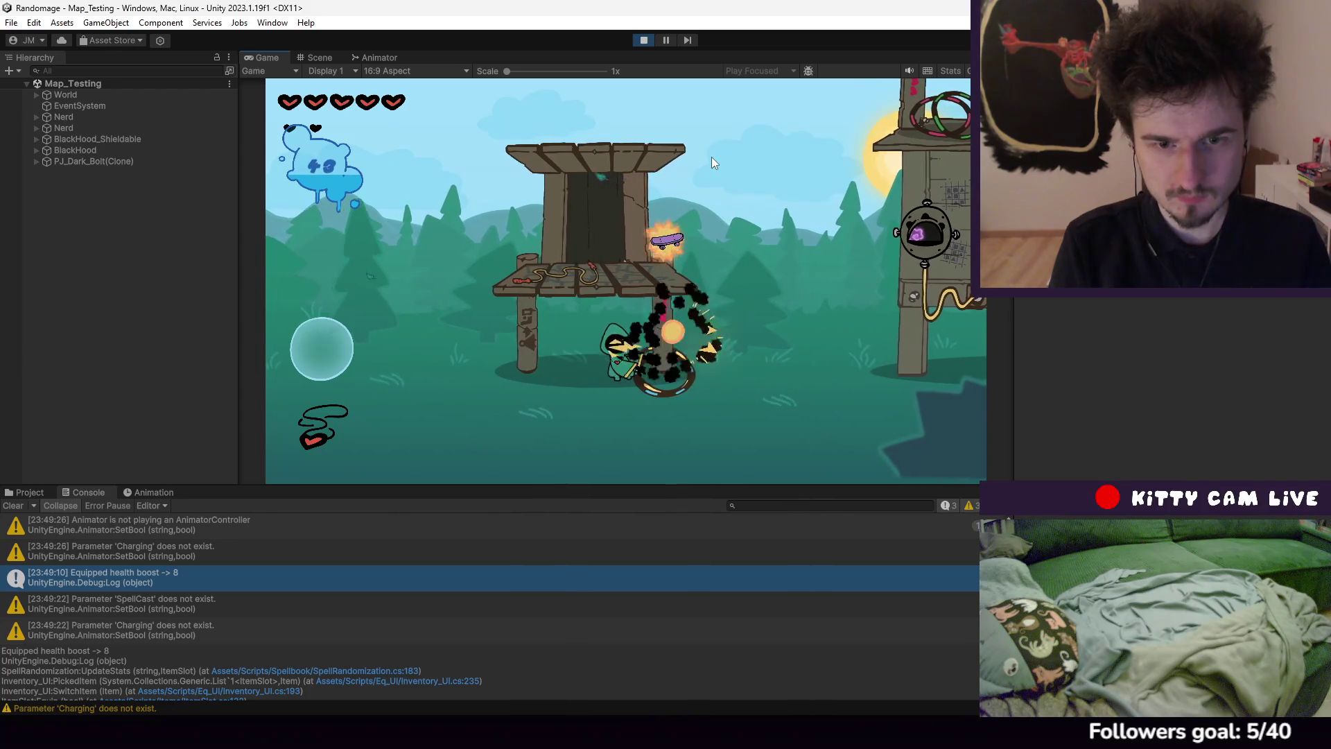
left_click(711, 156)
key("d")
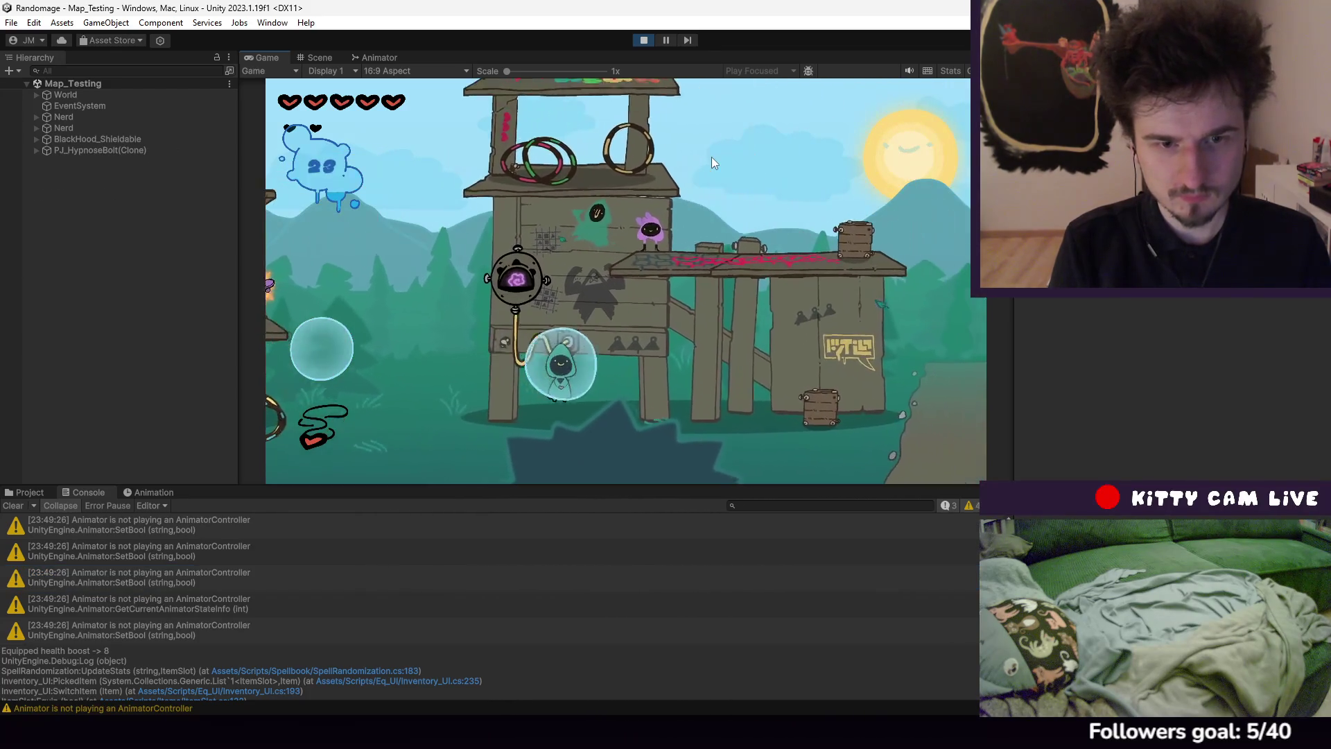
key("d")
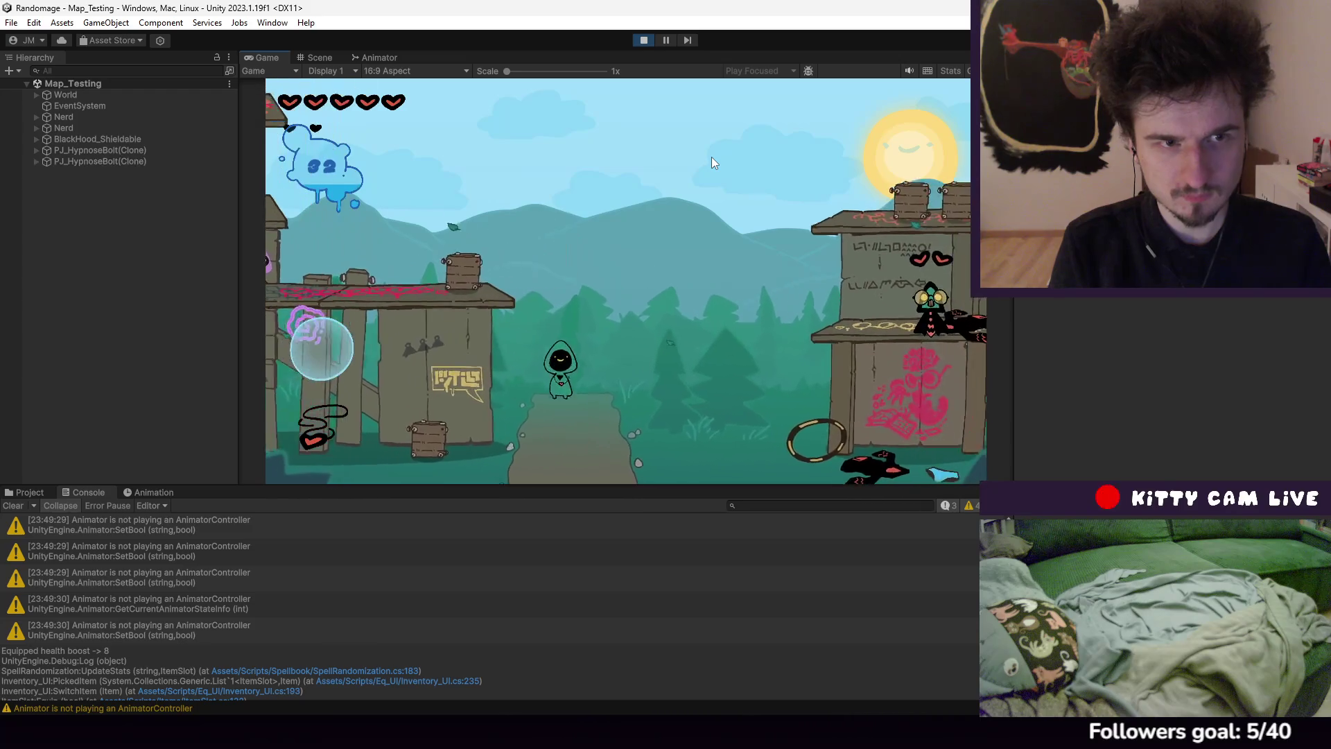
left_click(711, 156)
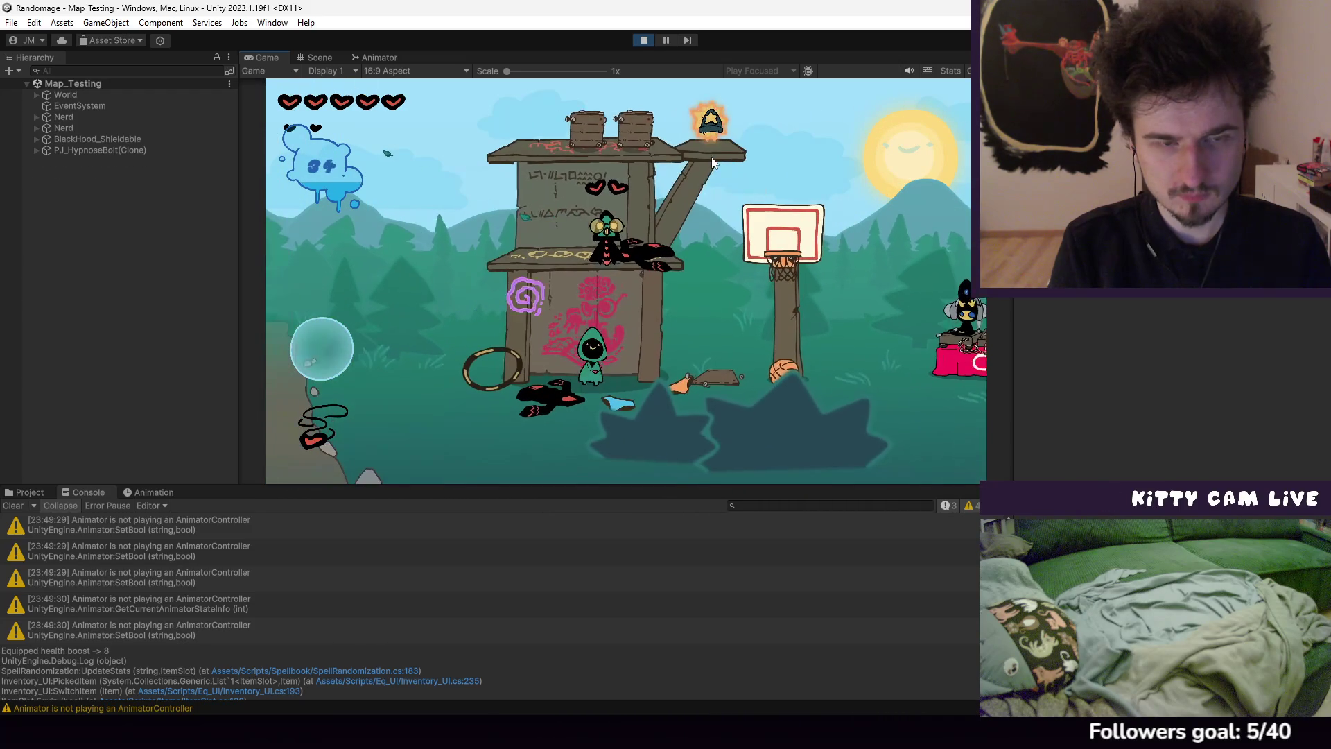
key("d")
key("d")
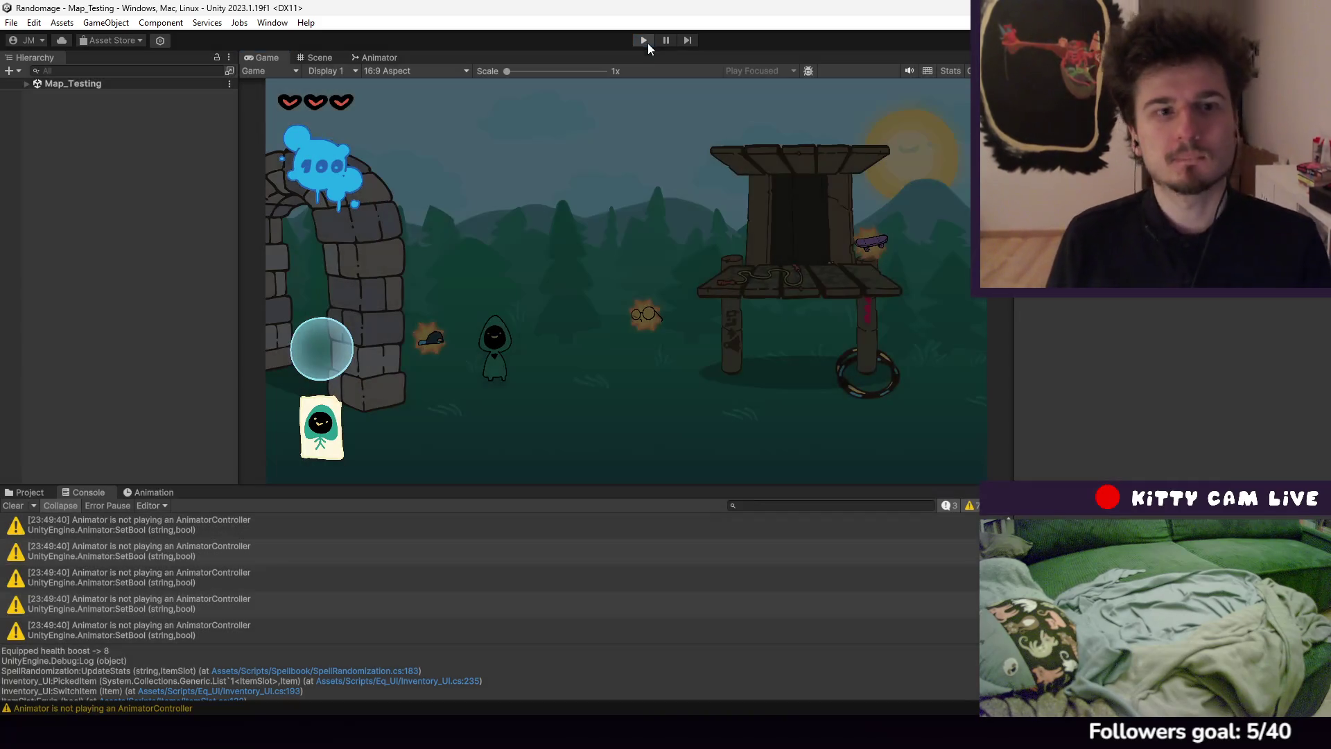
Stop play and expand World > MainArea > Players > GreenHood to select GreenHoodVisual
left_click(643, 39)
left_click(35, 94)
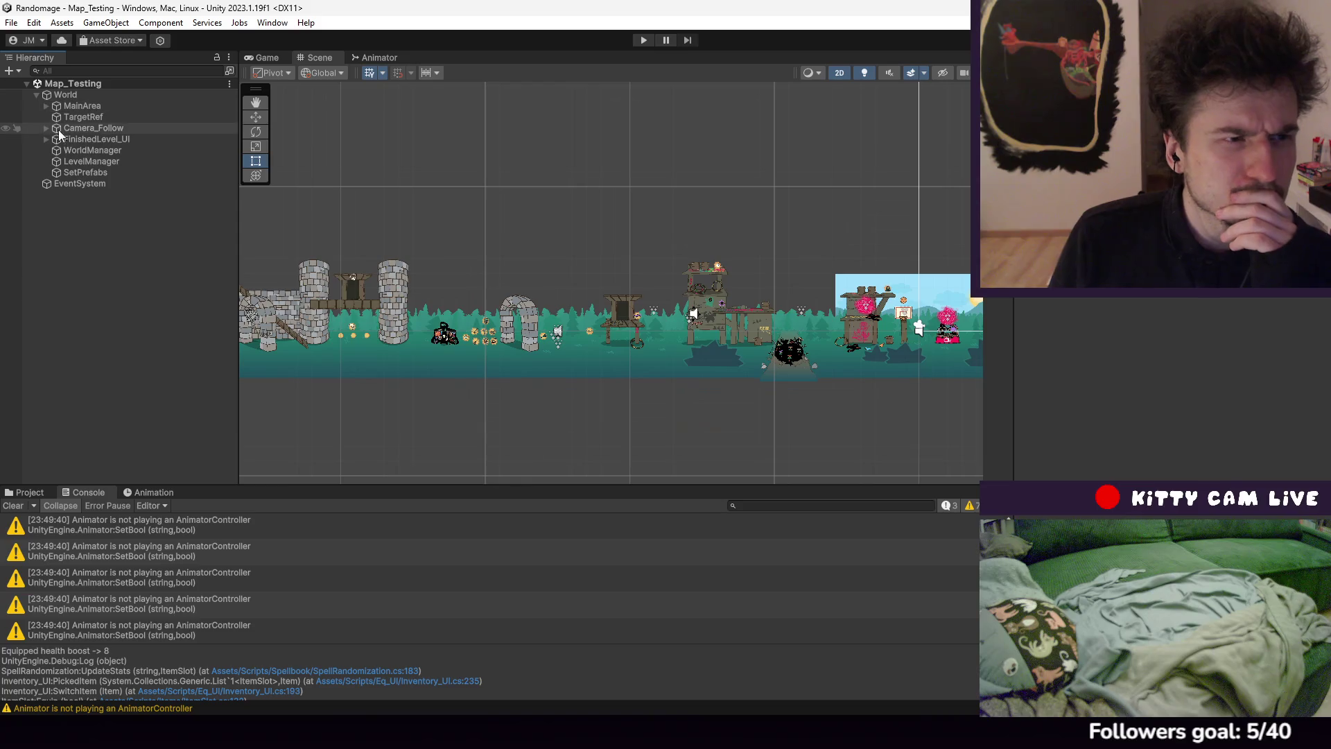
left_click(41, 104)
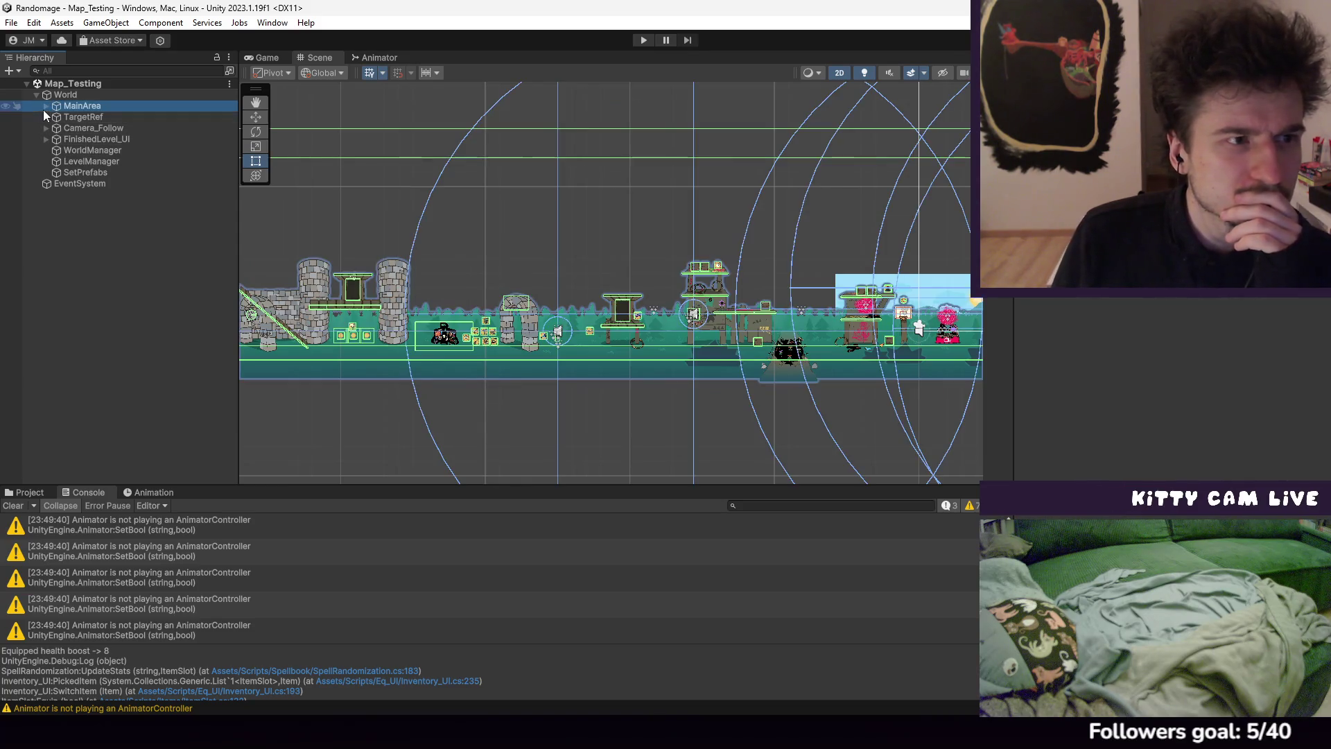
left_click(45, 106)
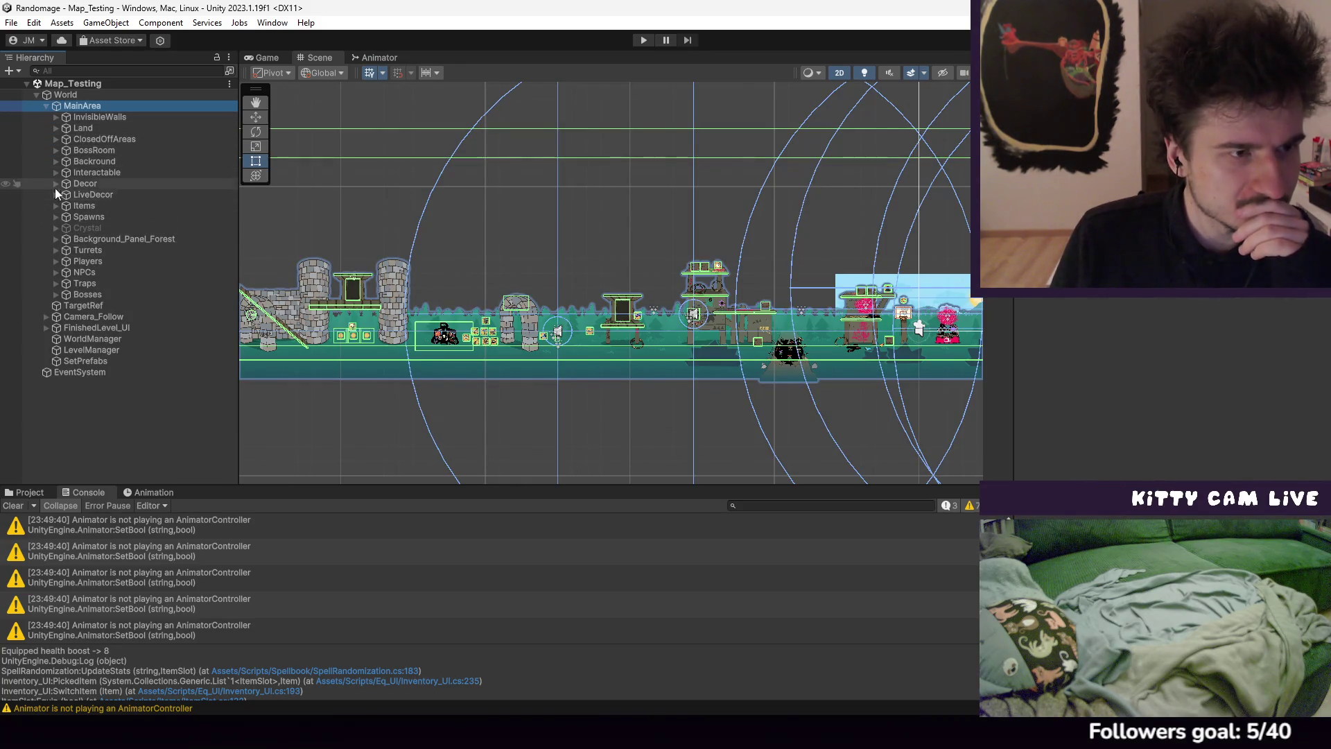
left_click(57, 260)
left_click(67, 273)
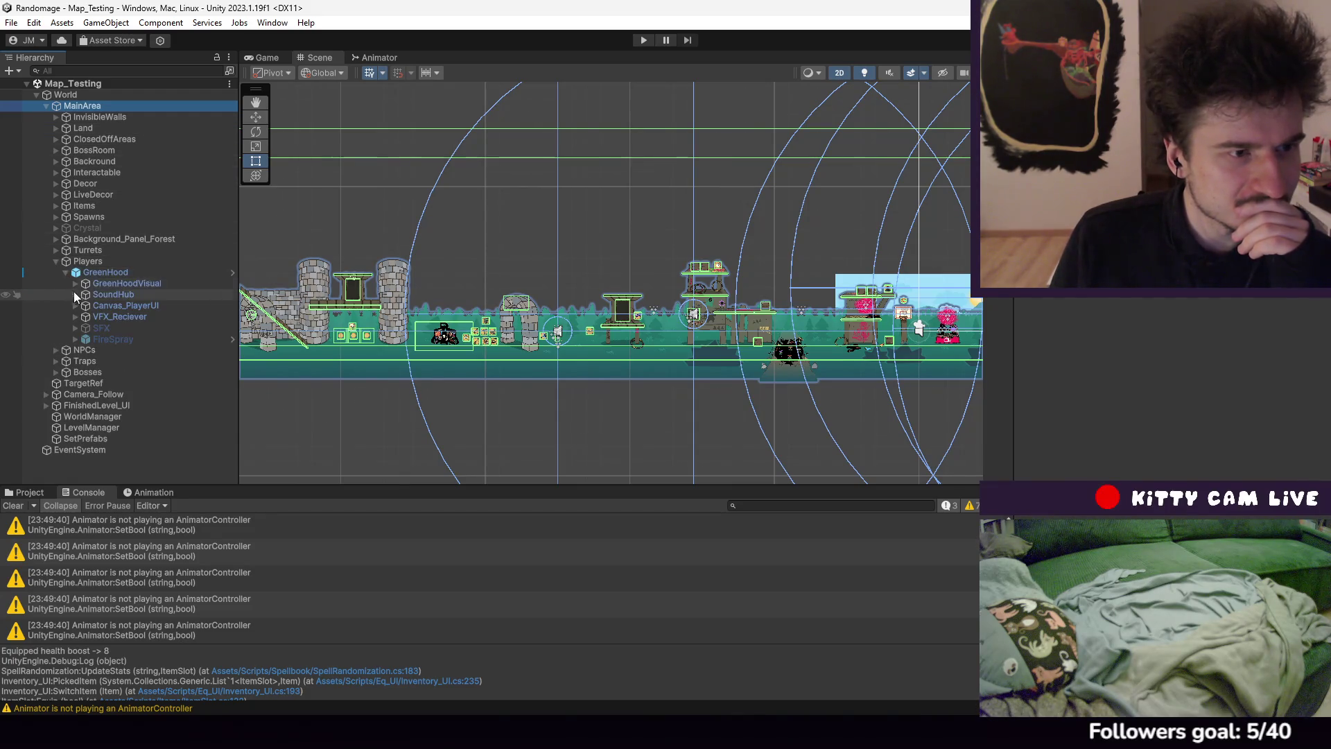
left_click(75, 284)
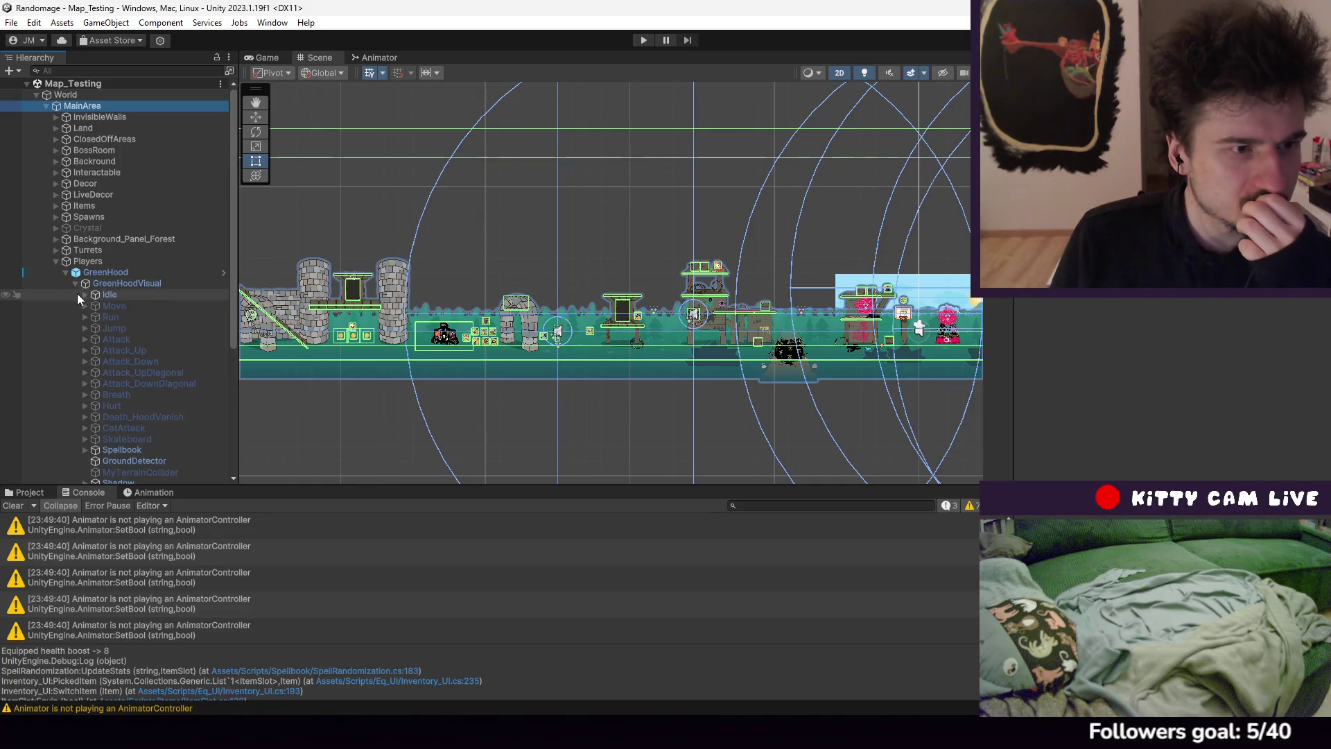
left_click(111, 284)
Expand Canvas_PlayerUI > HUD > HP and inspect Health_Grid, HUD and Canvas_PlayerUI
scroll(135, 310, "down", 6)
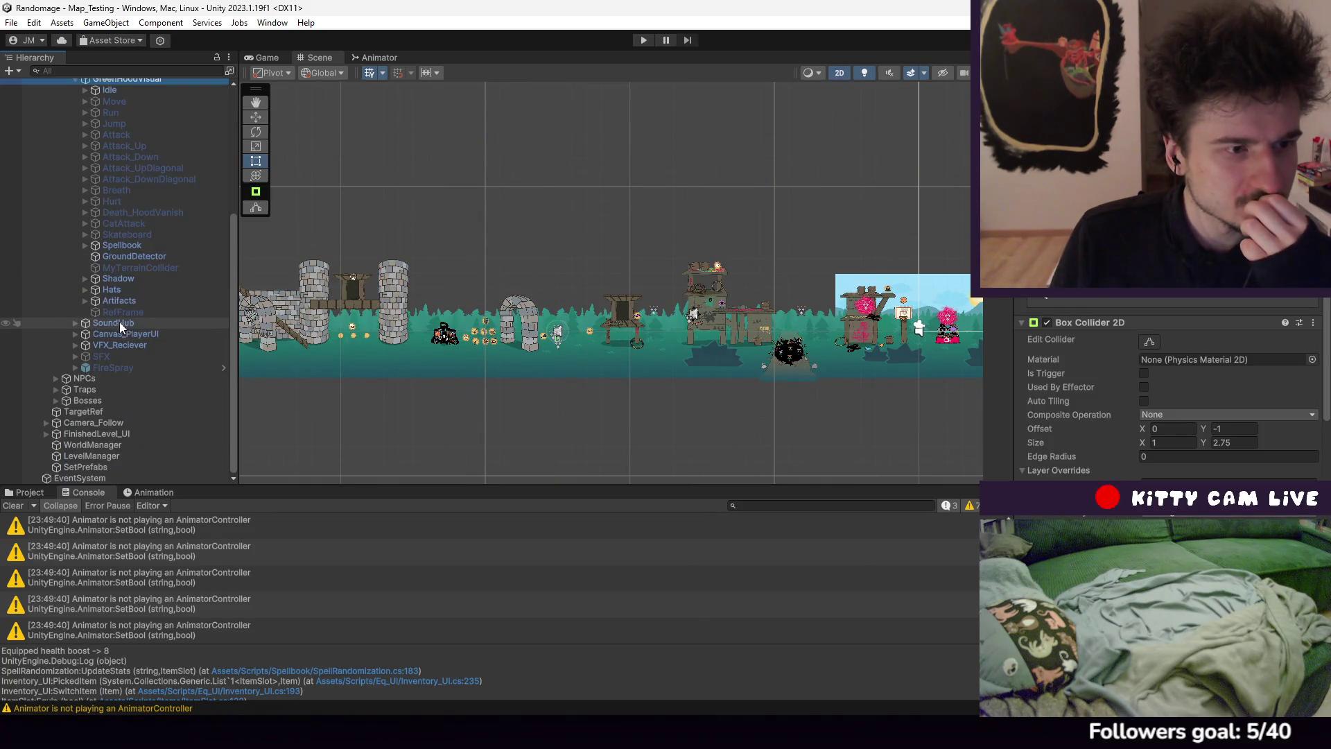
left_click(76, 334)
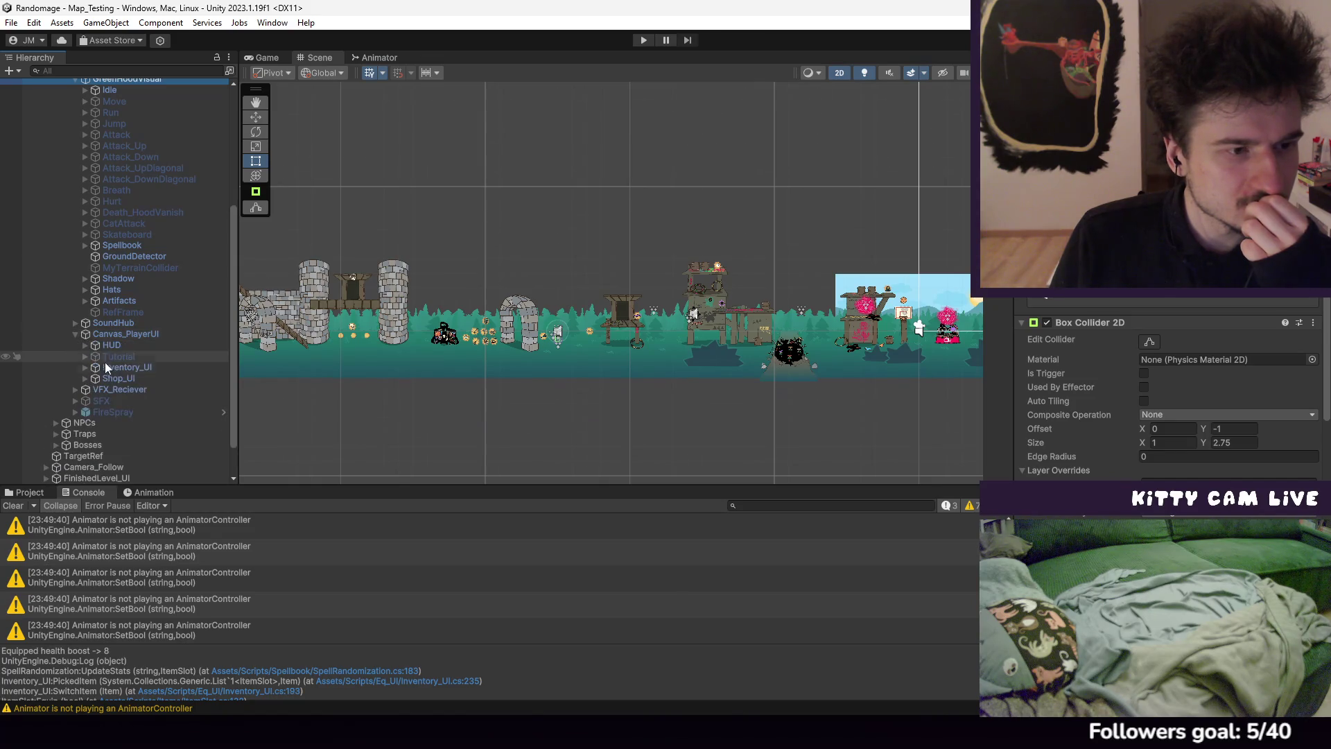
left_click(84, 346)
left_click(95, 357)
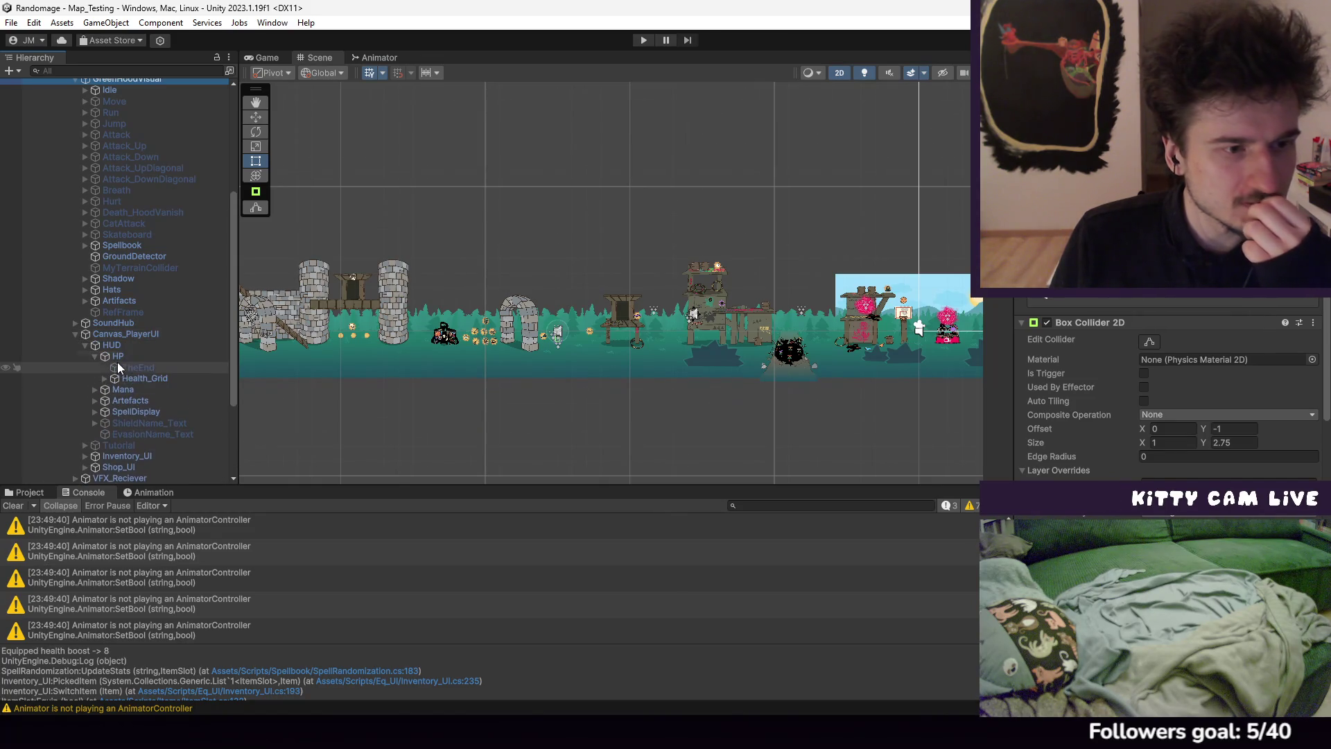
left_click(132, 380)
left_click(148, 388)
left_click(139, 381)
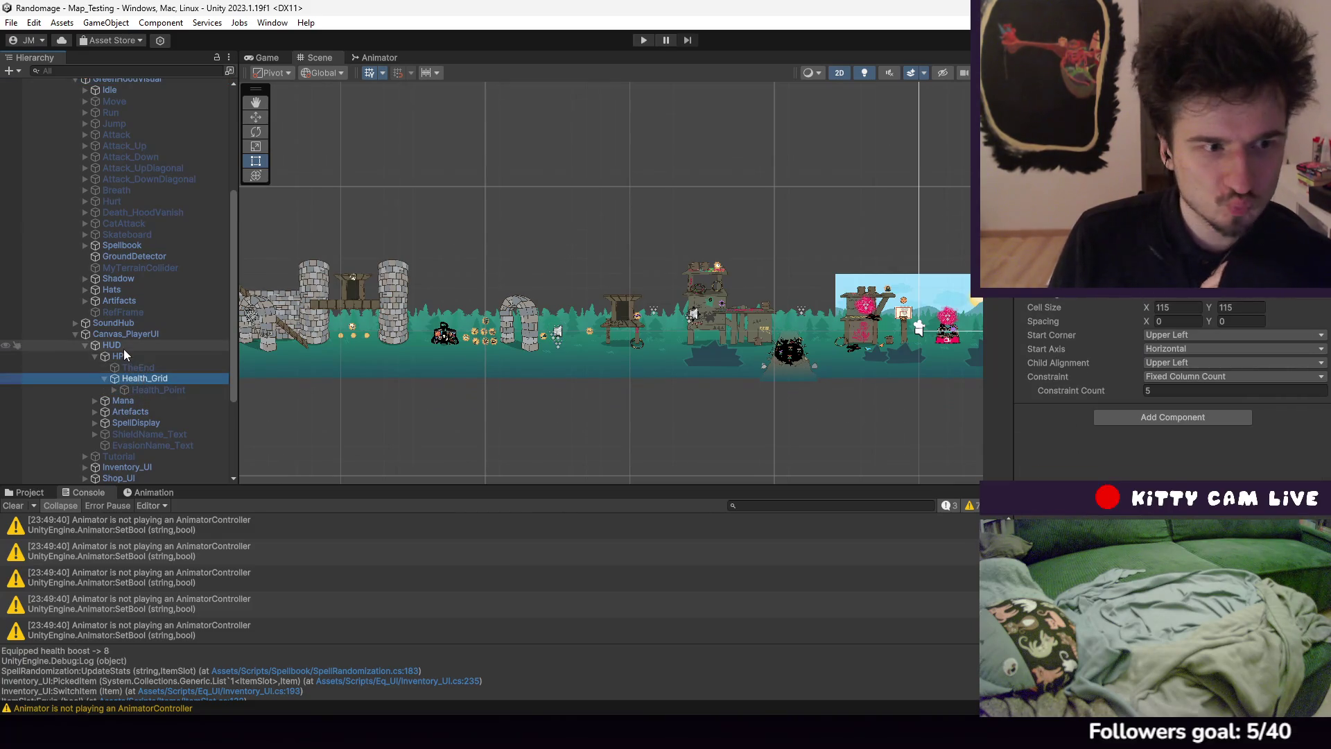
left_click(125, 345)
left_click(134, 380)
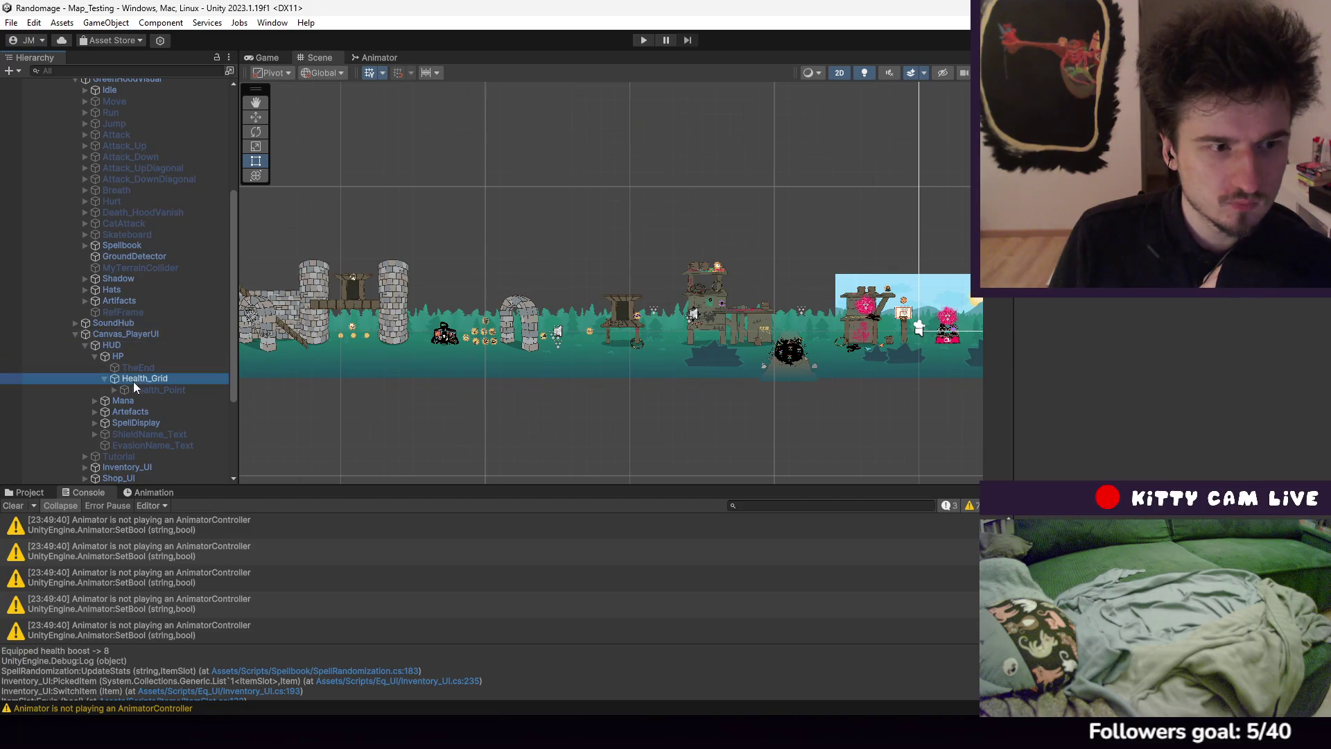
left_click(132, 335)
Collapse and reselect GreenHoodVisual, then start play mode to test the health display
scroll(93, 244, "up", 5)
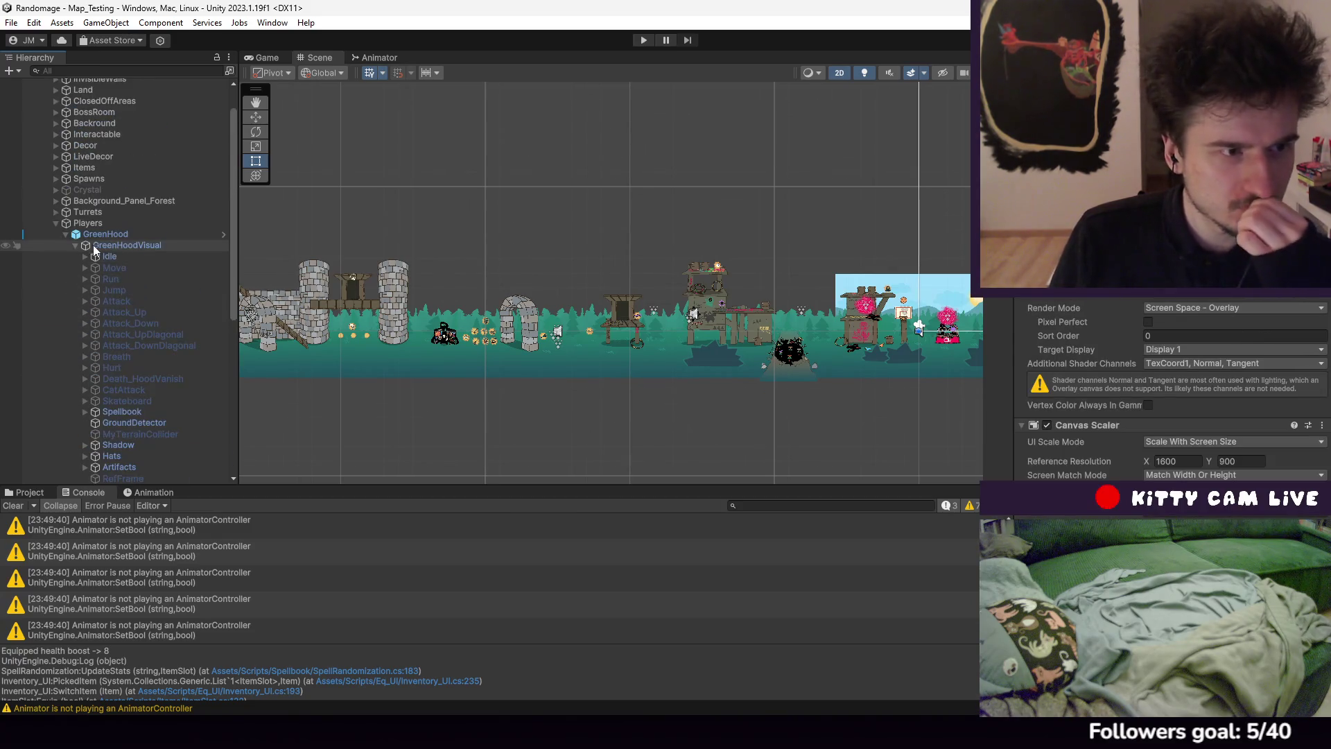
left_click(74, 246)
left_click(110, 245)
left_click(644, 40)
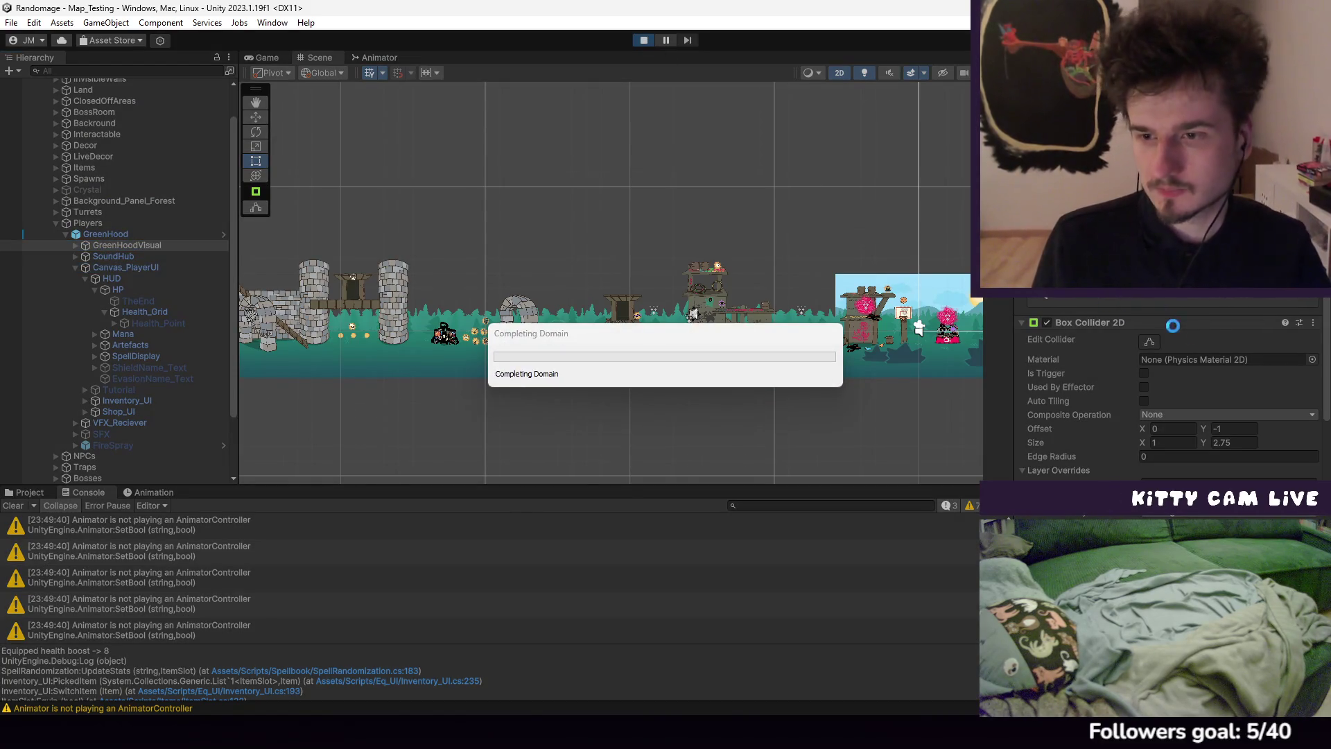
Walk left, equip the Heart Necklace from the artifacts inventory for five hearts, then stop play
scroll(1200, 384, "down", 5)
scroll(1200, 384, "down", 5)
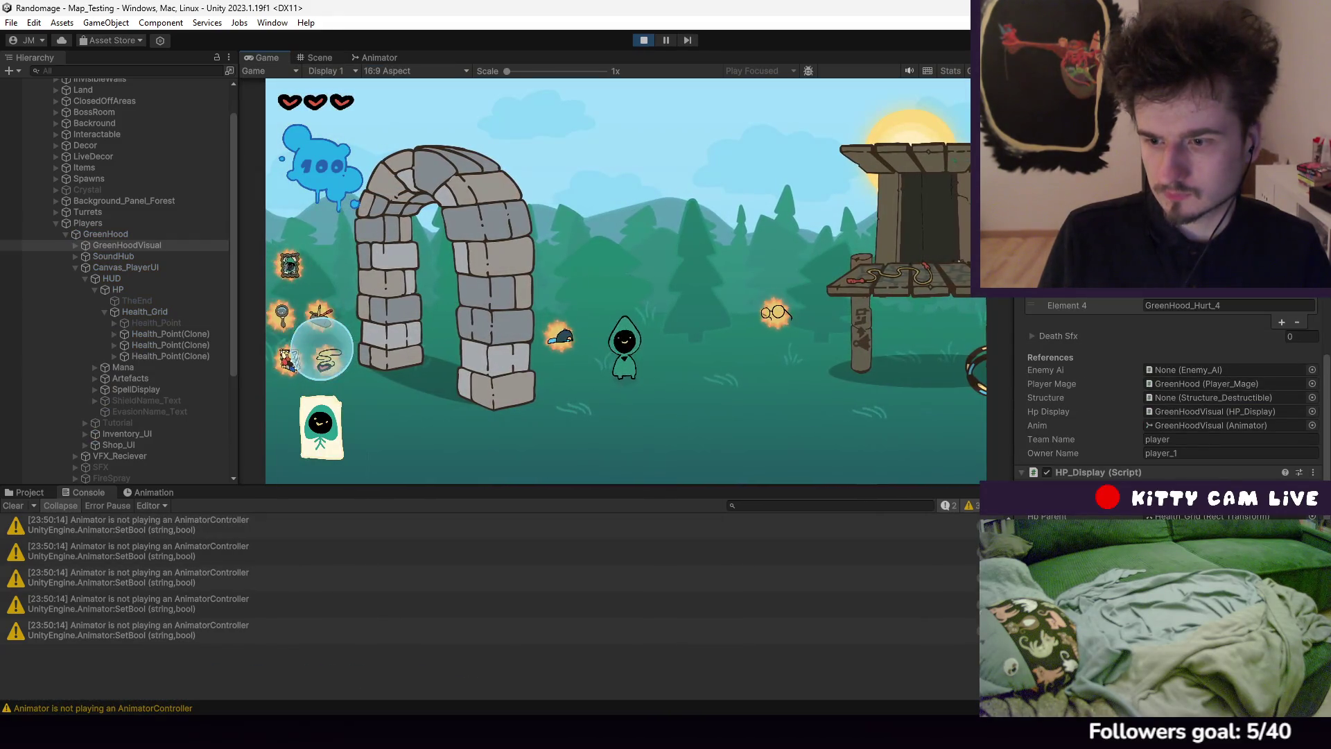
key("a")
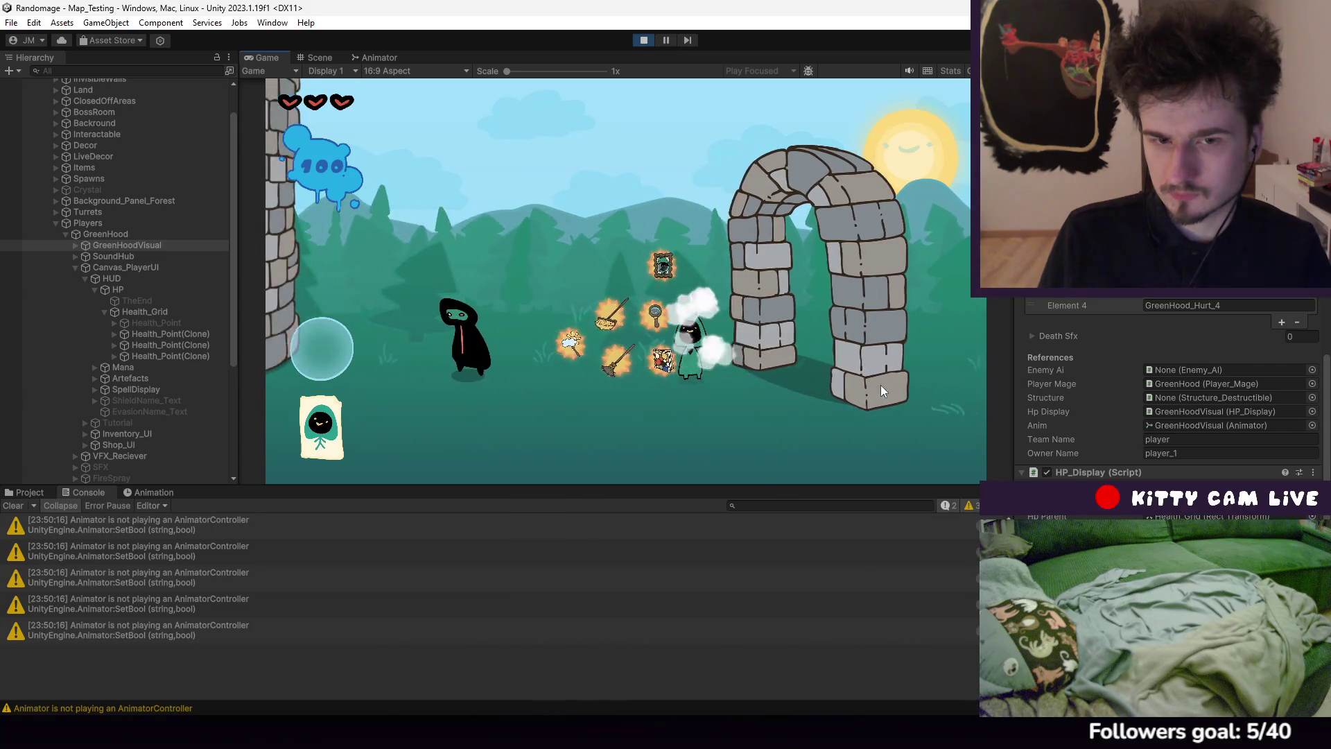
key("i")
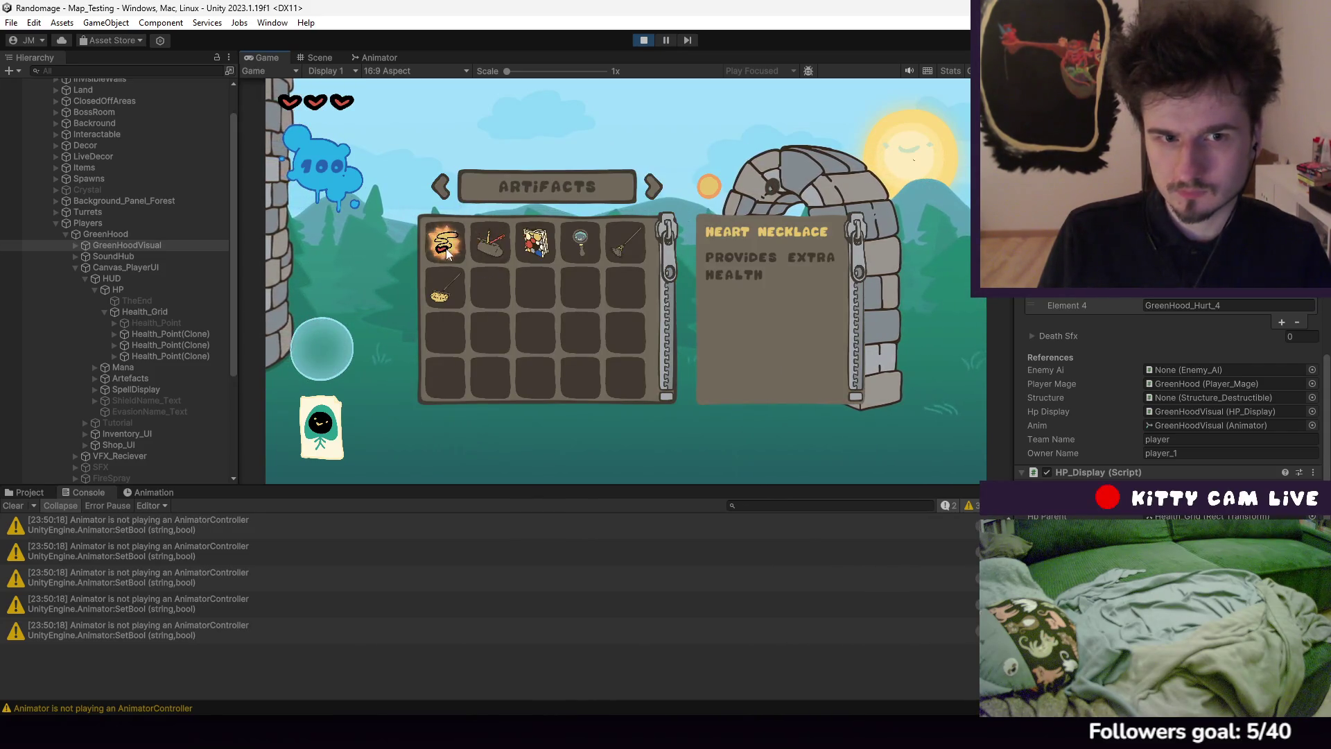
left_click(447, 248)
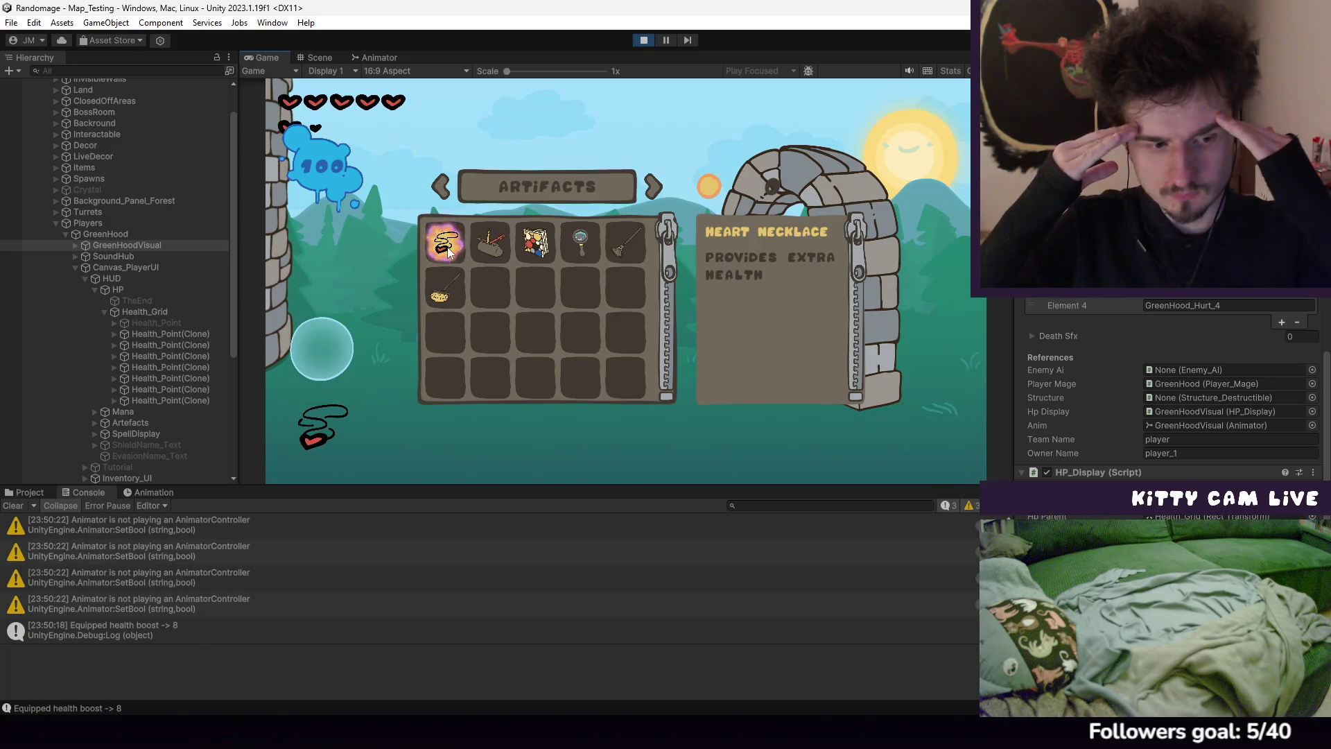
left_click(644, 39)
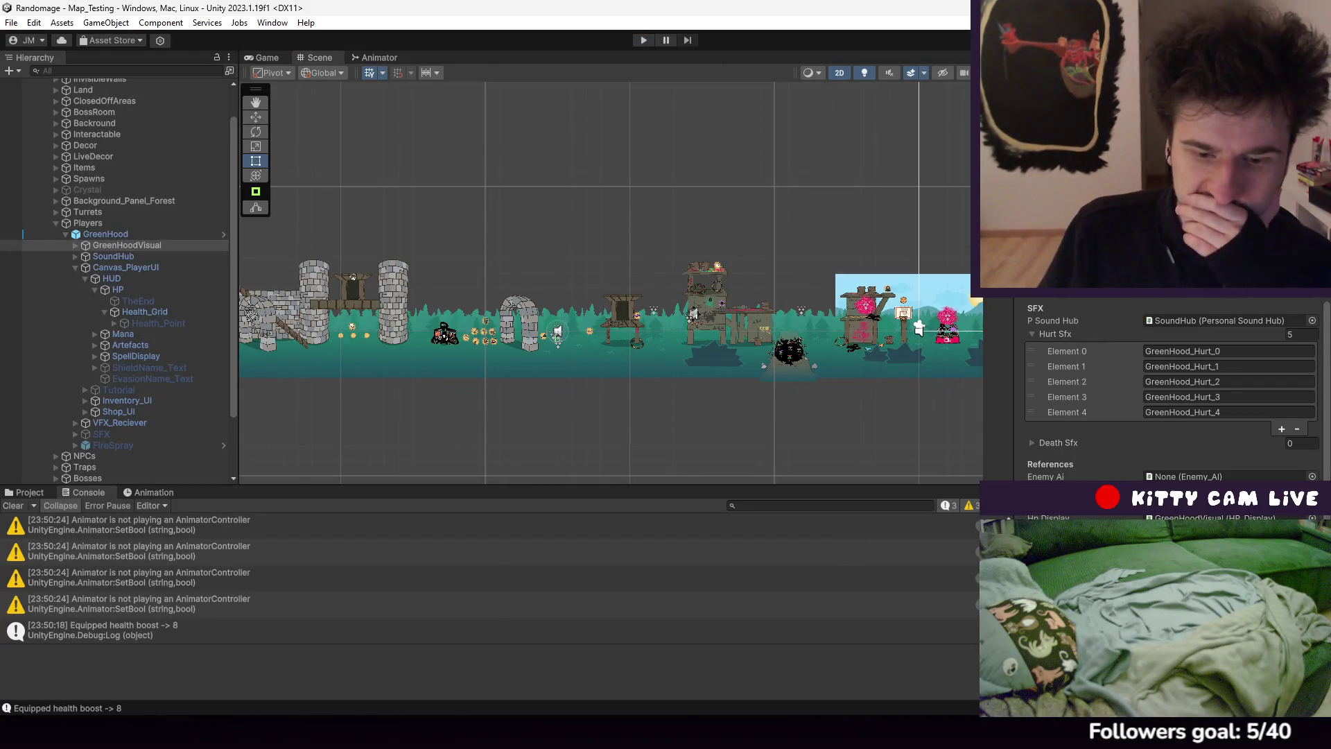
Rewrite line 16's loop in HP_Display.cs as for (int h = 0; h < _myHearts.Count; h++)
mouse_move(790, 734)
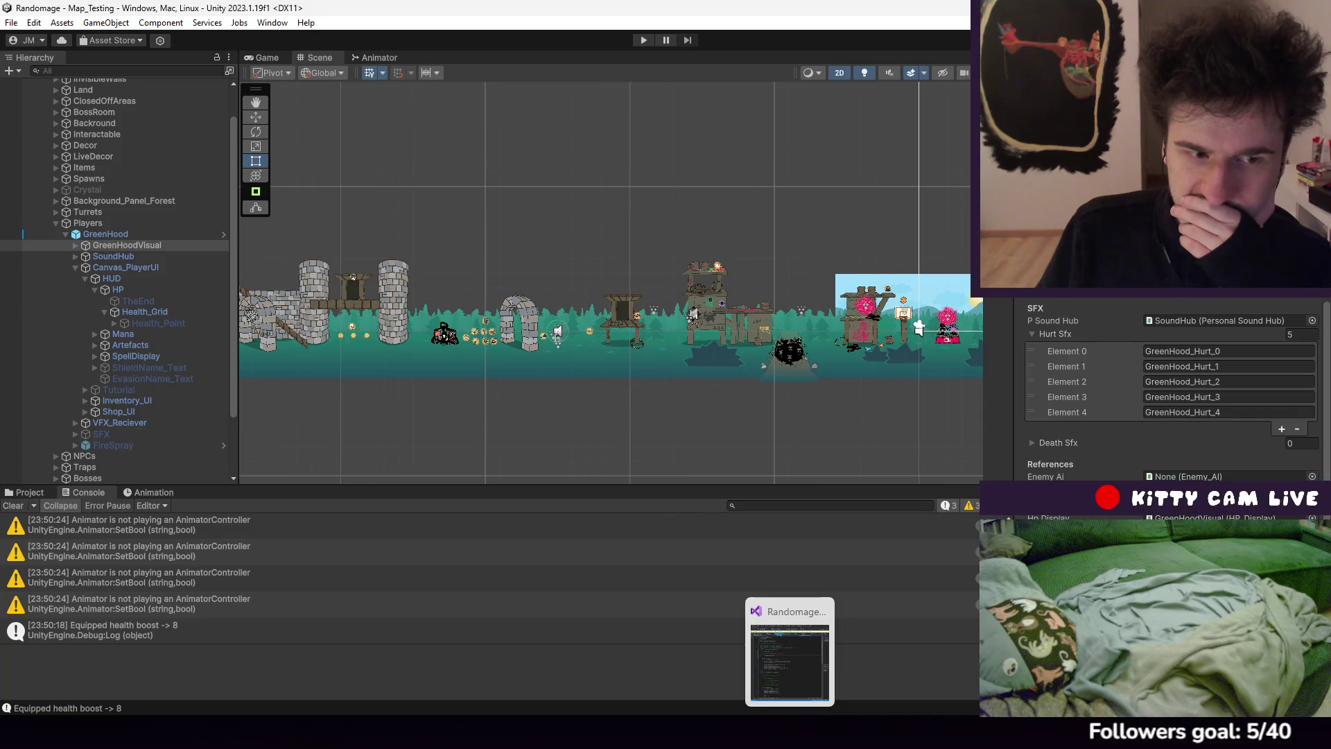
left_click(789, 662)
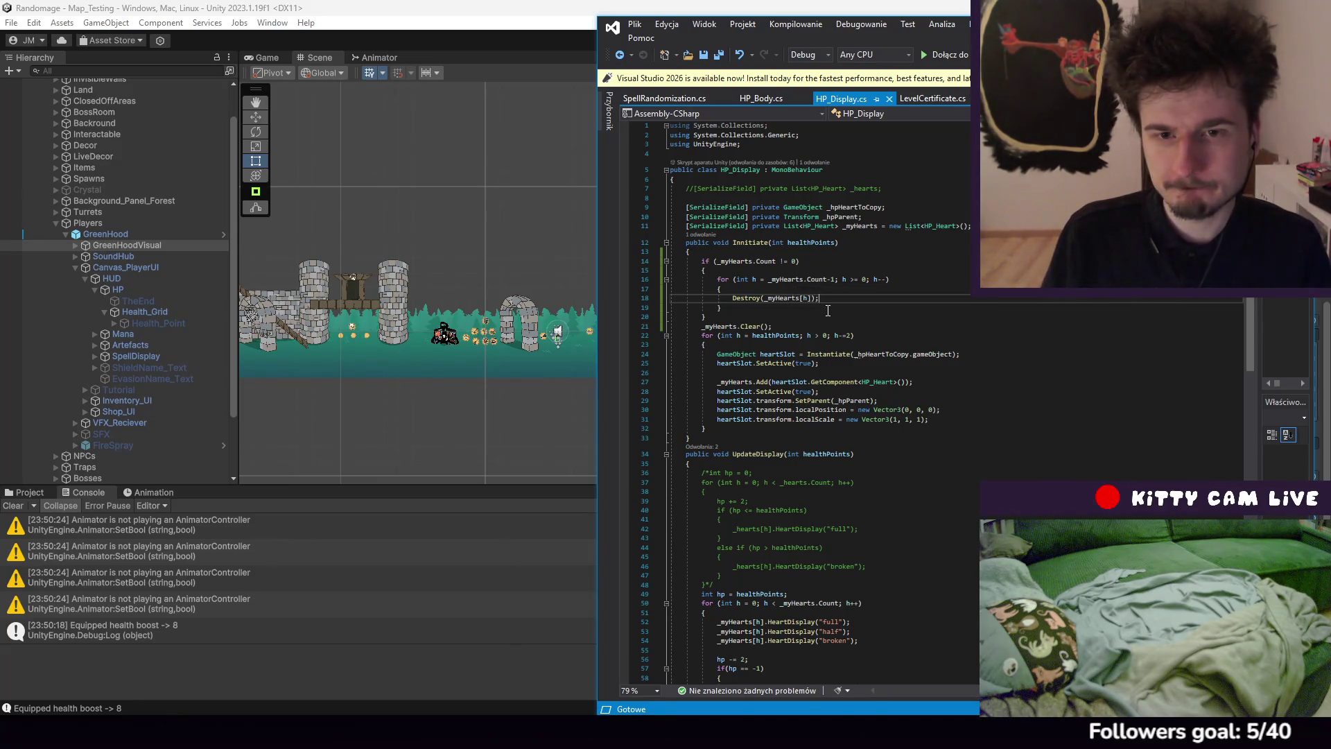
left_click(790, 284)
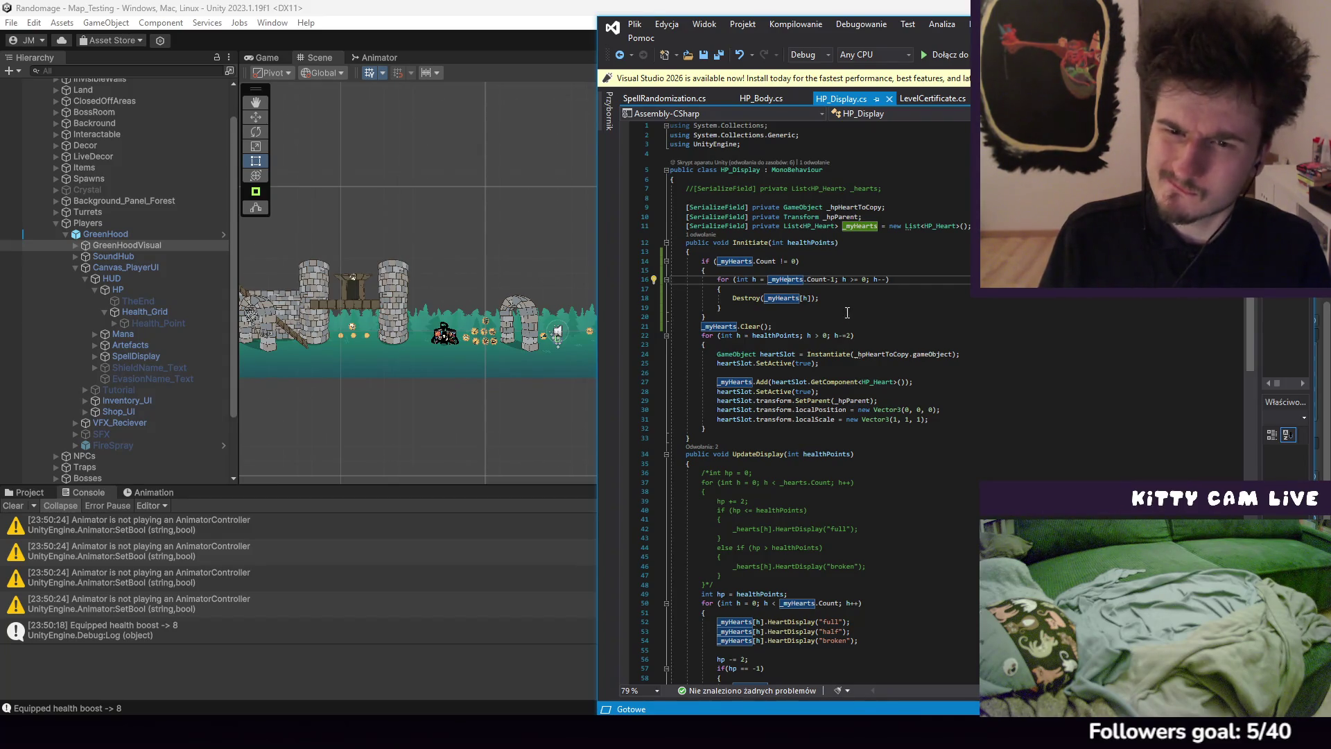
left_click(905, 302)
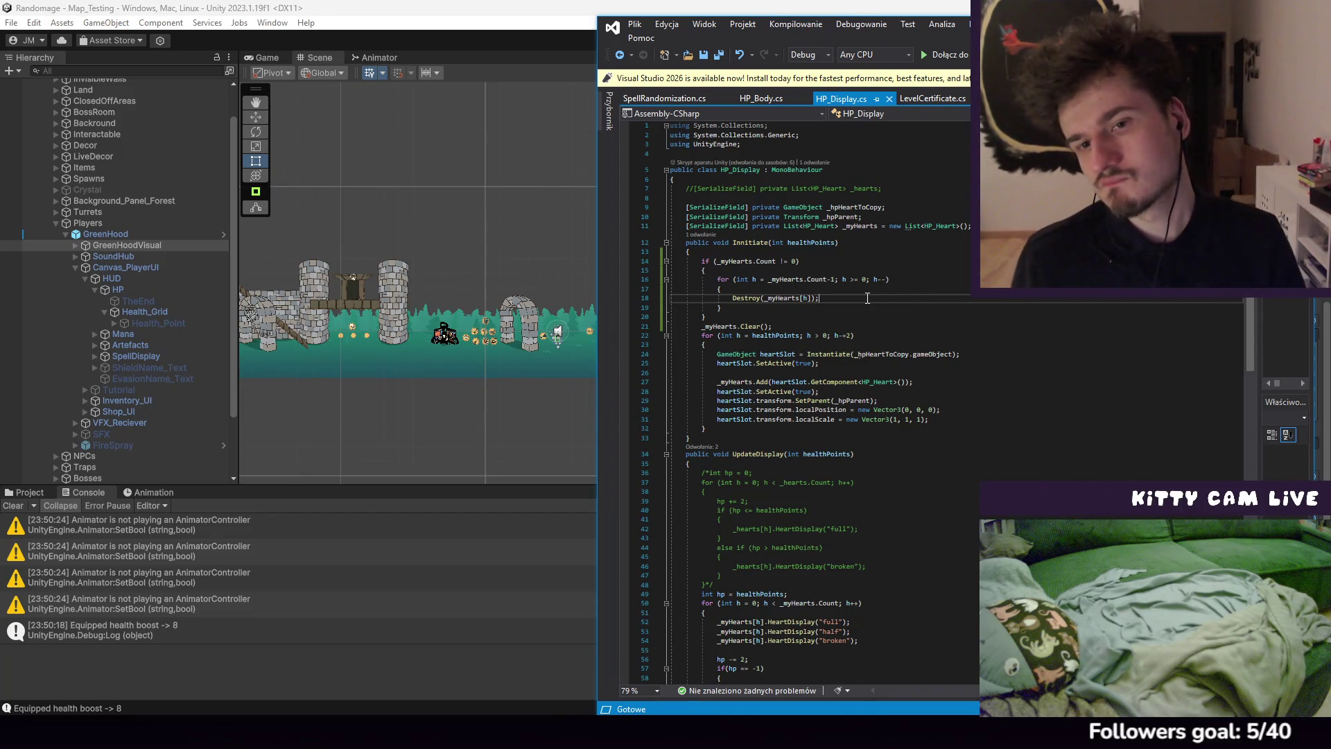
left_click_drag(836, 279, 770, 279)
type("0")
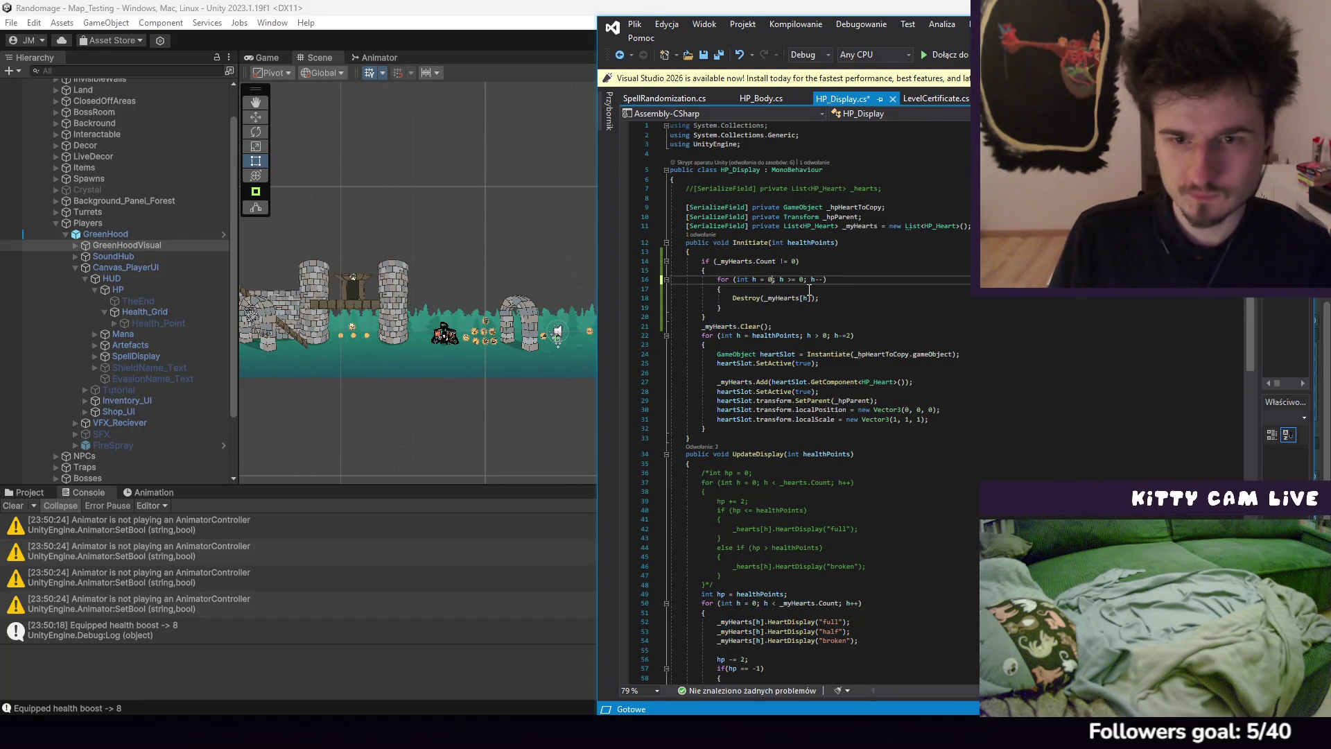
left_click(791, 280)
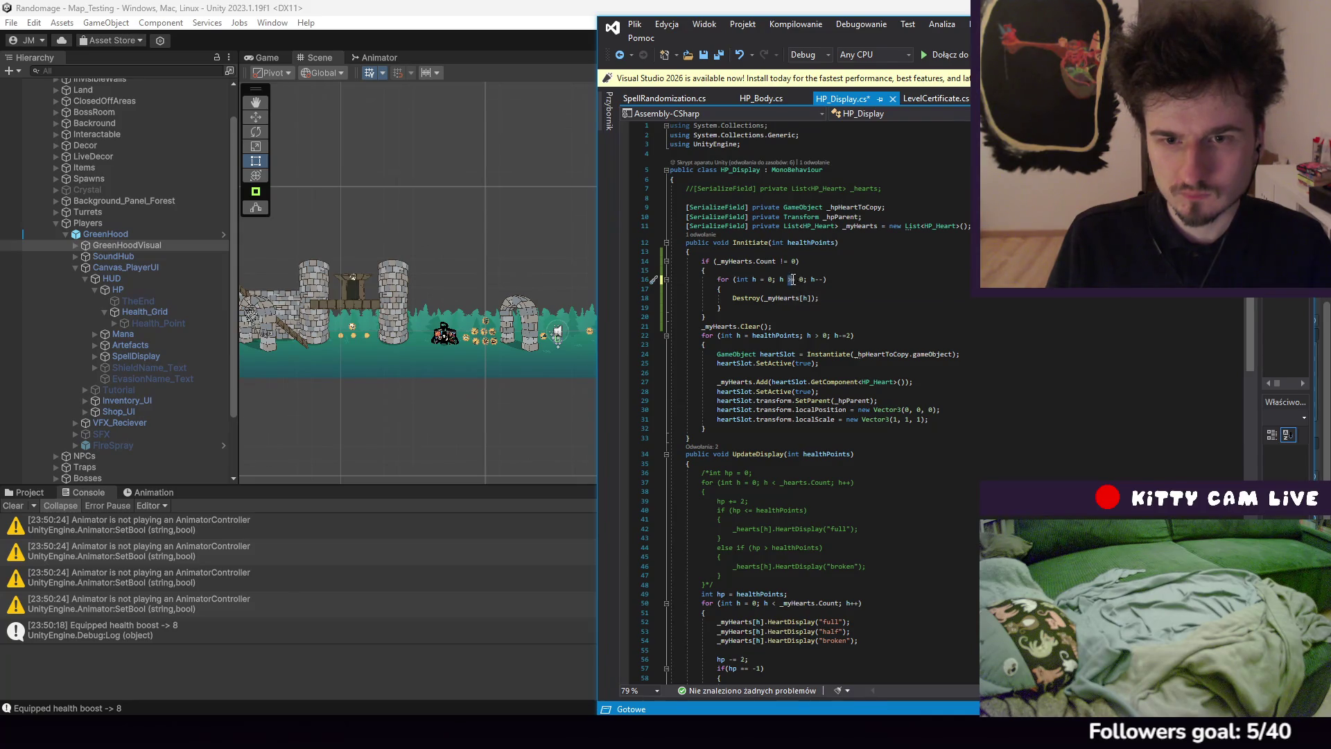
type("< ")
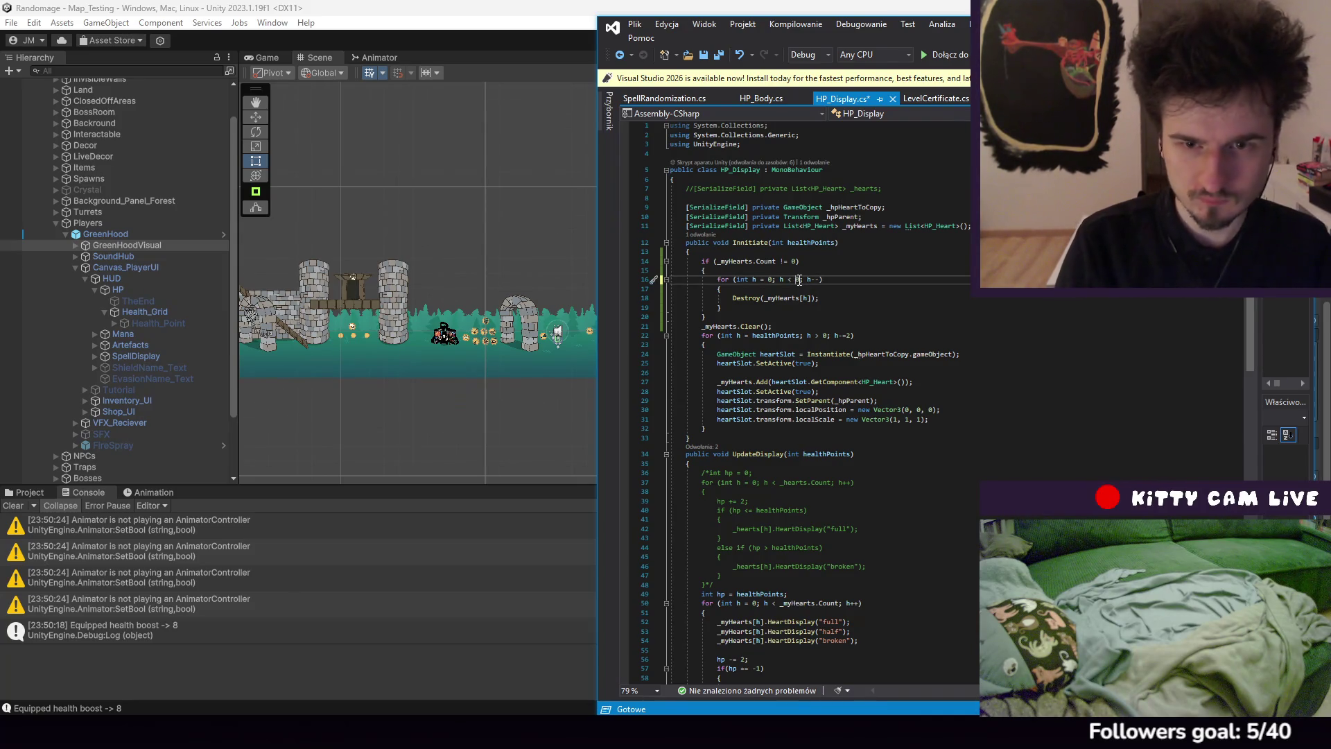
type("_myHearts")
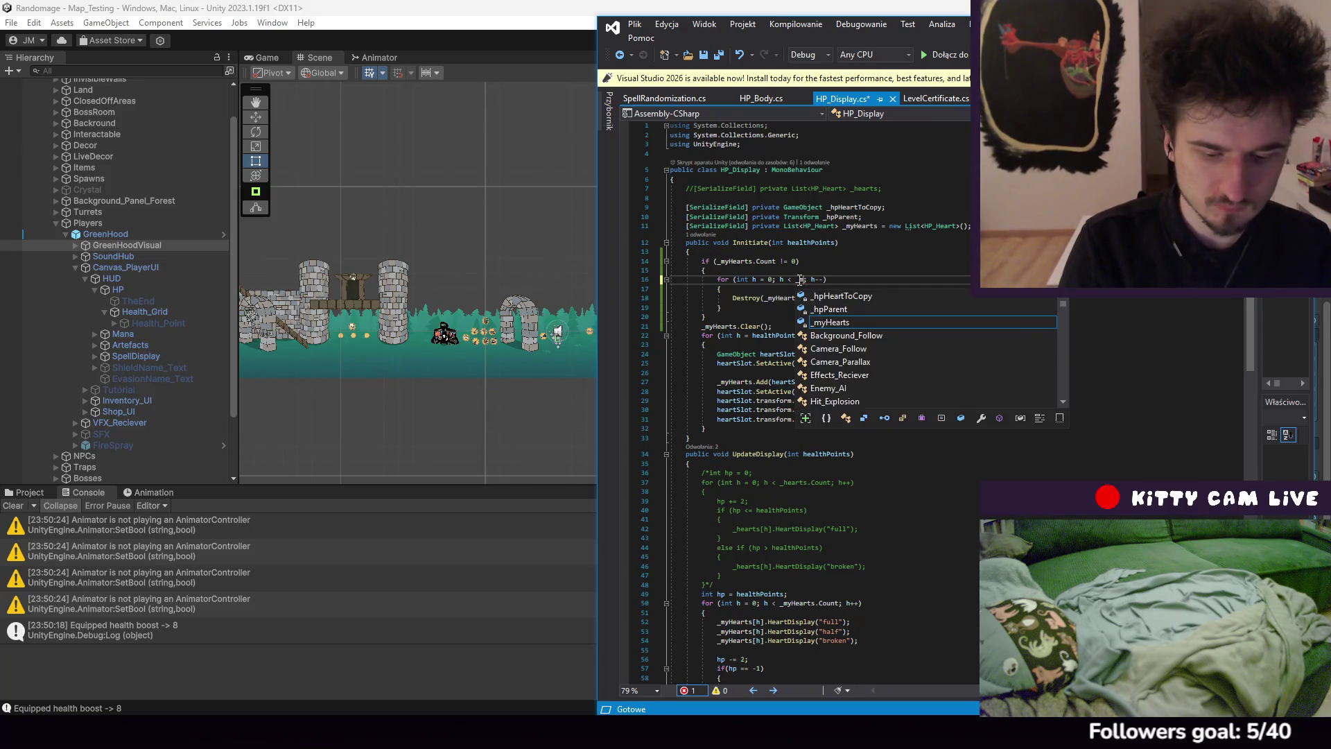
type(".Count")
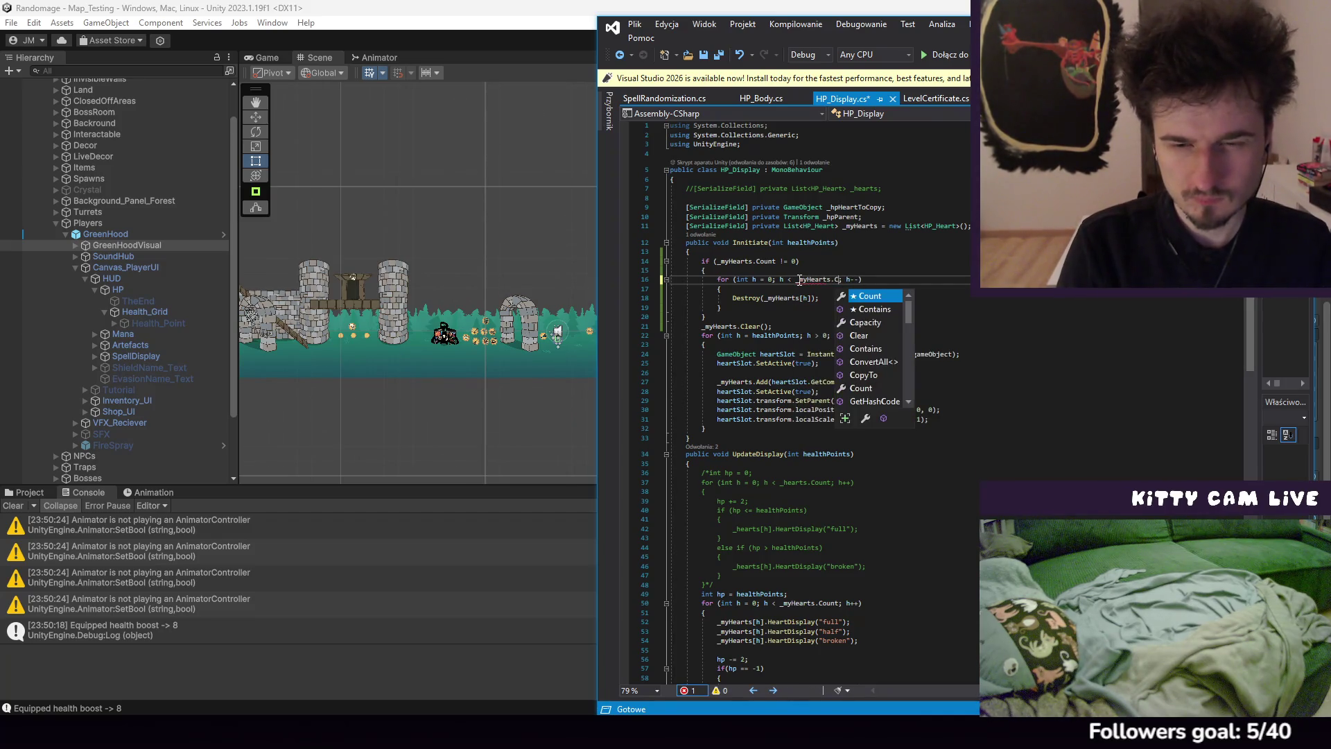
left_click(873, 279)
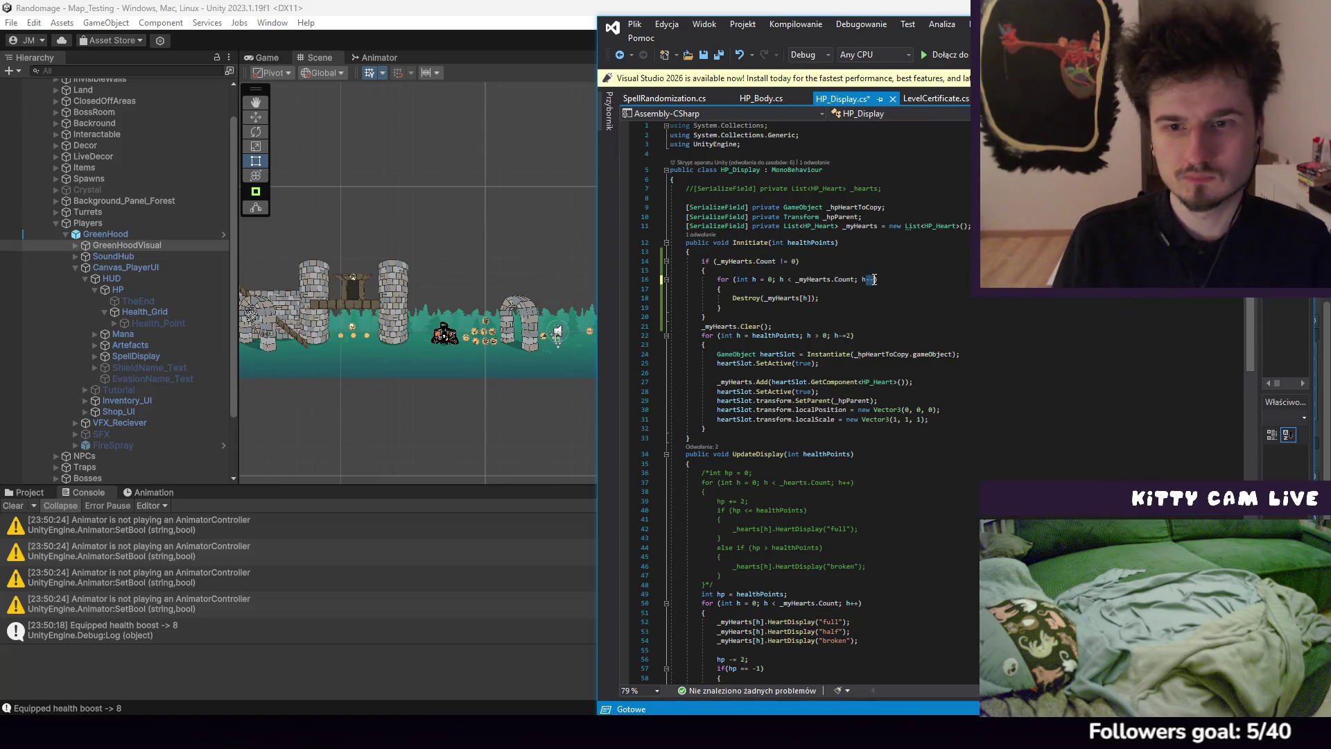
key("BackSpace")
key("BackSpace")
type("++")
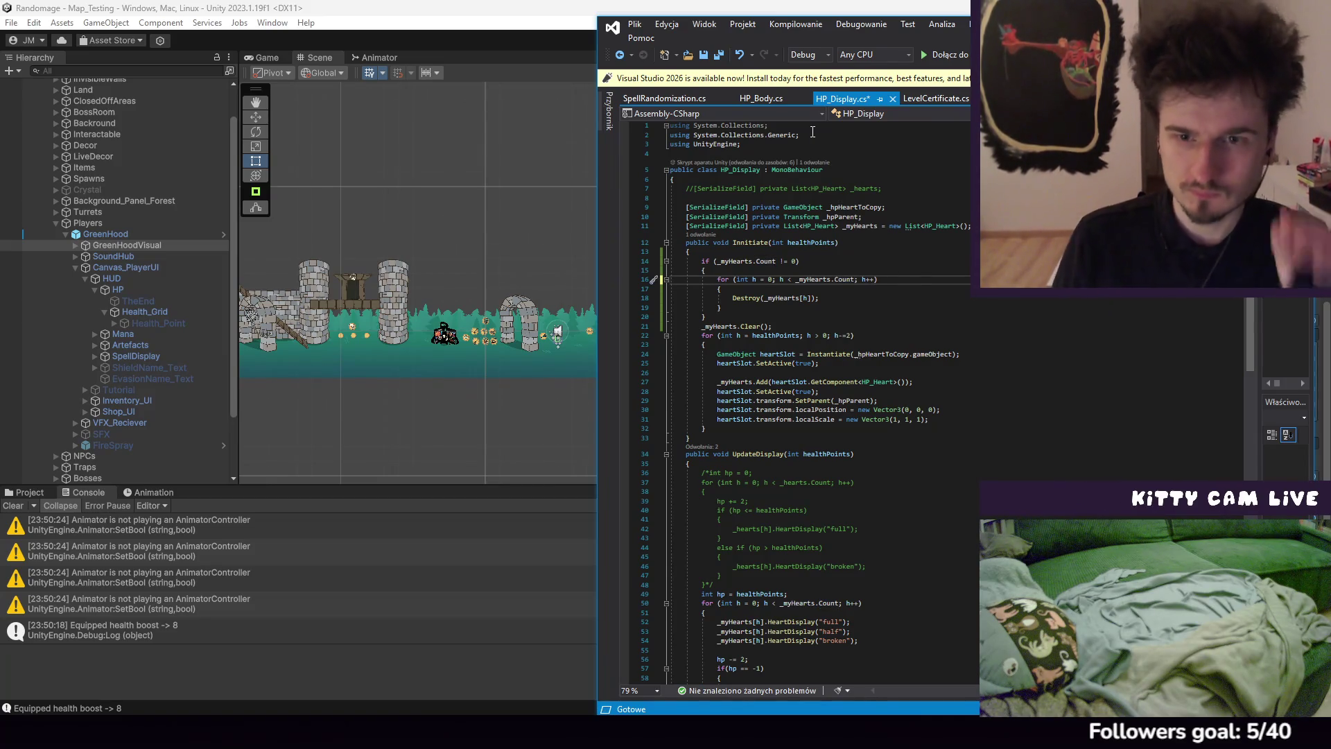
Save HP_Display.cs and go back to Unity to recompile
left_click(634, 23)
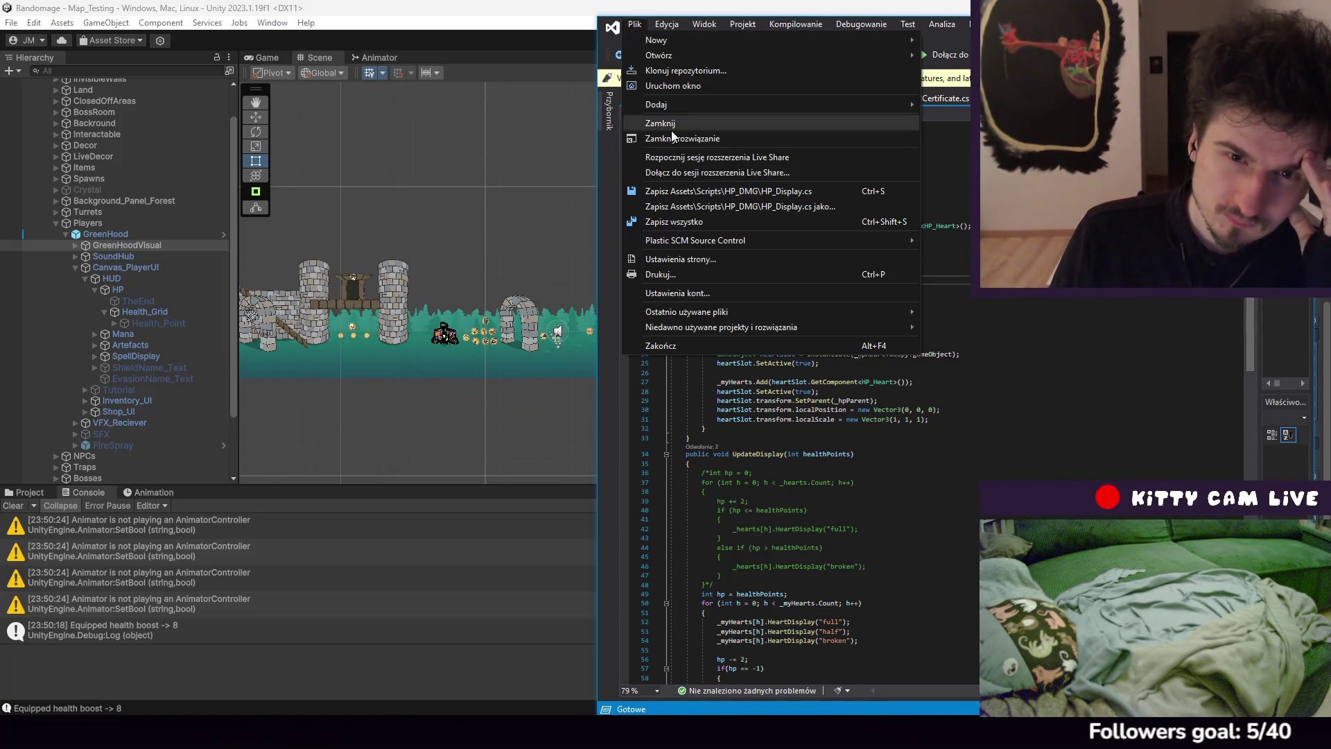
left_click(700, 190)
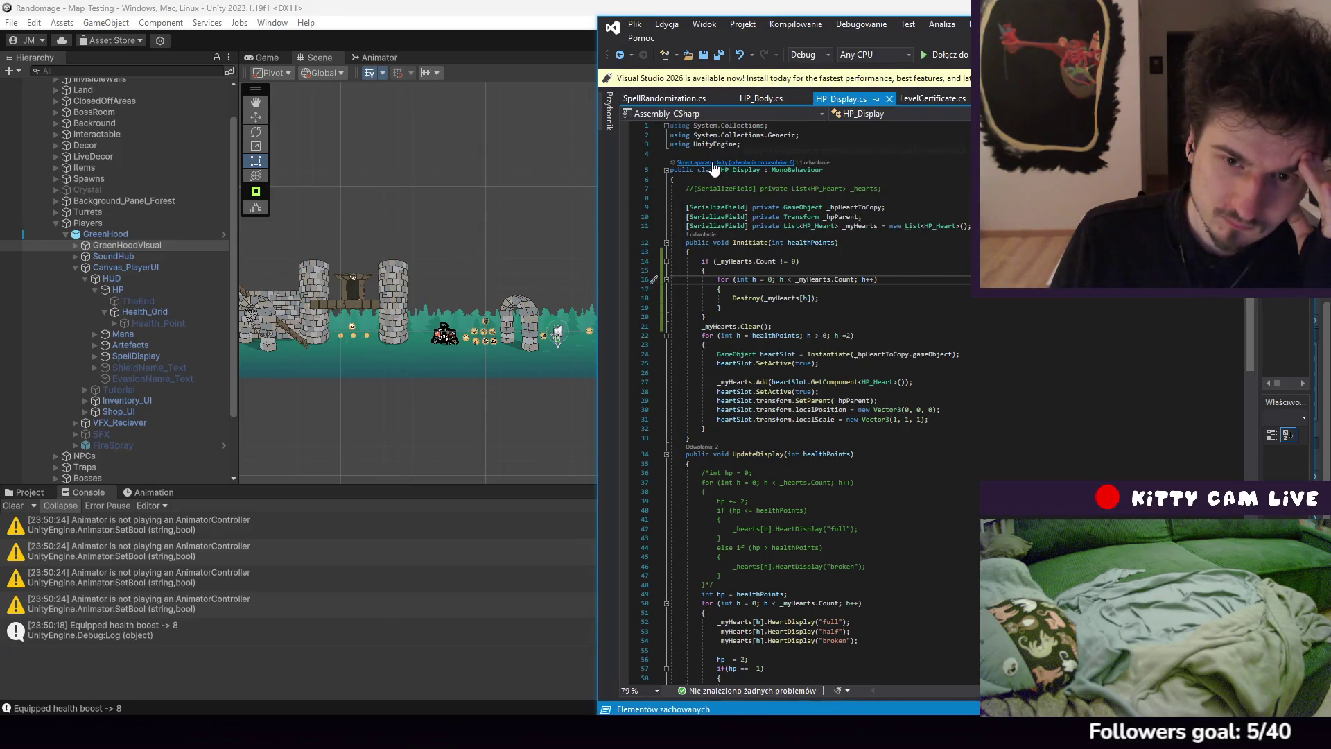
left_click(556, 16)
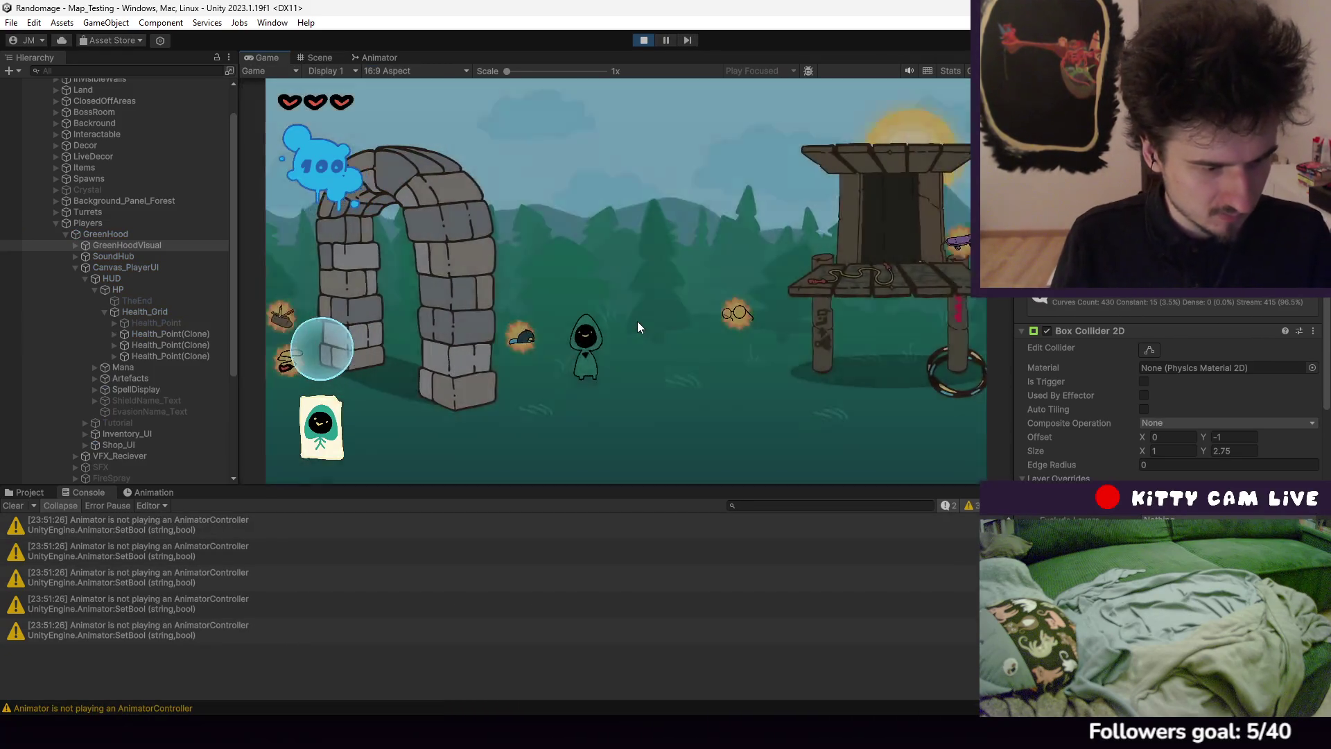
Playtest by walking left and equipping the health boost artifact to confirm five hearts, then stop
key("a")
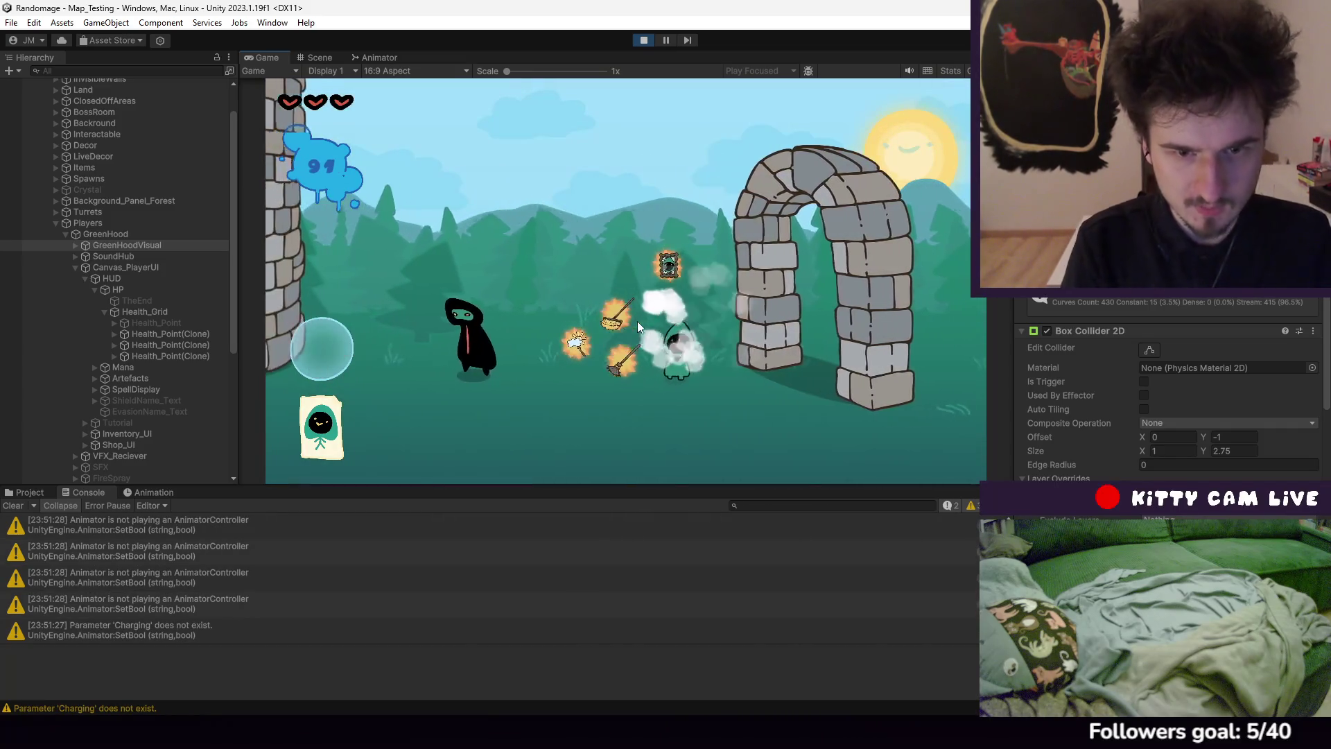
key("i")
key("e")
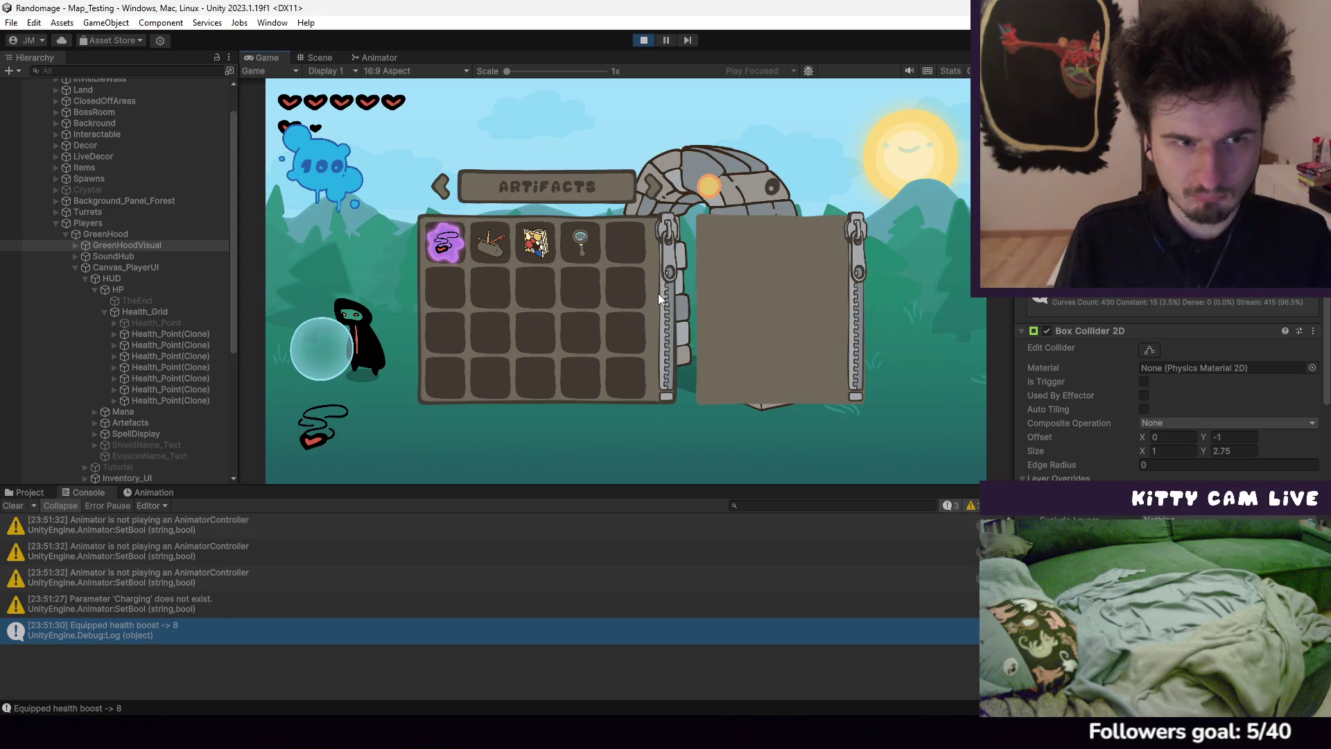
scroll(1136, 450, "down", 10)
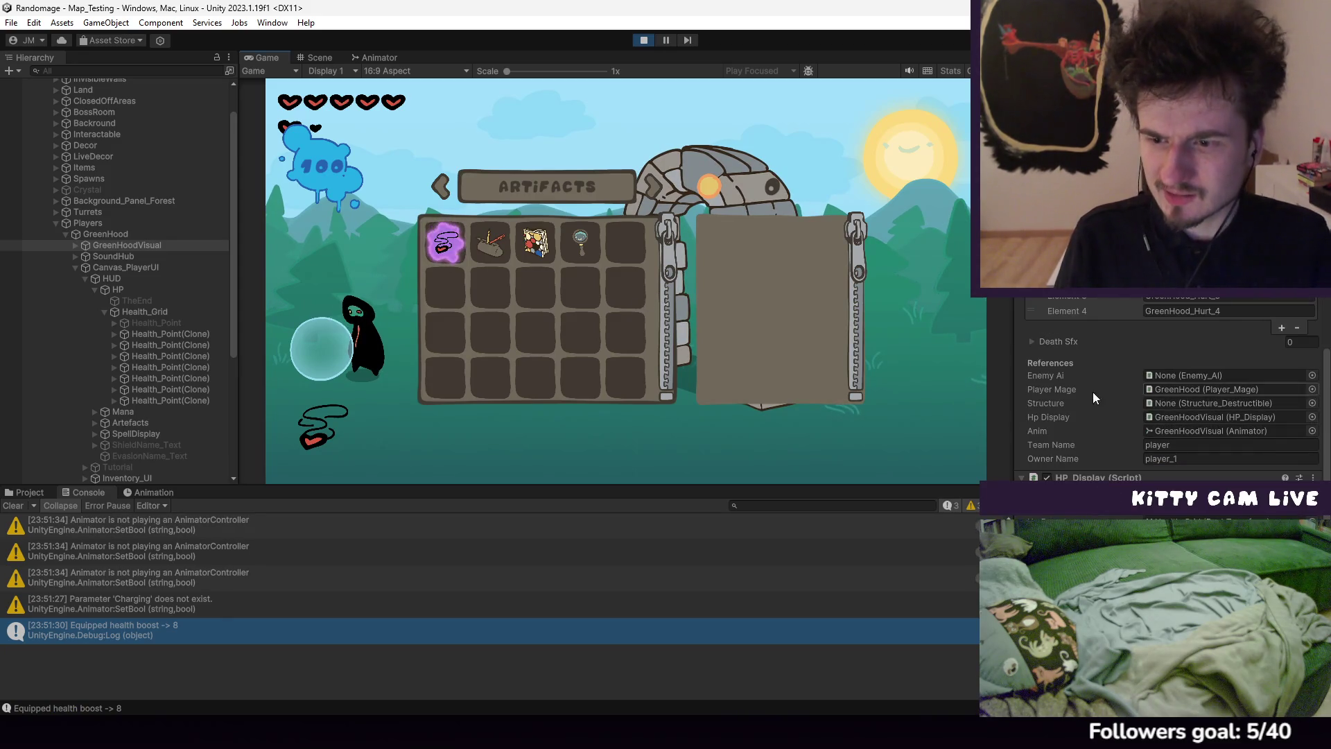
scroll(1109, 389, "down", 1)
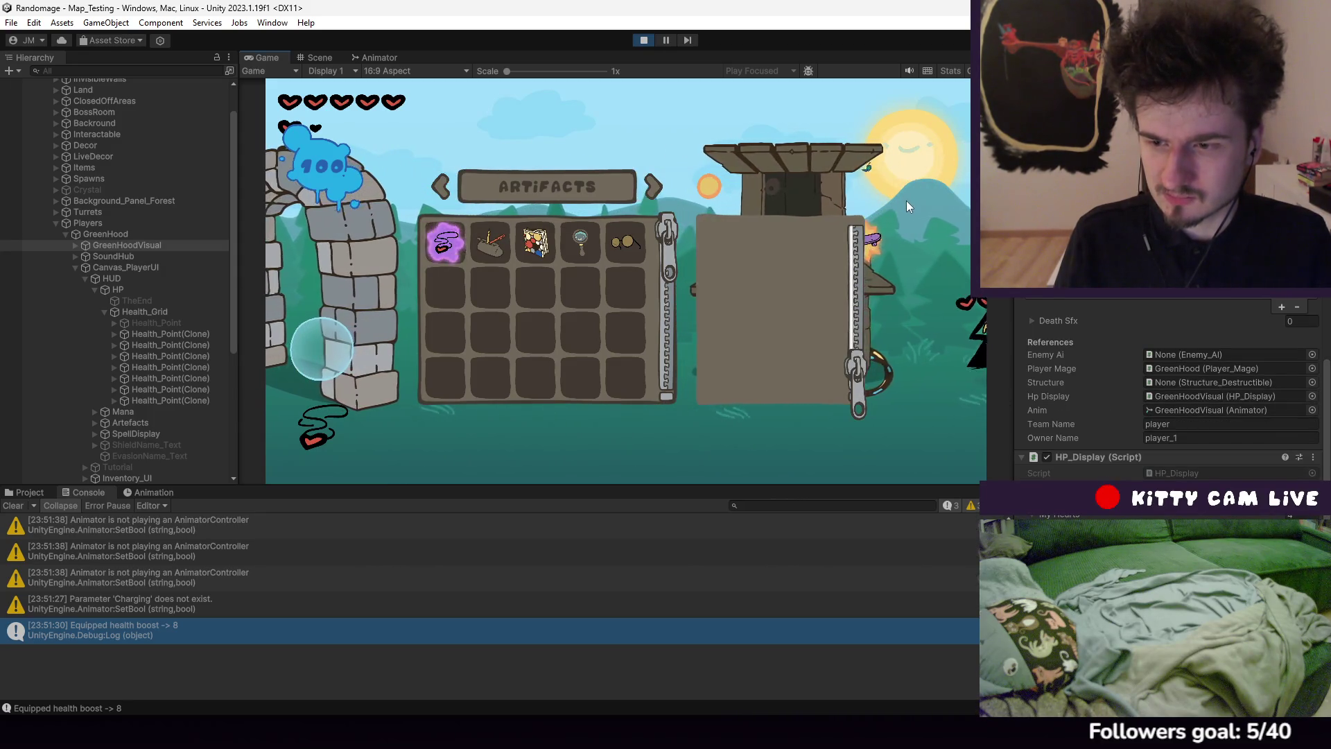
left_click(644, 40)
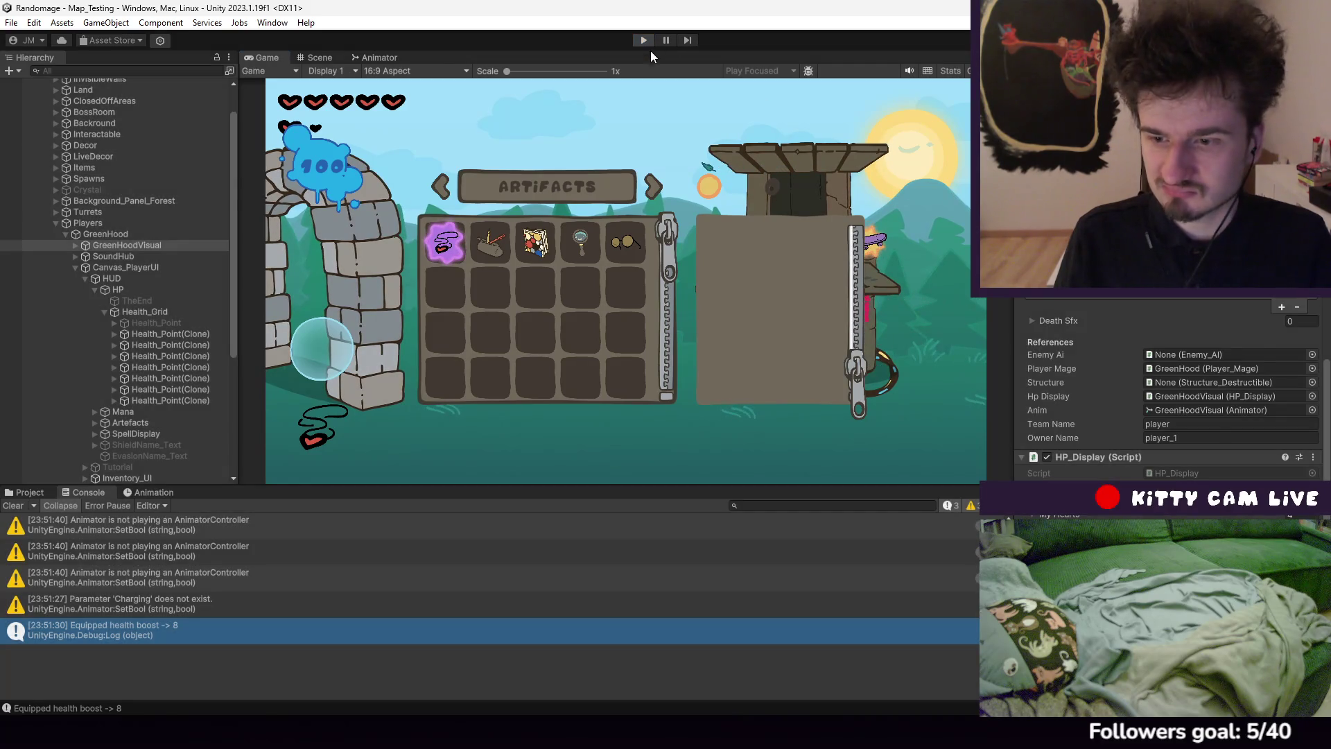
key("alt+Tab")
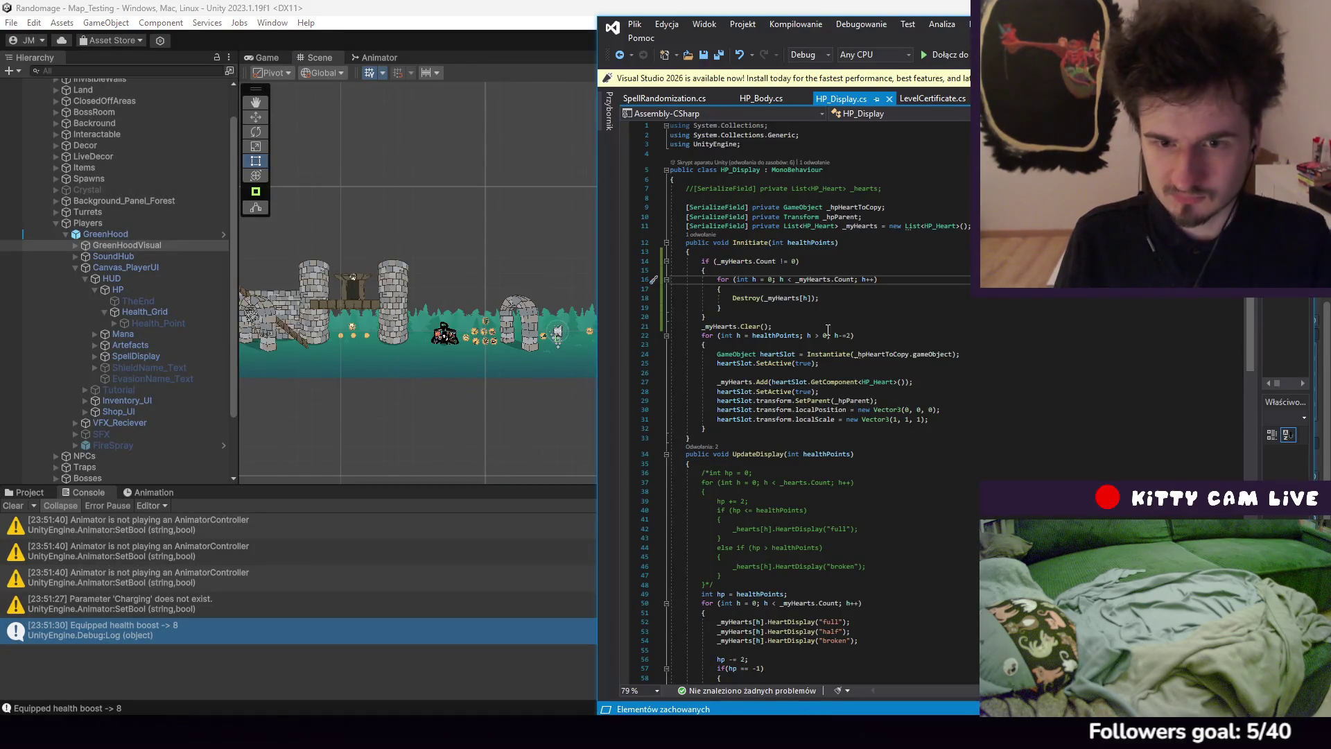
left_click(860, 226)
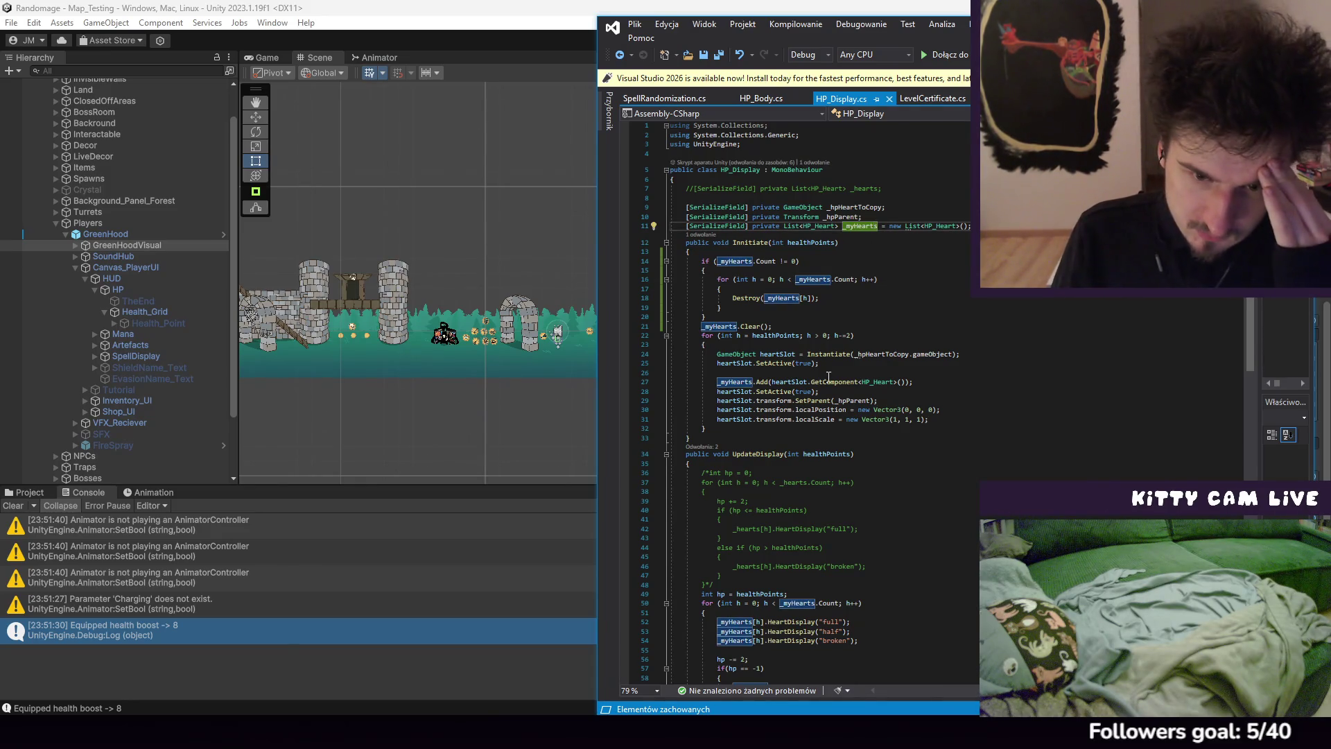
scroll(880, 256, "down", 8)
scroll(894, 237, "up", 7)
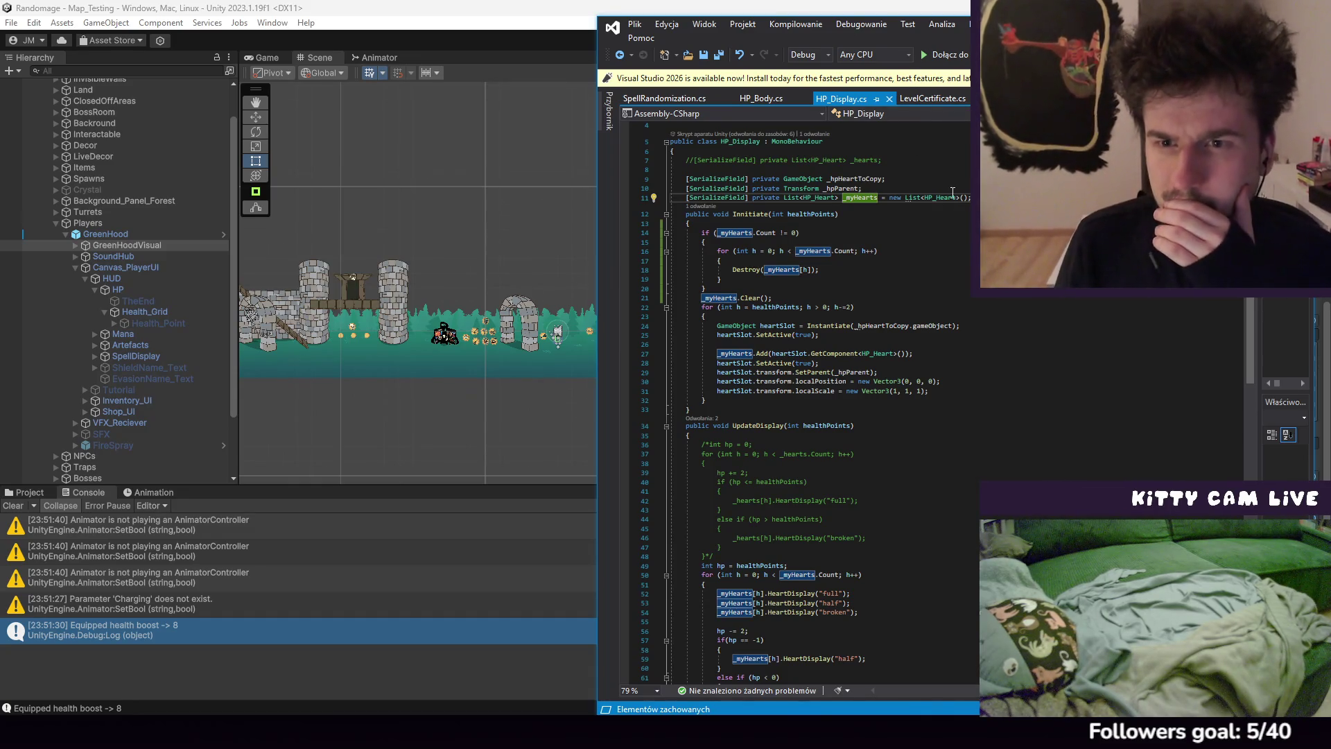
left_click(927, 198, "ctrl")
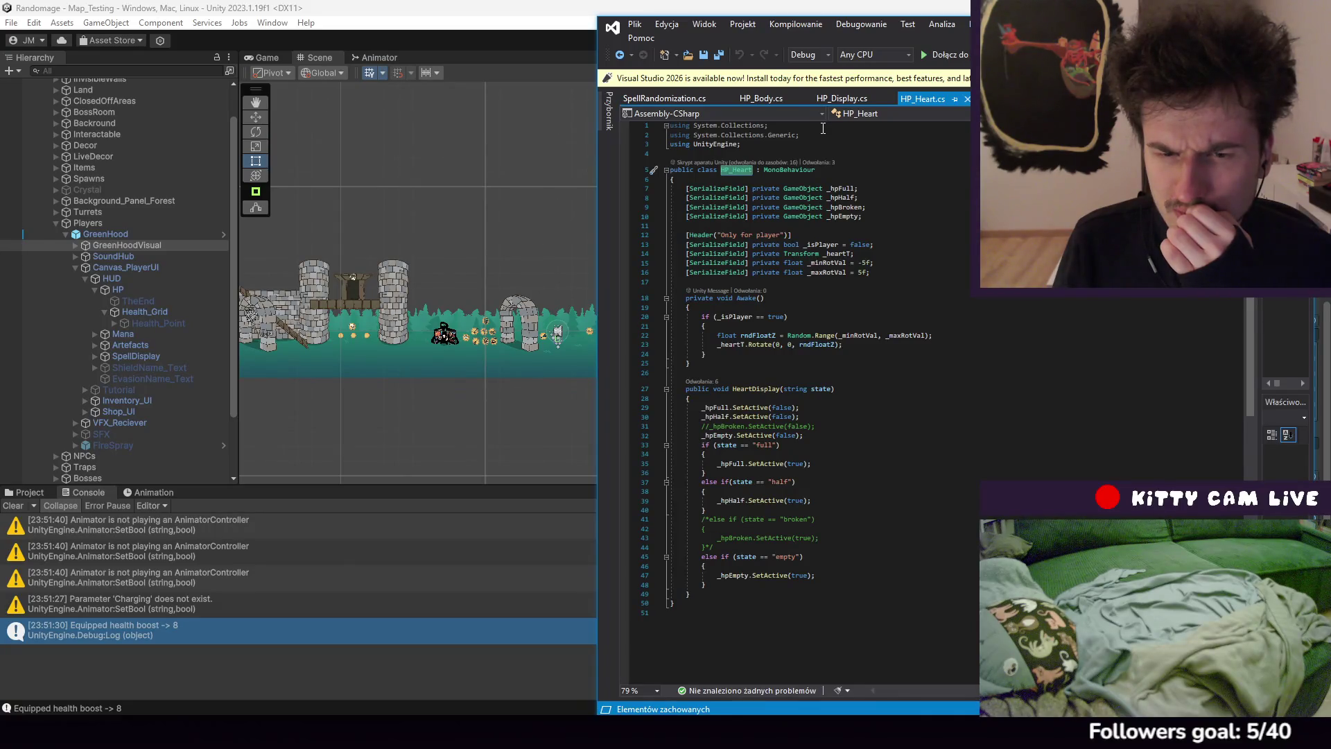
left_click(841, 98)
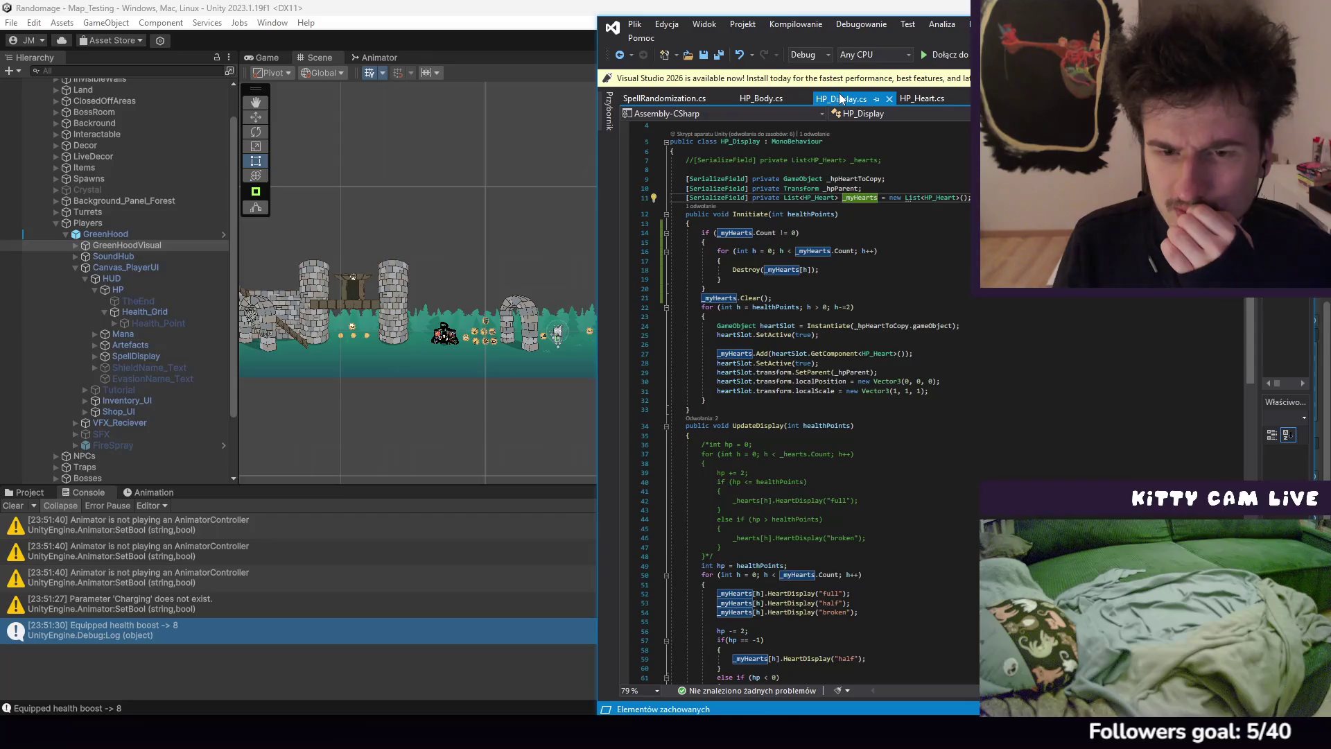
scroll(902, 188, "down", 3)
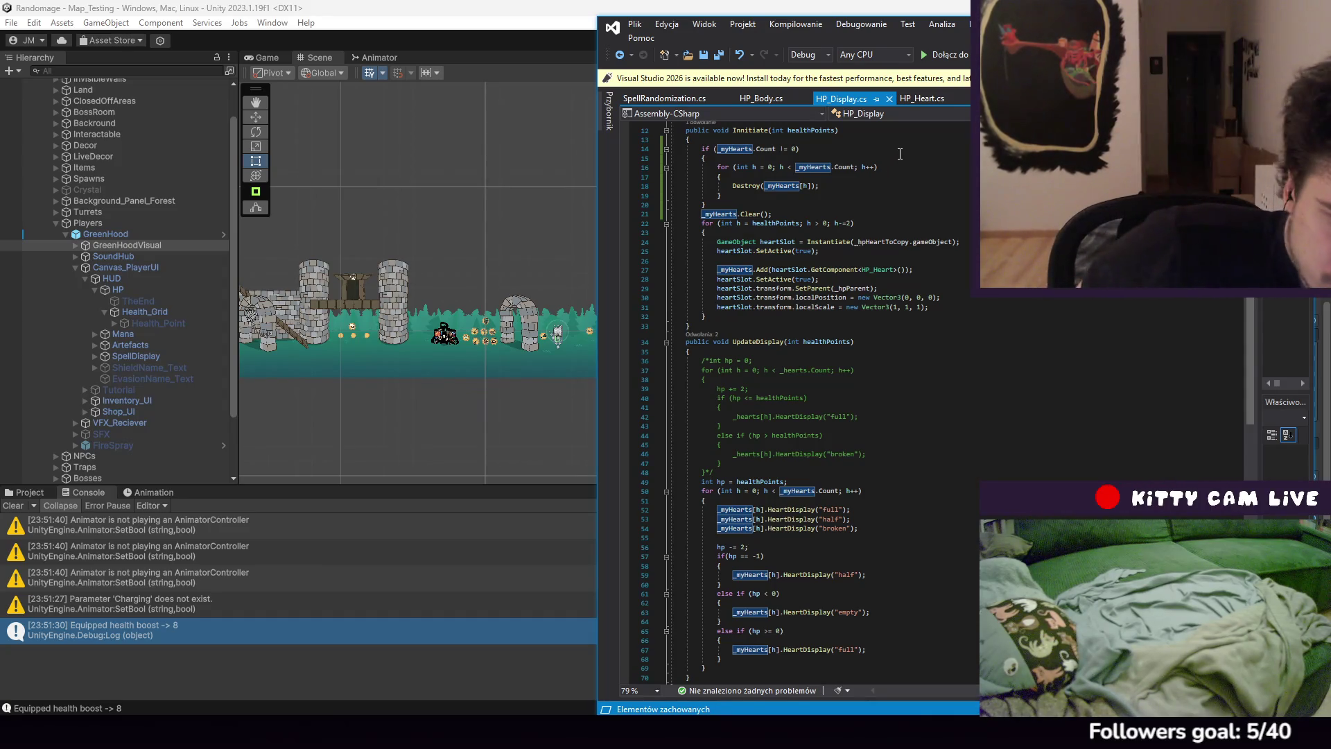
left_click(930, 99)
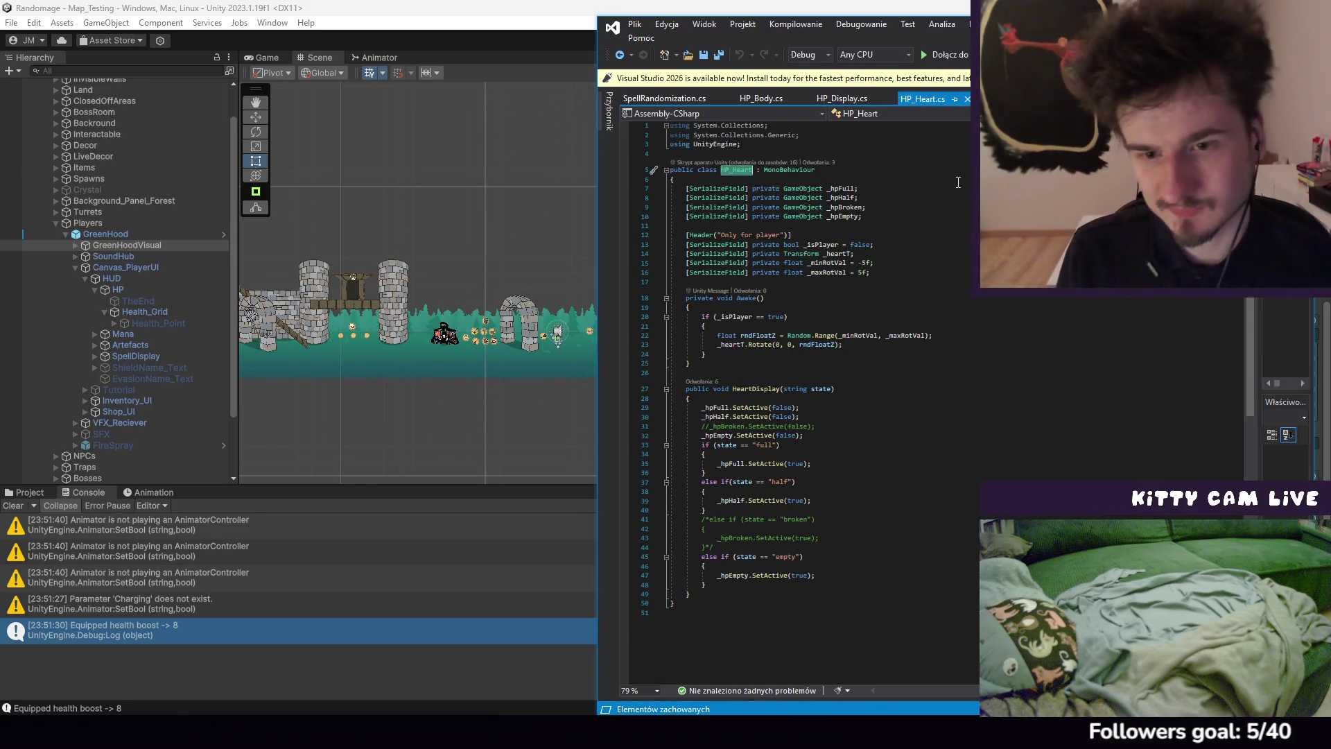
left_click(842, 98)
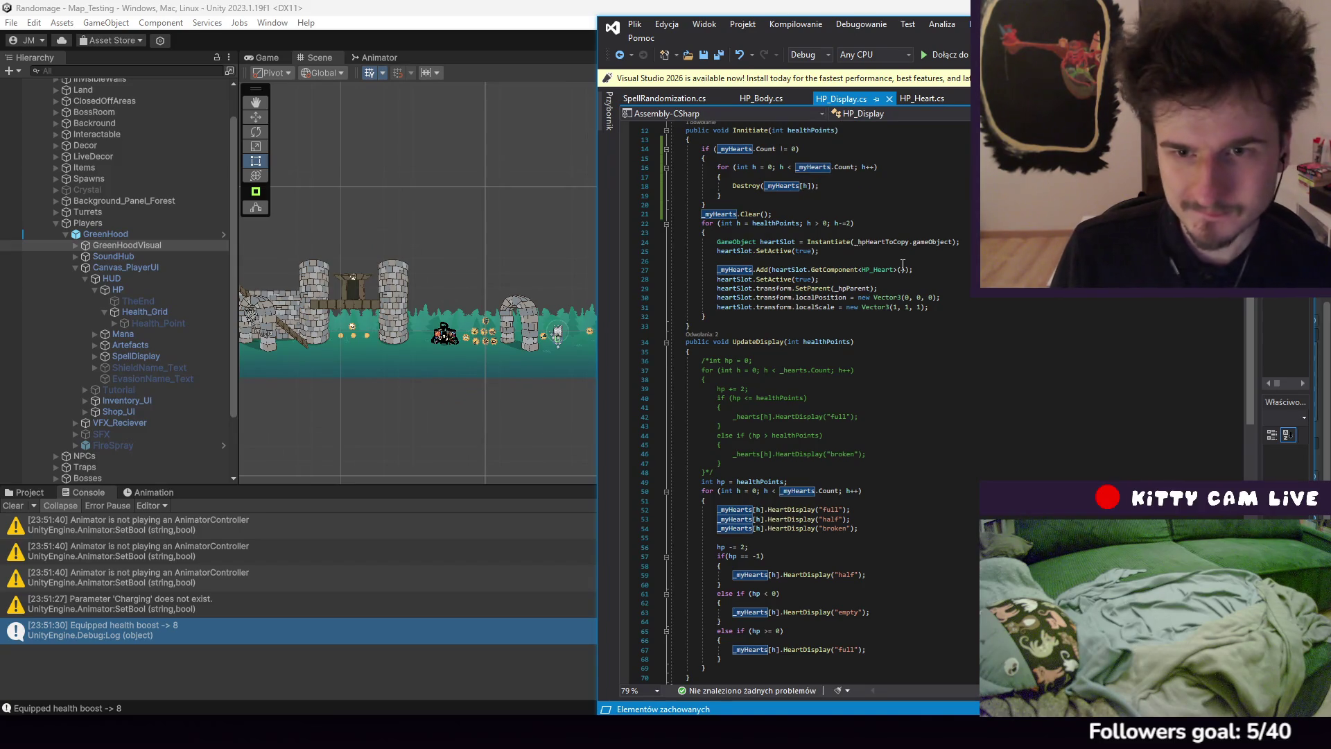
scroll(901, 263, "up", 1)
scroll(868, 254, "up", 1)
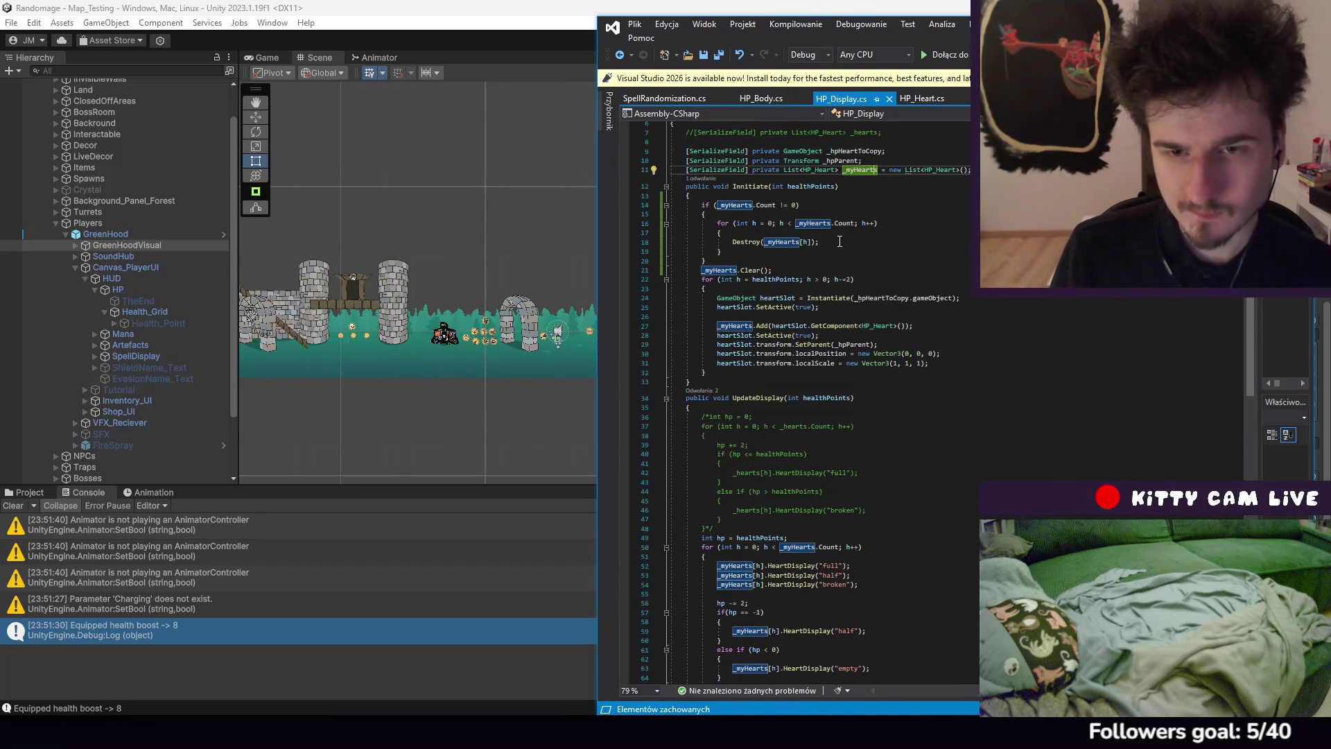
left_click(782, 237)
Add a _myHearts[h].gameObject.SetActive(false); line inside the loop
key("Return")
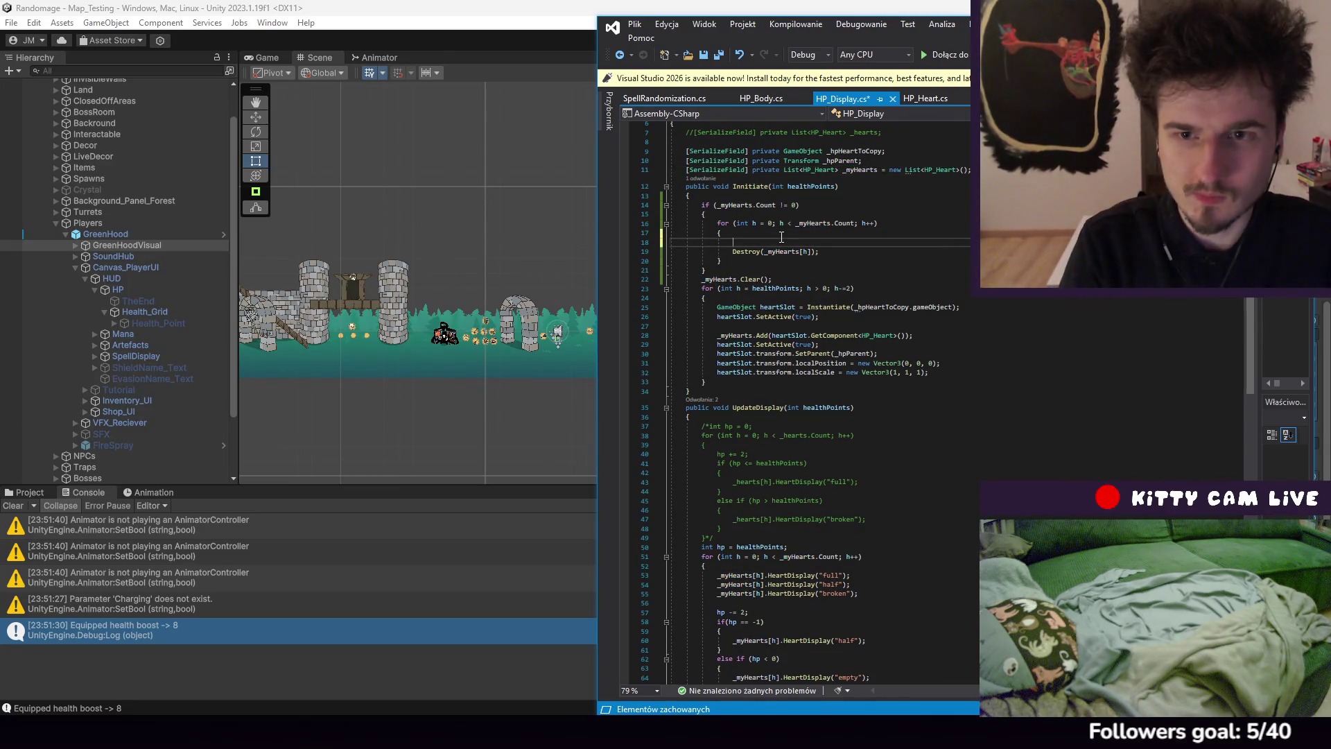
type("_myHeart")
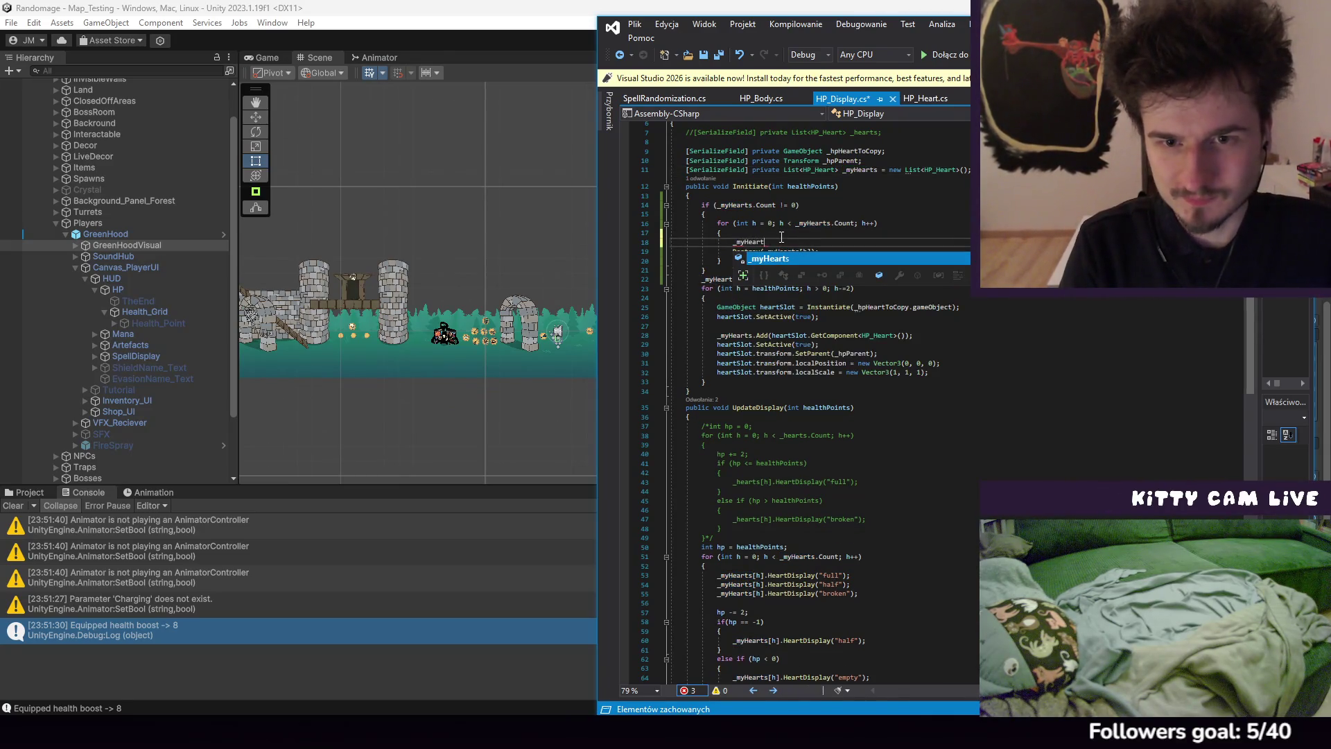
type("s[h];.SetActivae")
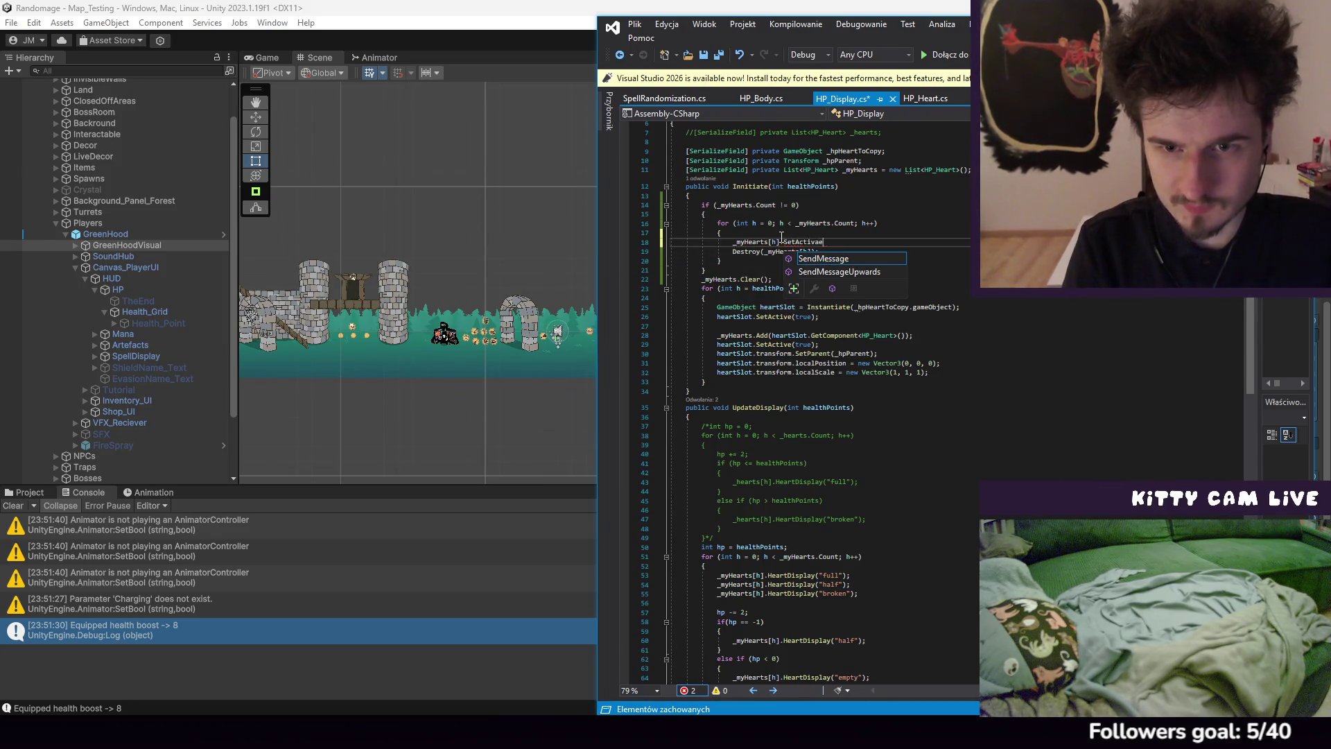
key("BackSpace")
type("(false);")
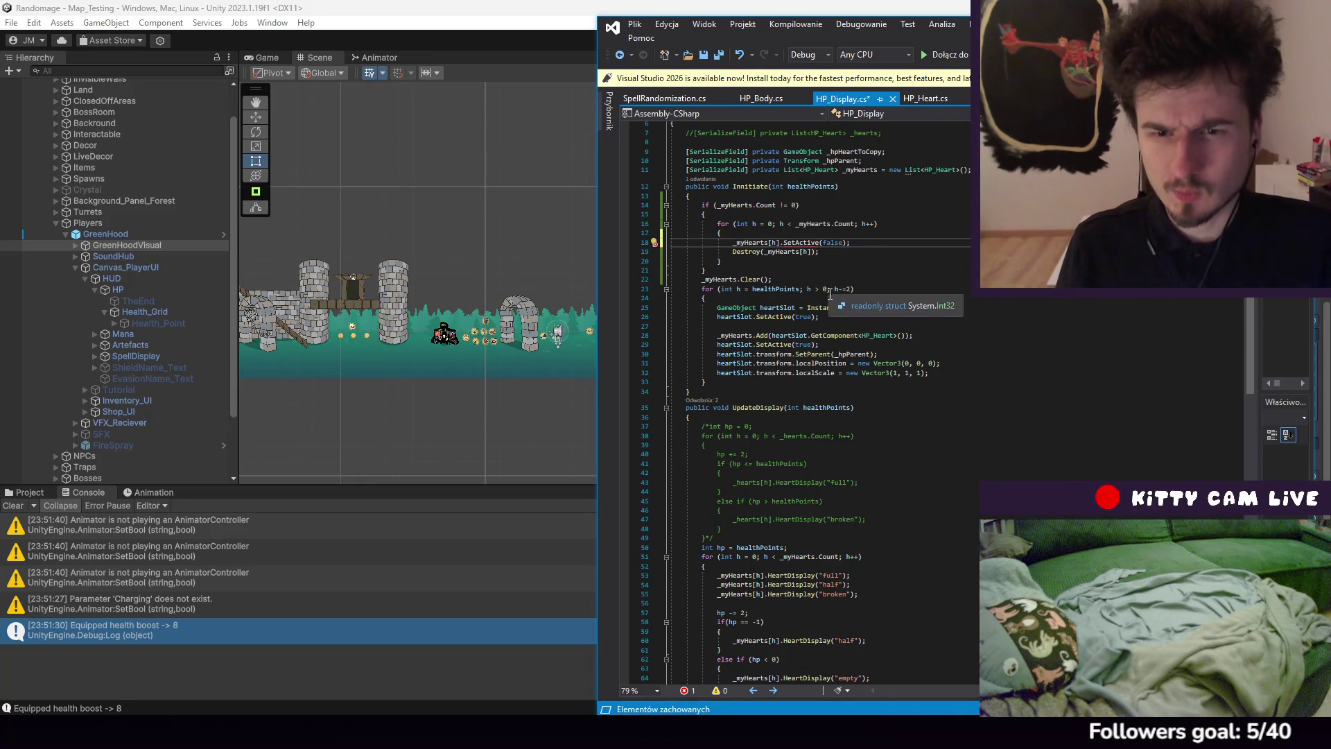
left_click(755, 346)
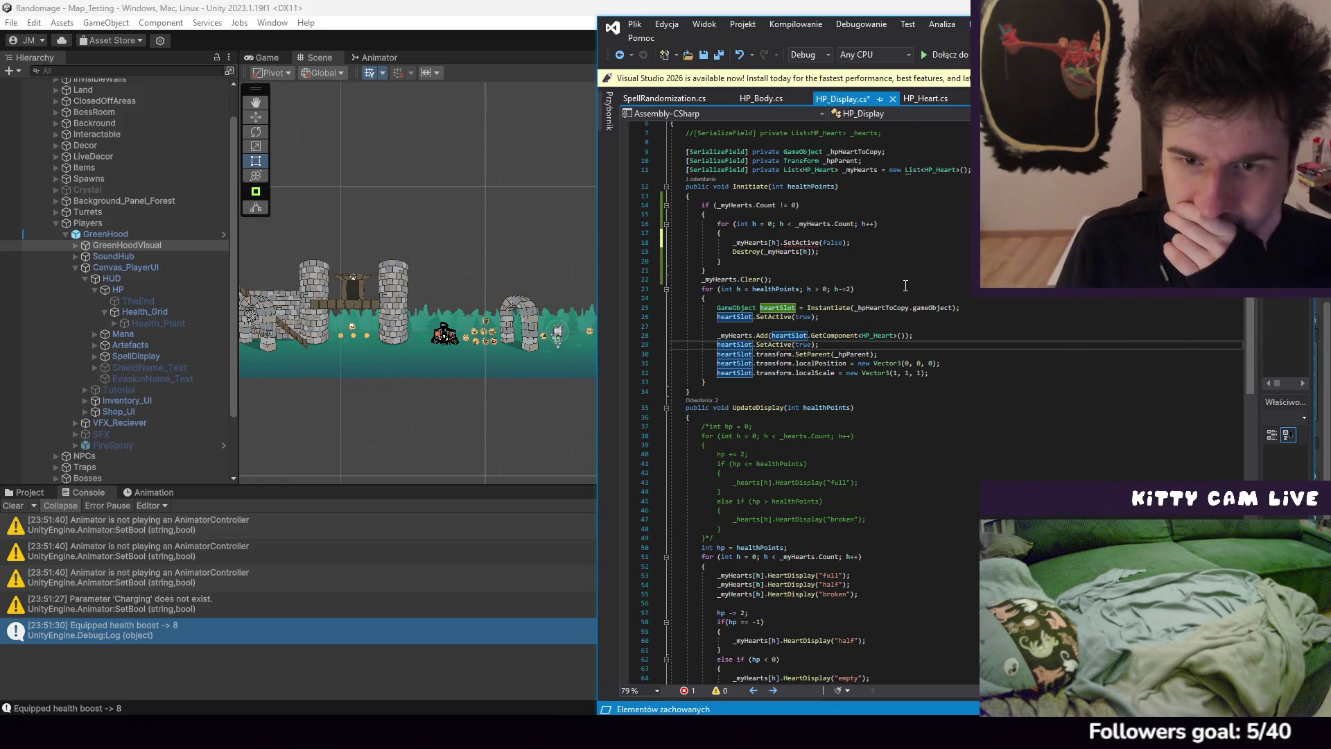
left_click(784, 243)
type("gameObject.")
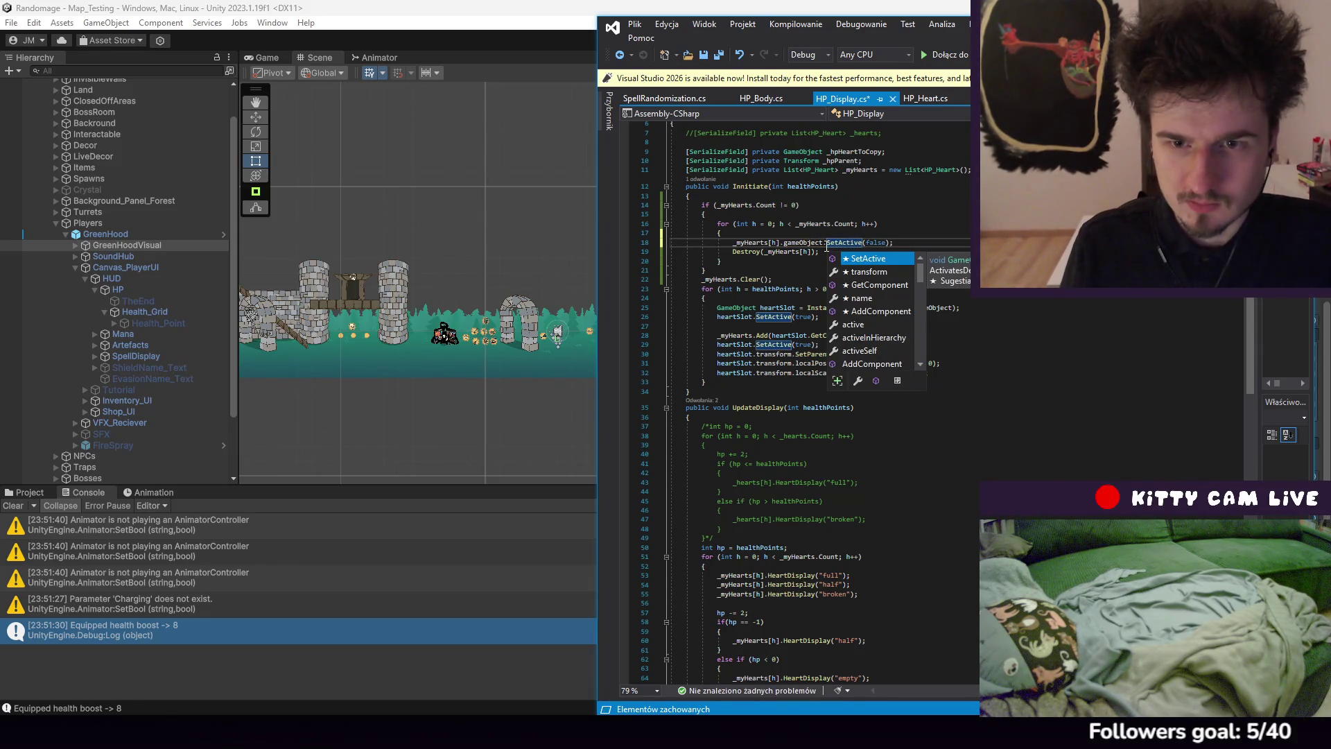
Change the call to Destroy(_myHearts[h].gameObject)
left_click_drag(734, 243, 824, 243)
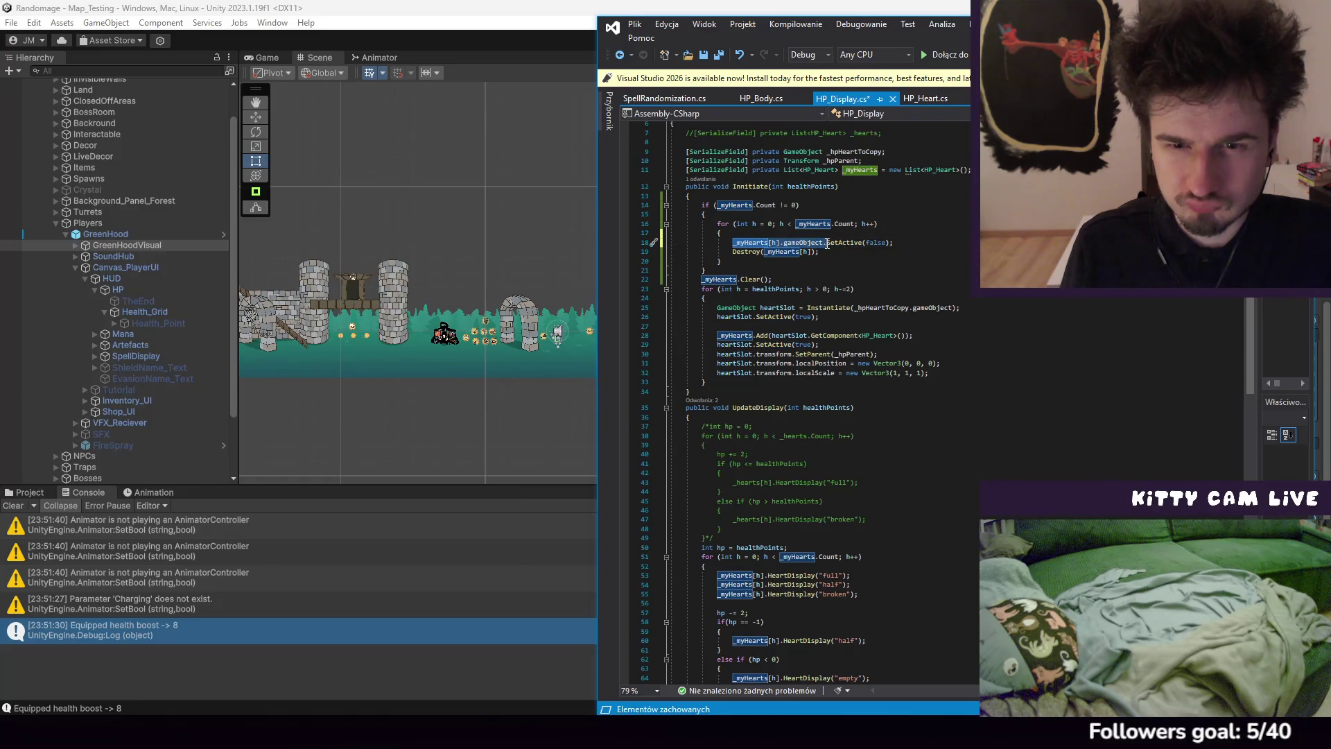
left_click_drag(812, 251, 766, 251)
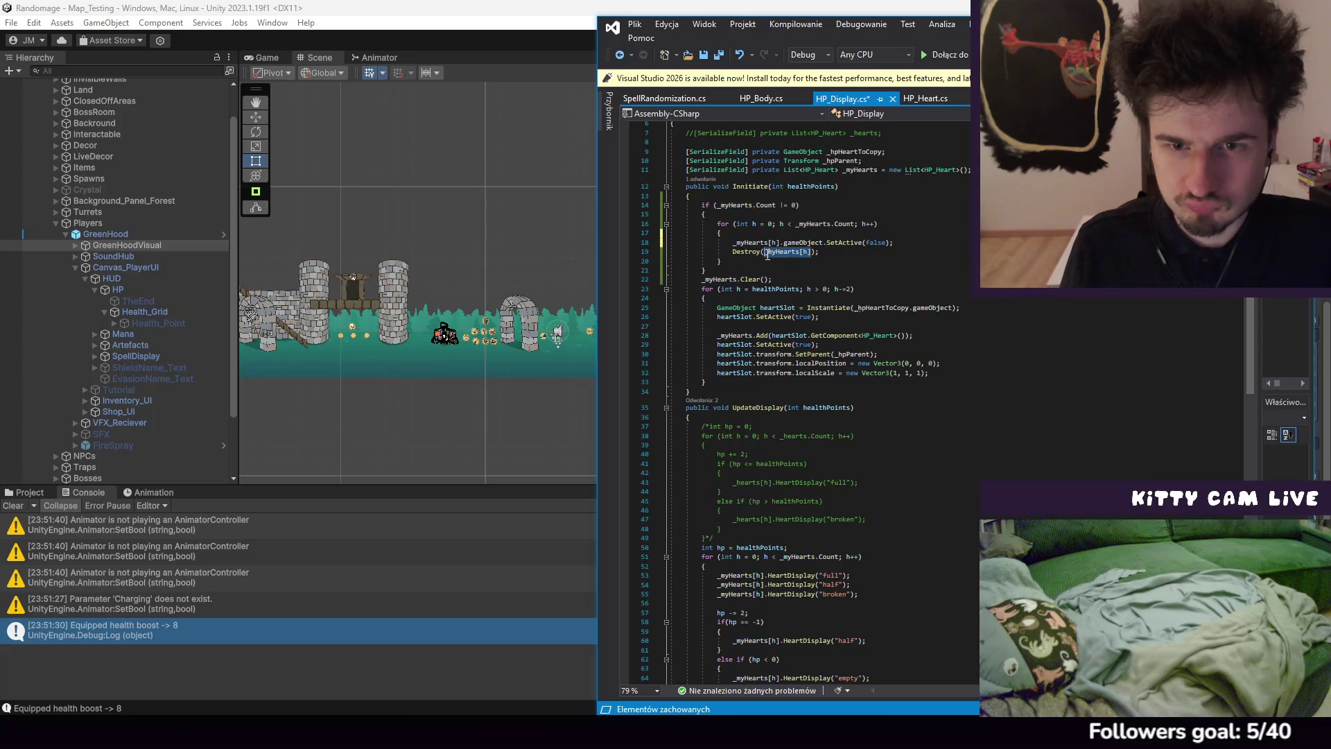
key("ctrl+v")
Comment out the SetActive(false) line, save HP_Display.cs, and return to Unity
left_click(809, 288)
left_click(733, 242)
type("//")
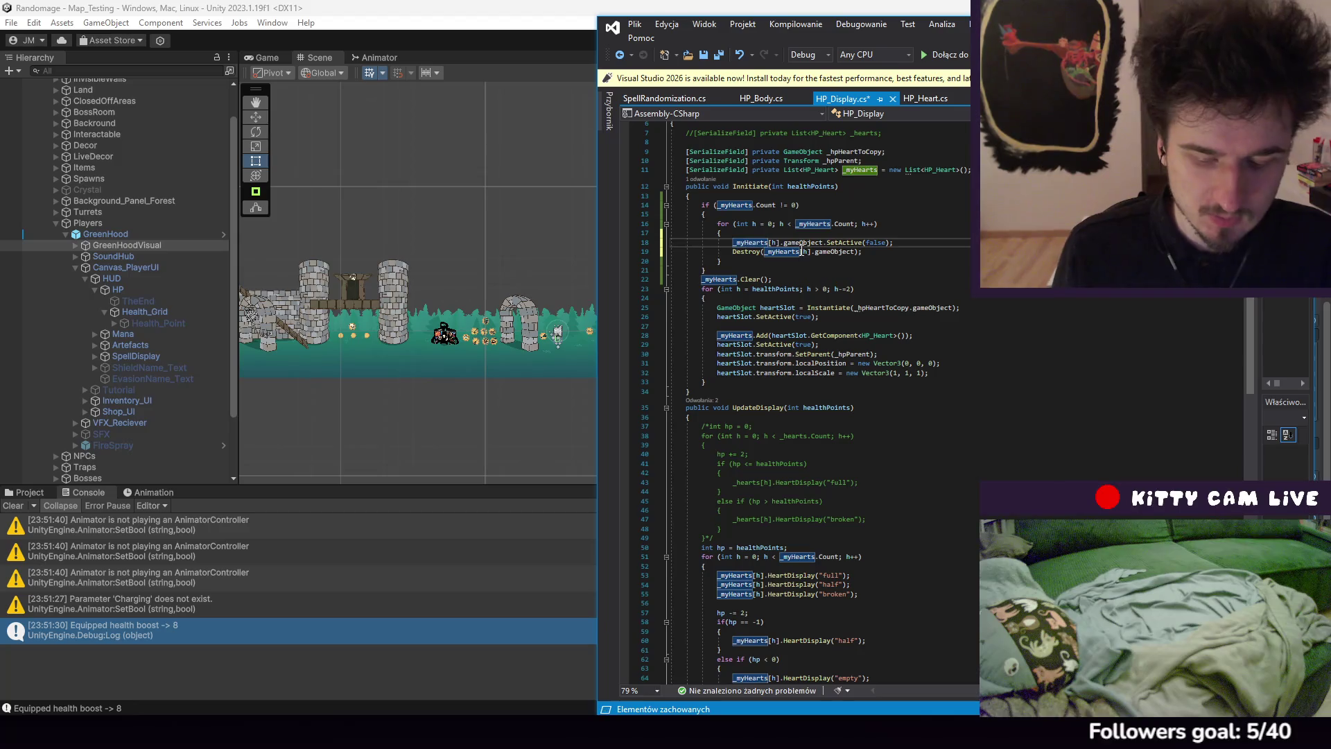
left_click(637, 28)
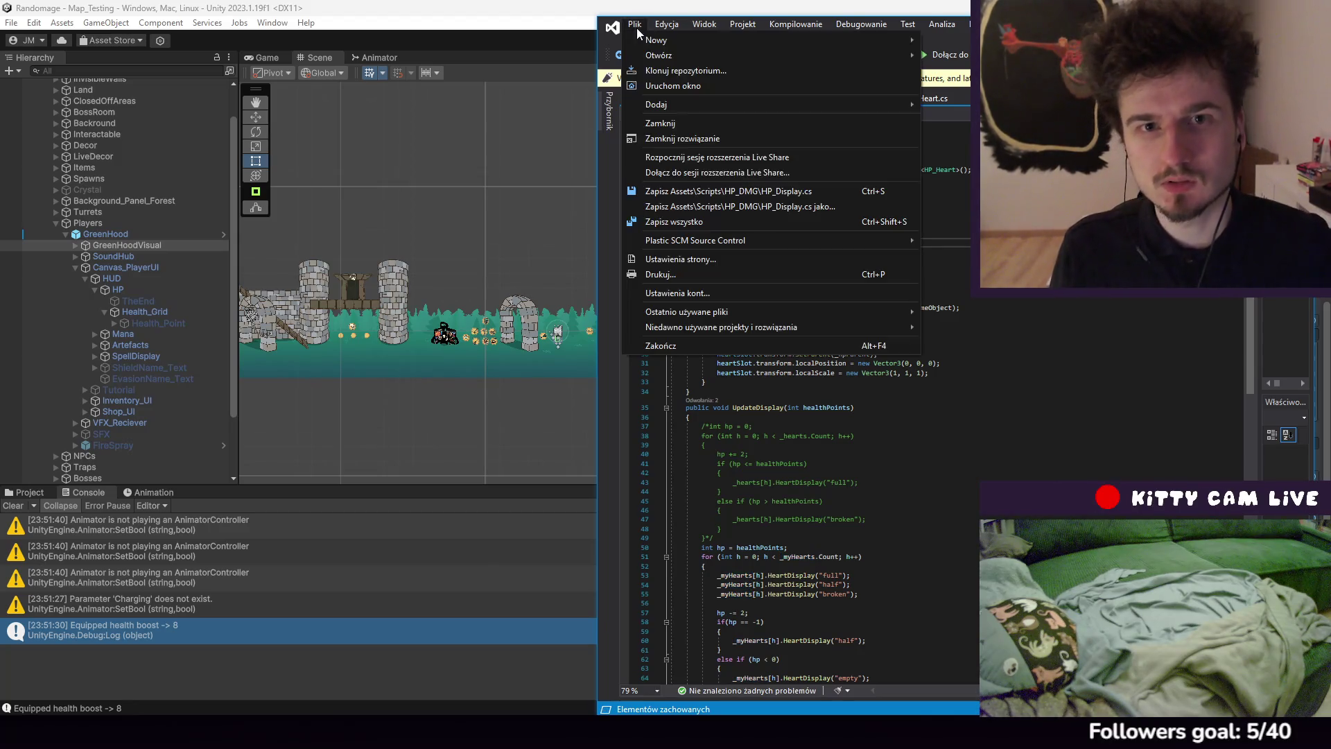
left_click(706, 185)
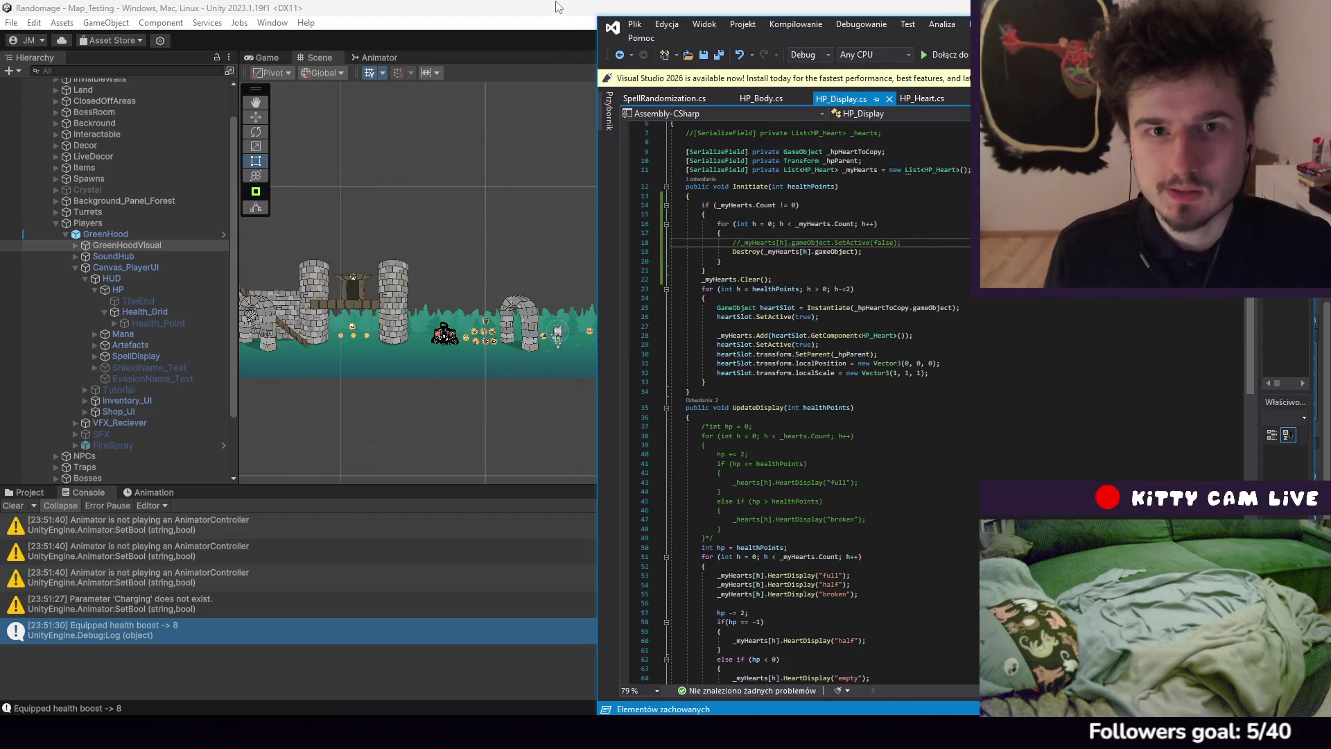
left_click(558, 7)
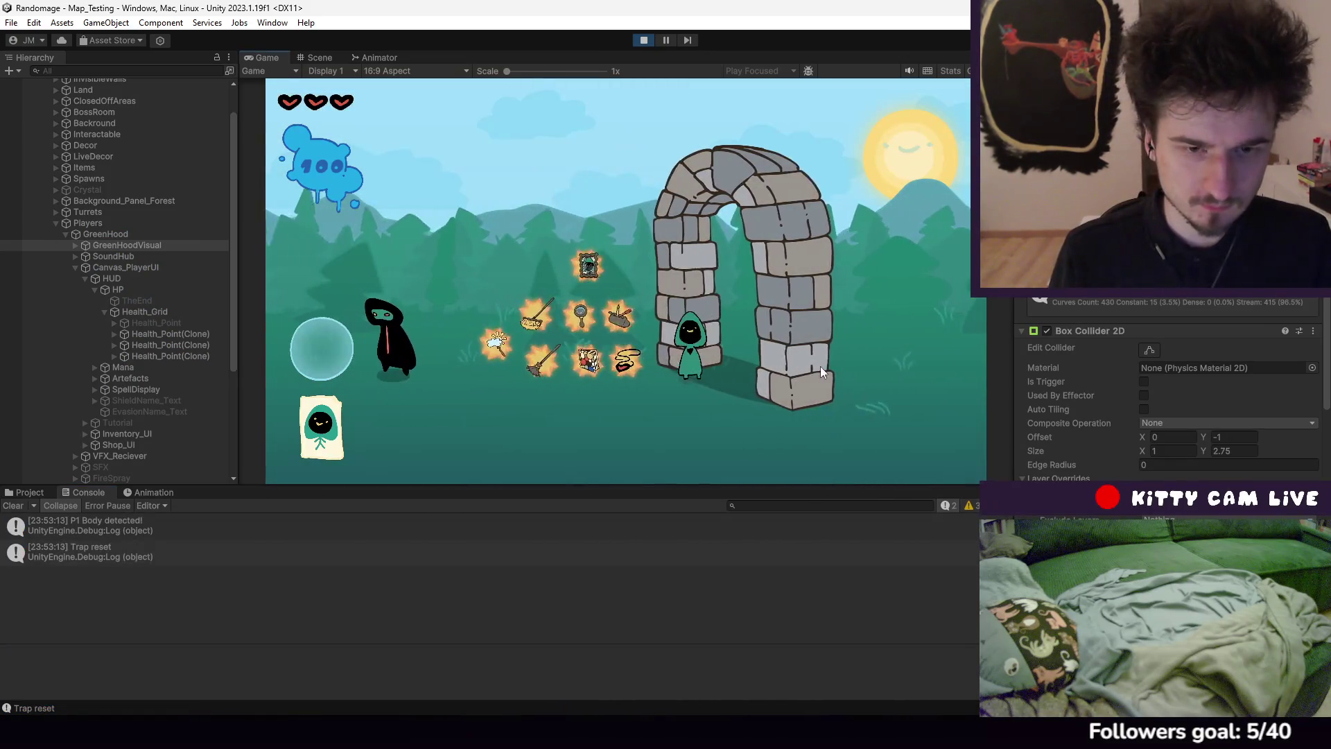
In the inventory's Artifacts page, equip and toggle the Heart Necklace several times
key("i")
left_click(447, 190)
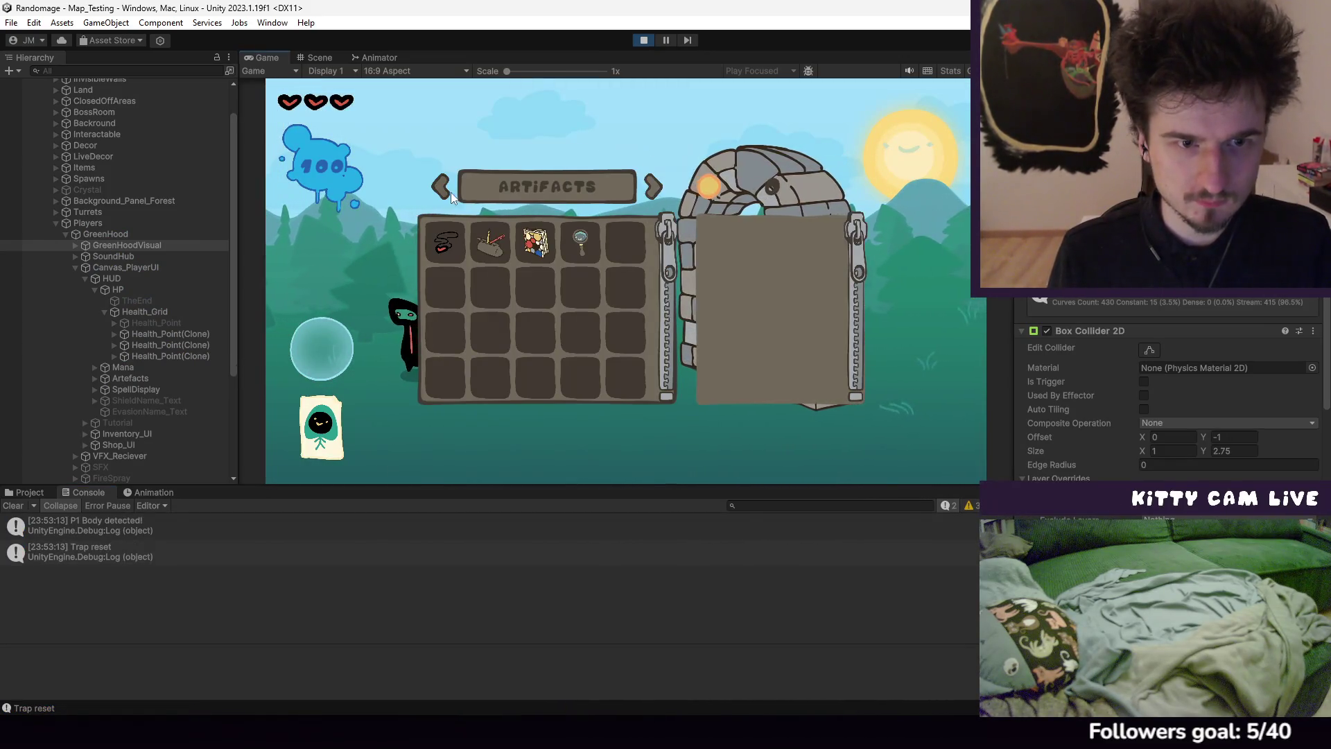
left_click(460, 252)
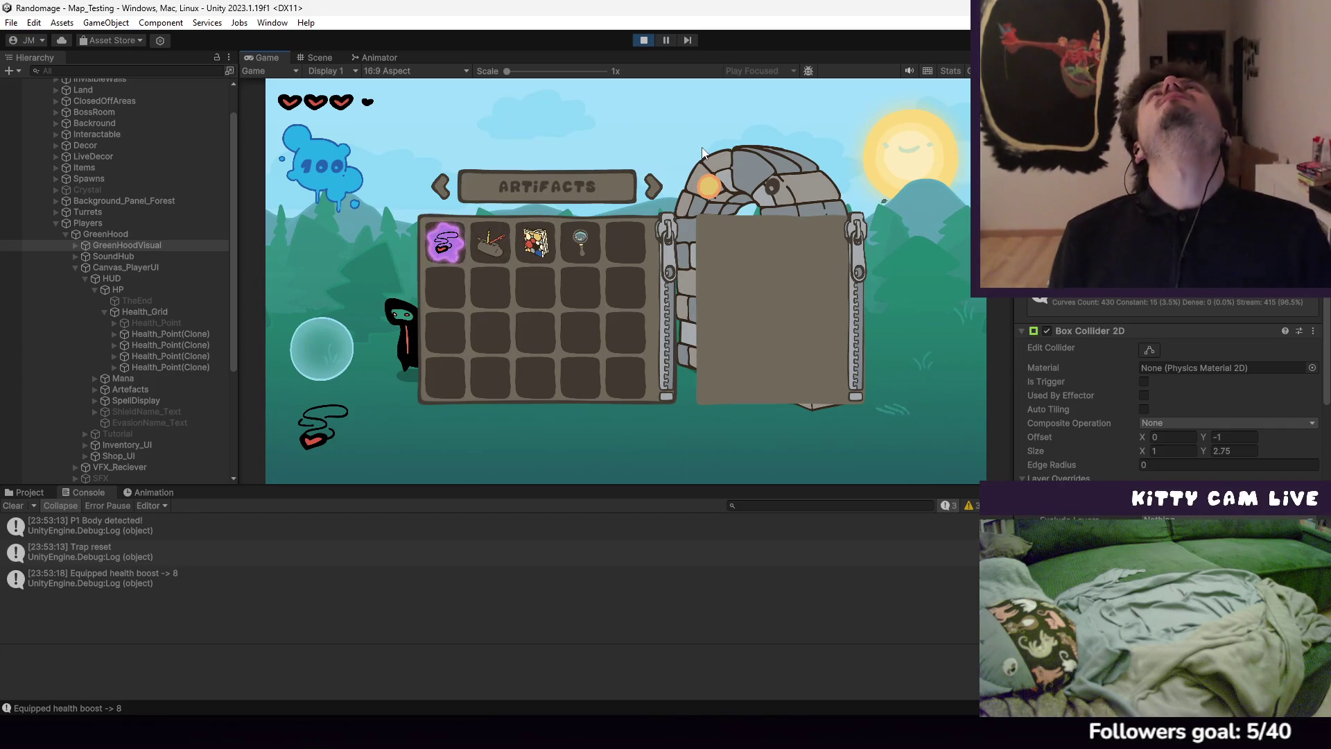
key("Tab")
key("d")
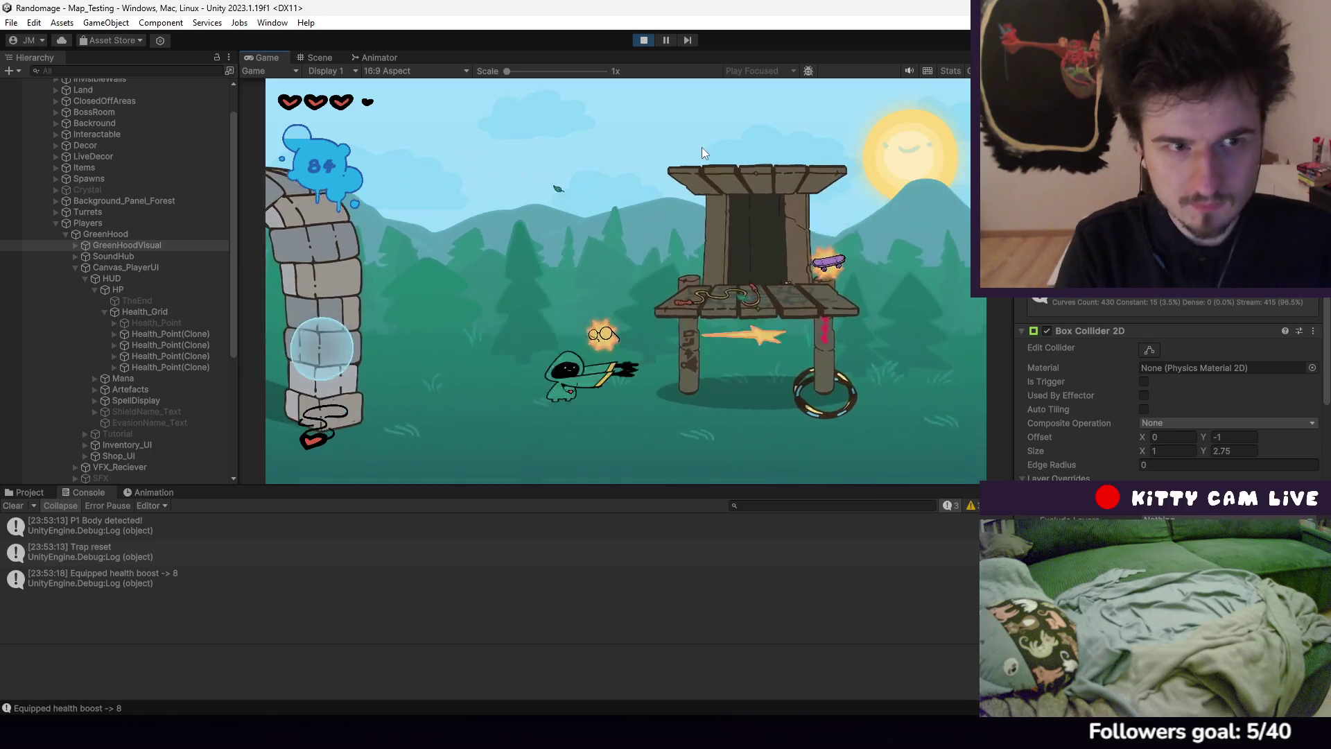
key("Tab")
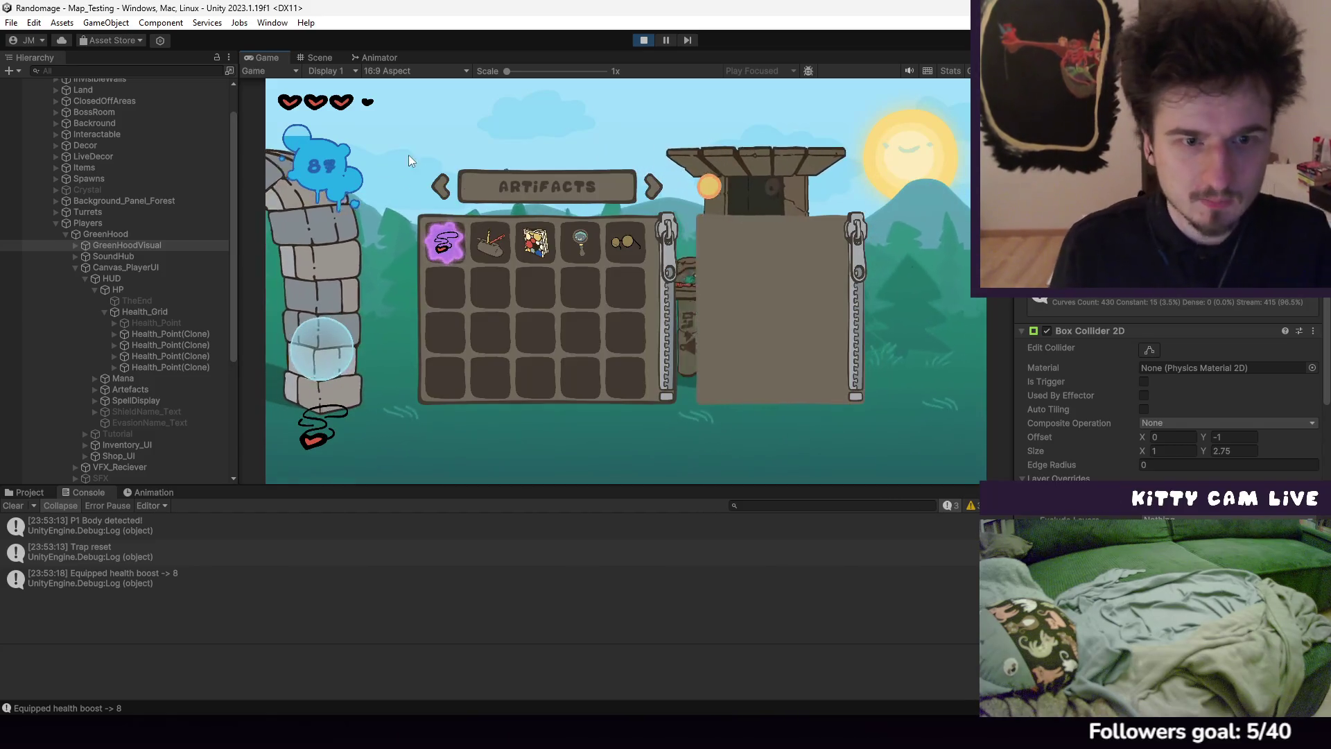
mouse_move(496, 262)
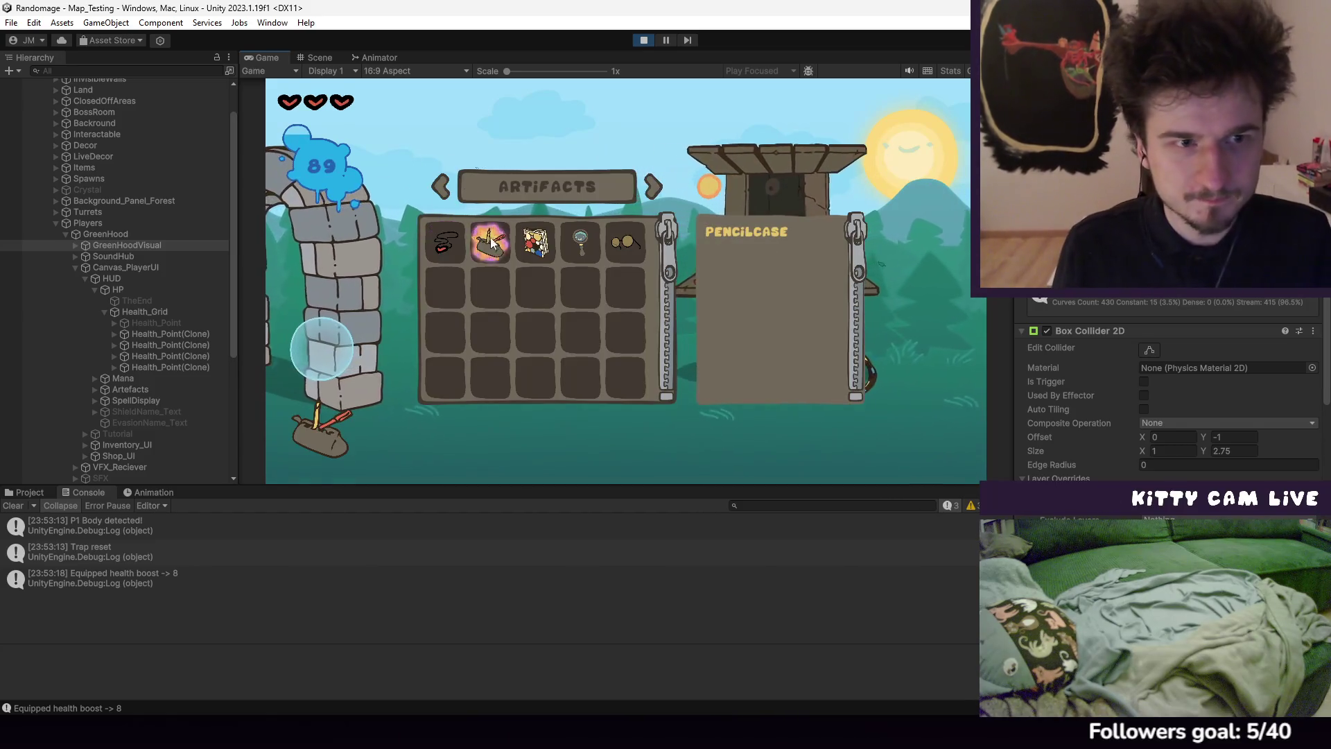
left_click(431, 254)
left_click(432, 253)
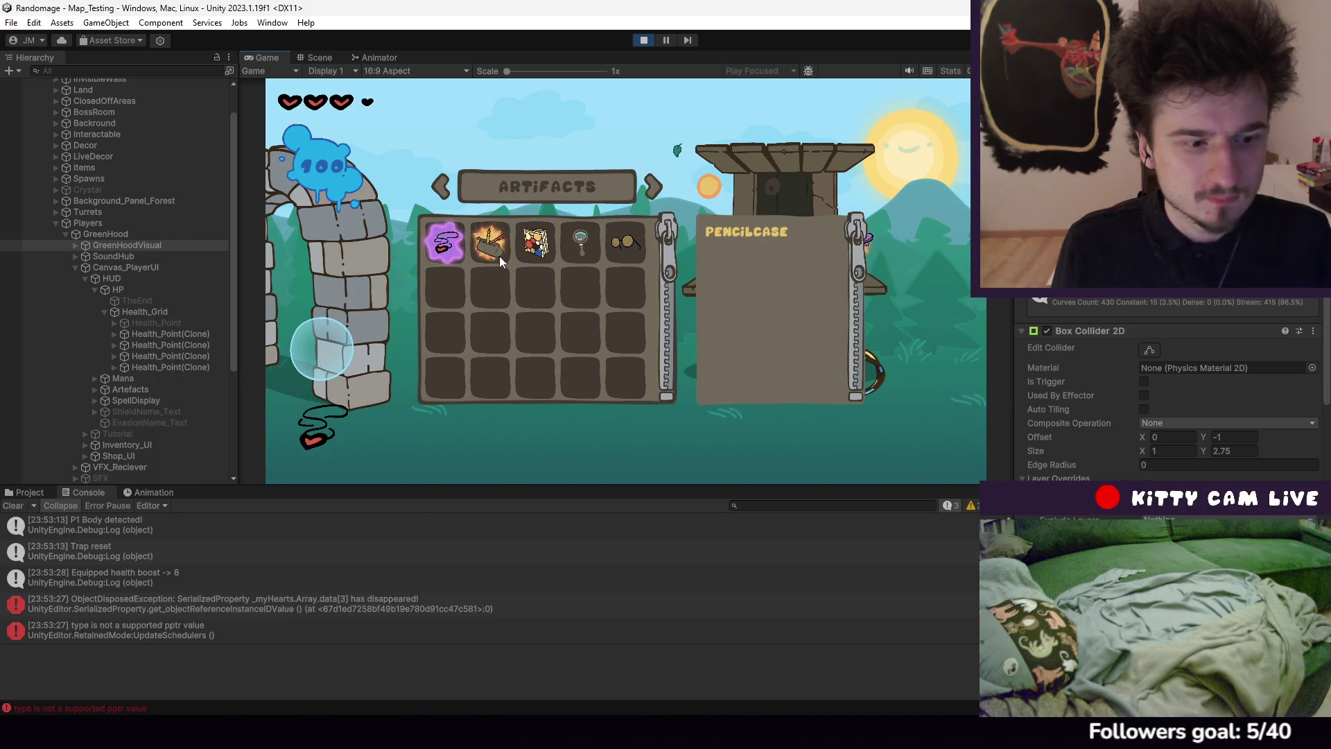
left_click(451, 263)
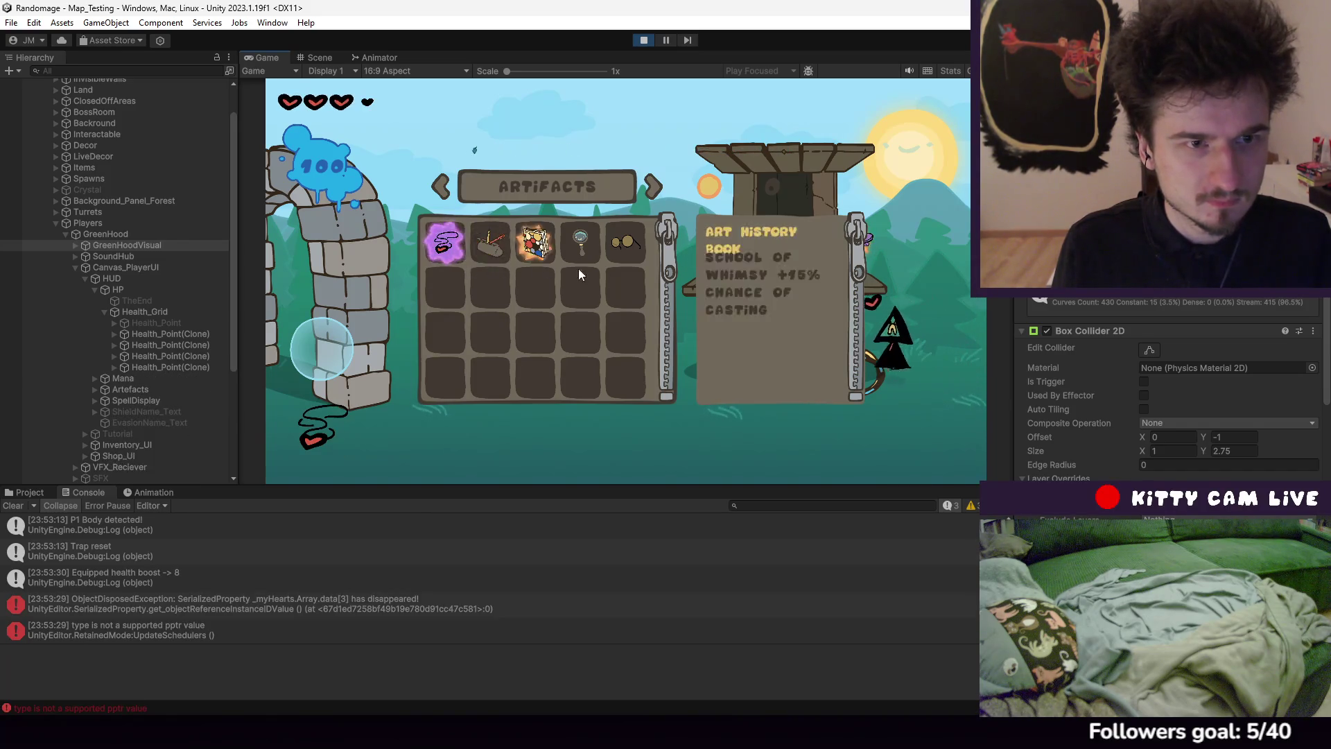
key("Tab")
Walk right through the level casting spells at enemies, then return and stop the game
left_click(663, 285)
key("d")
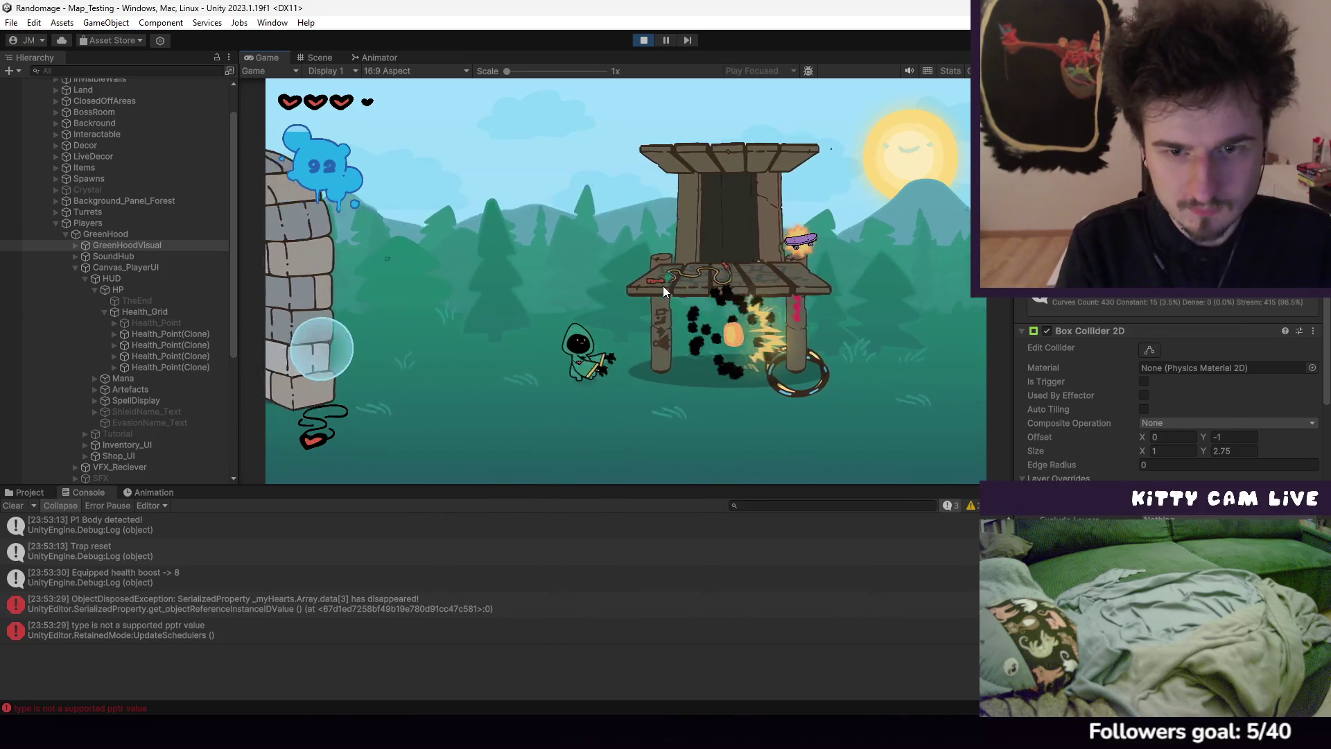
key("d")
key("space")
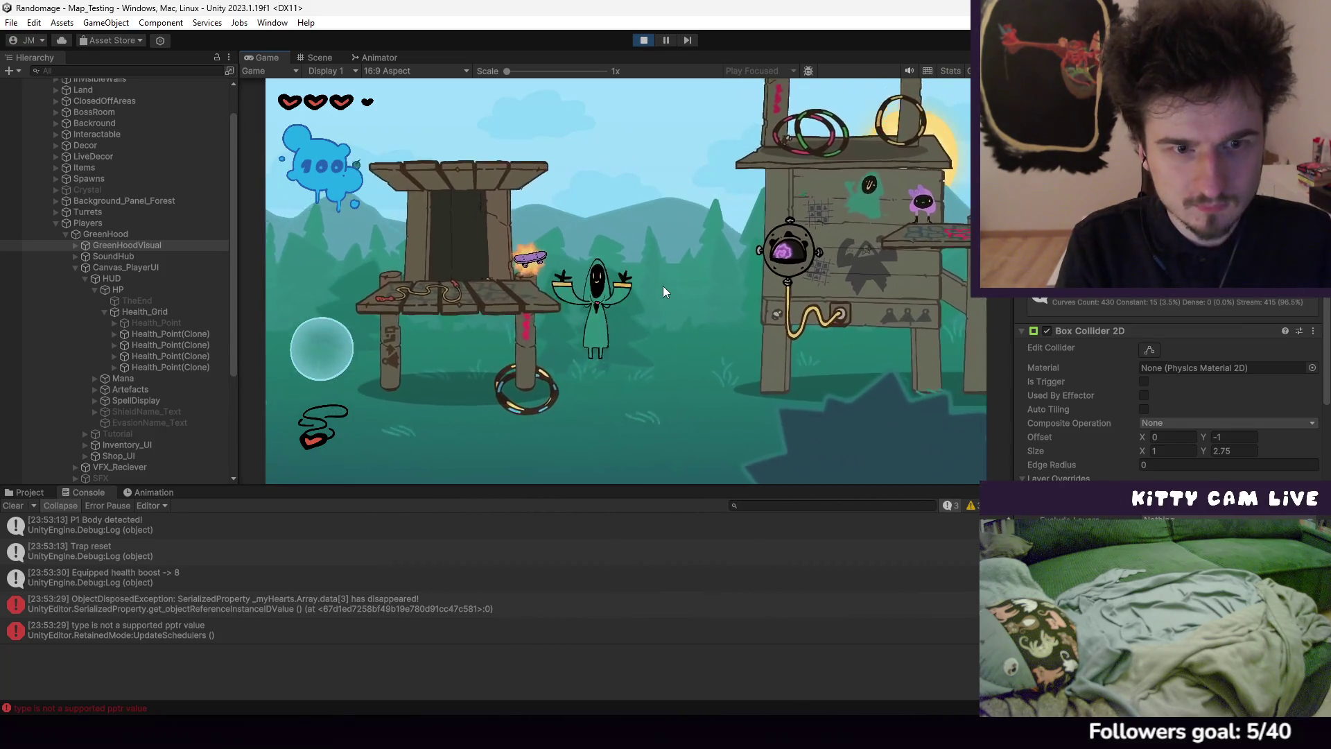
left_click(663, 285)
key("d")
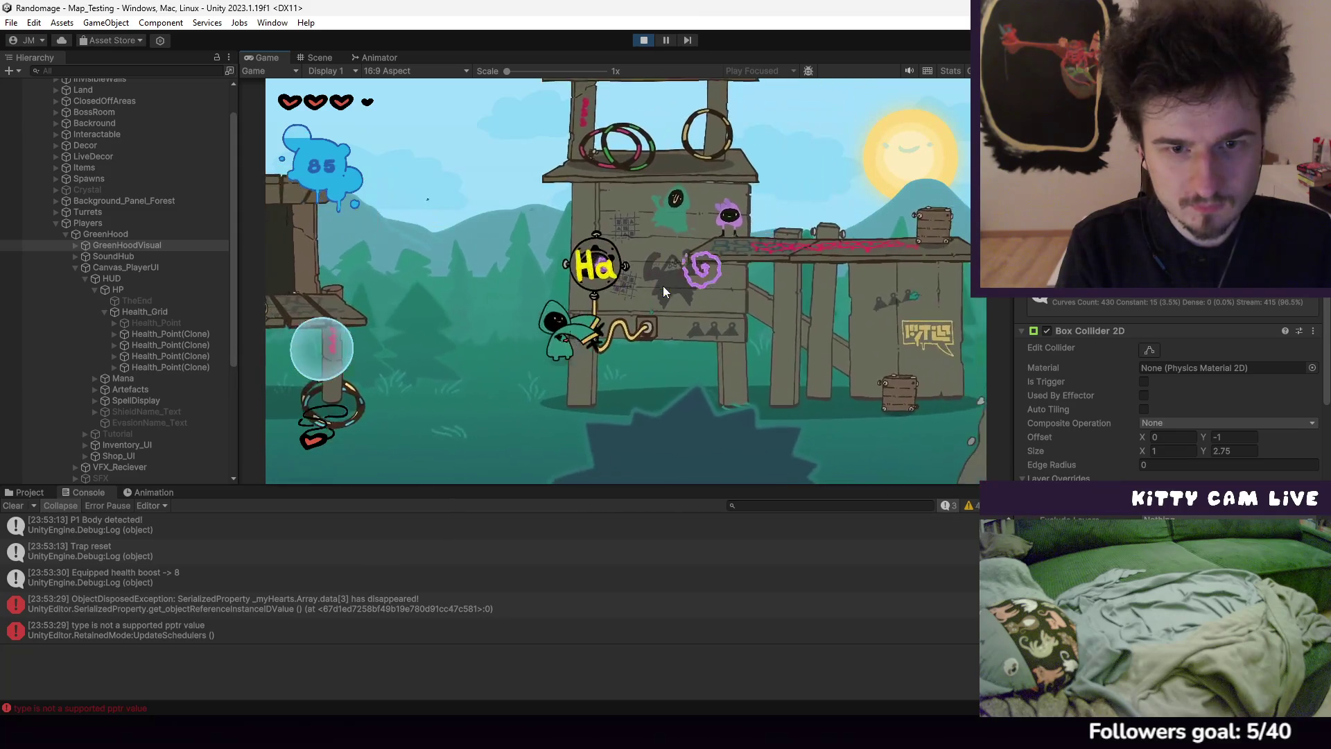
key("d")
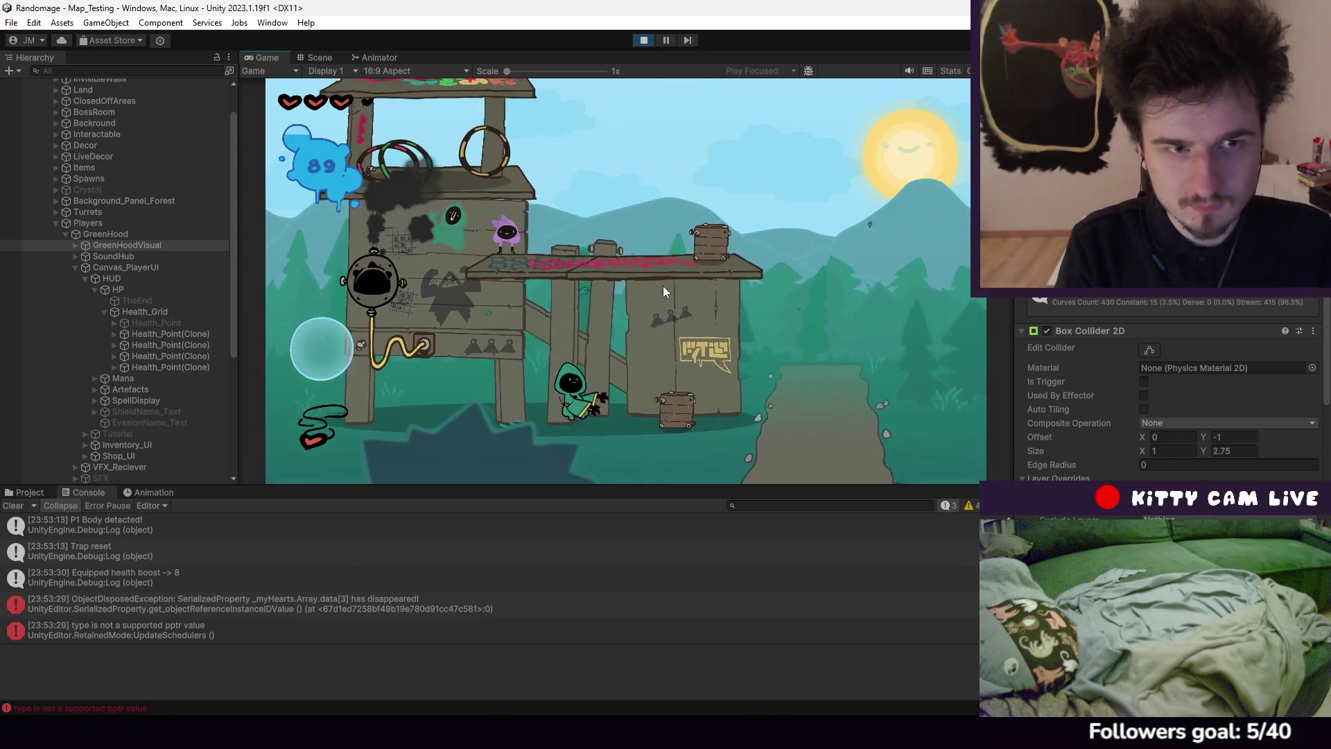
left_click(662, 285)
key("d")
left_click(663, 292)
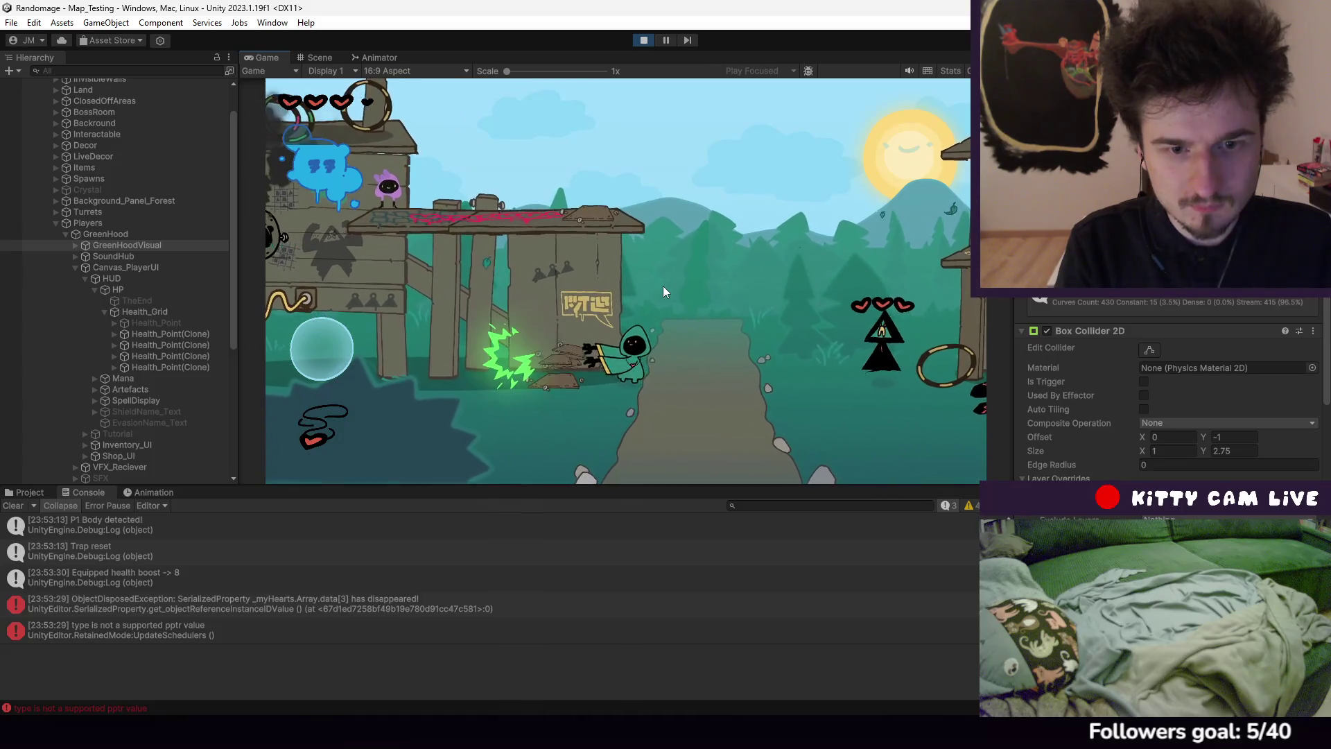
key("d")
left_click(663, 286)
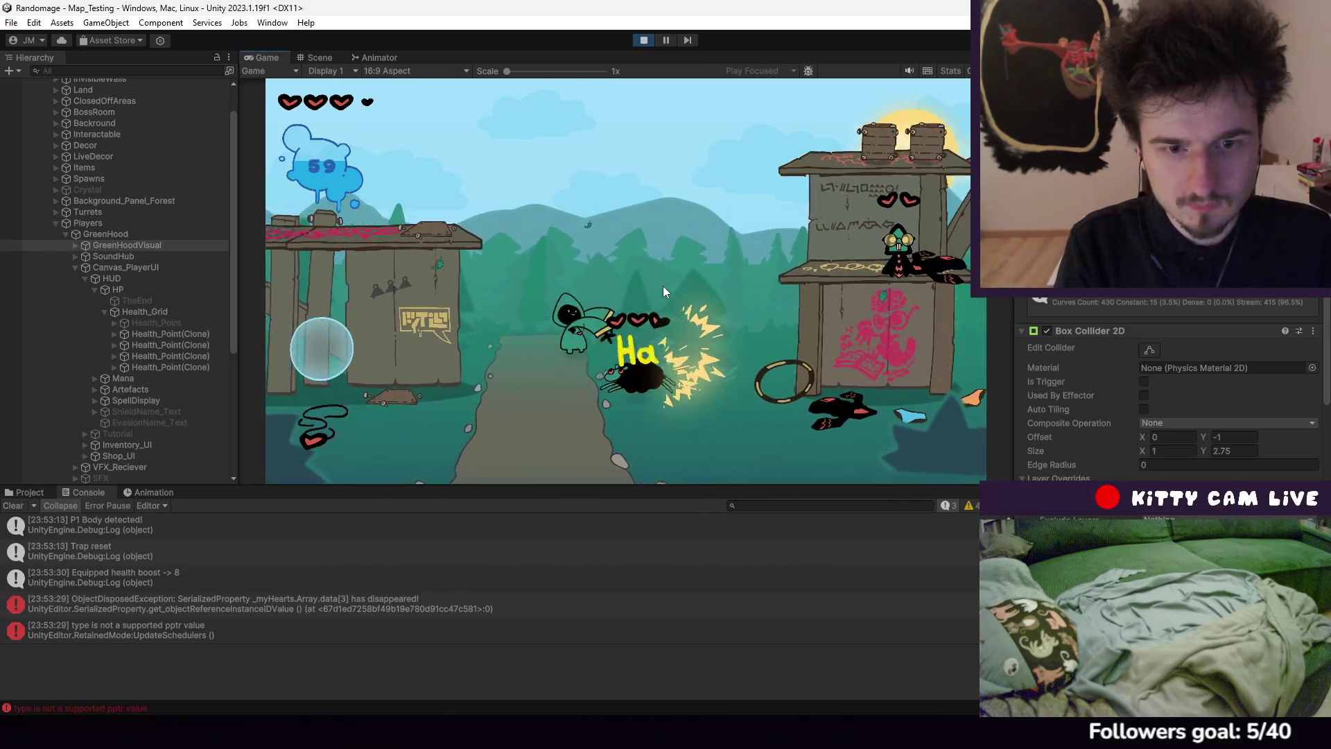
key("a")
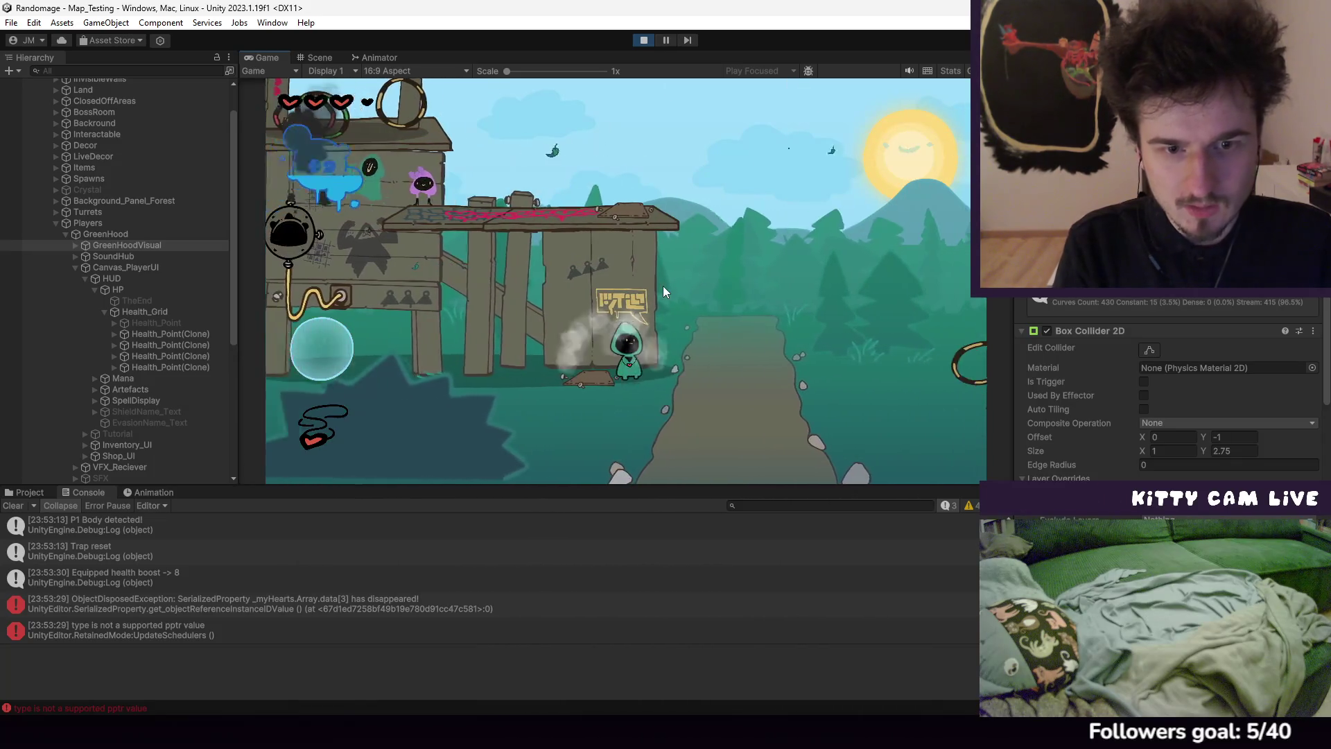
key("space")
key("a")
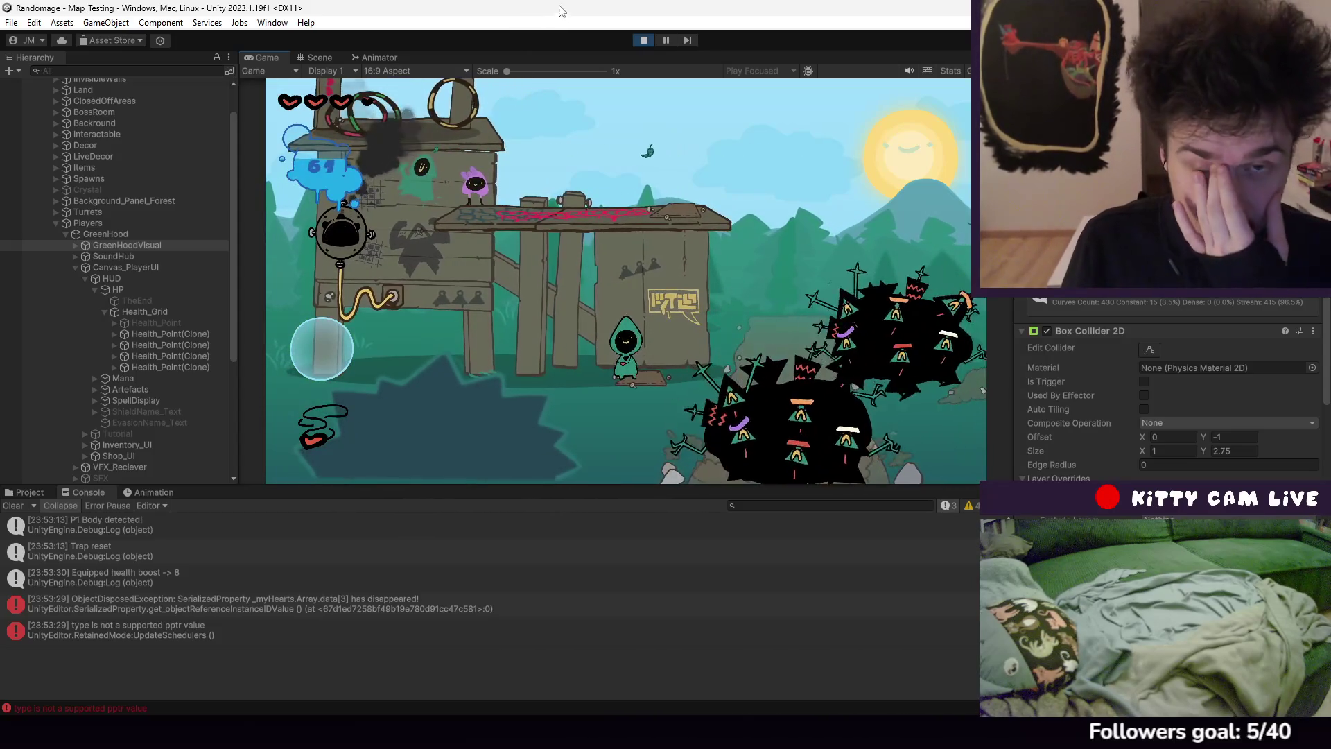
left_click(643, 40)
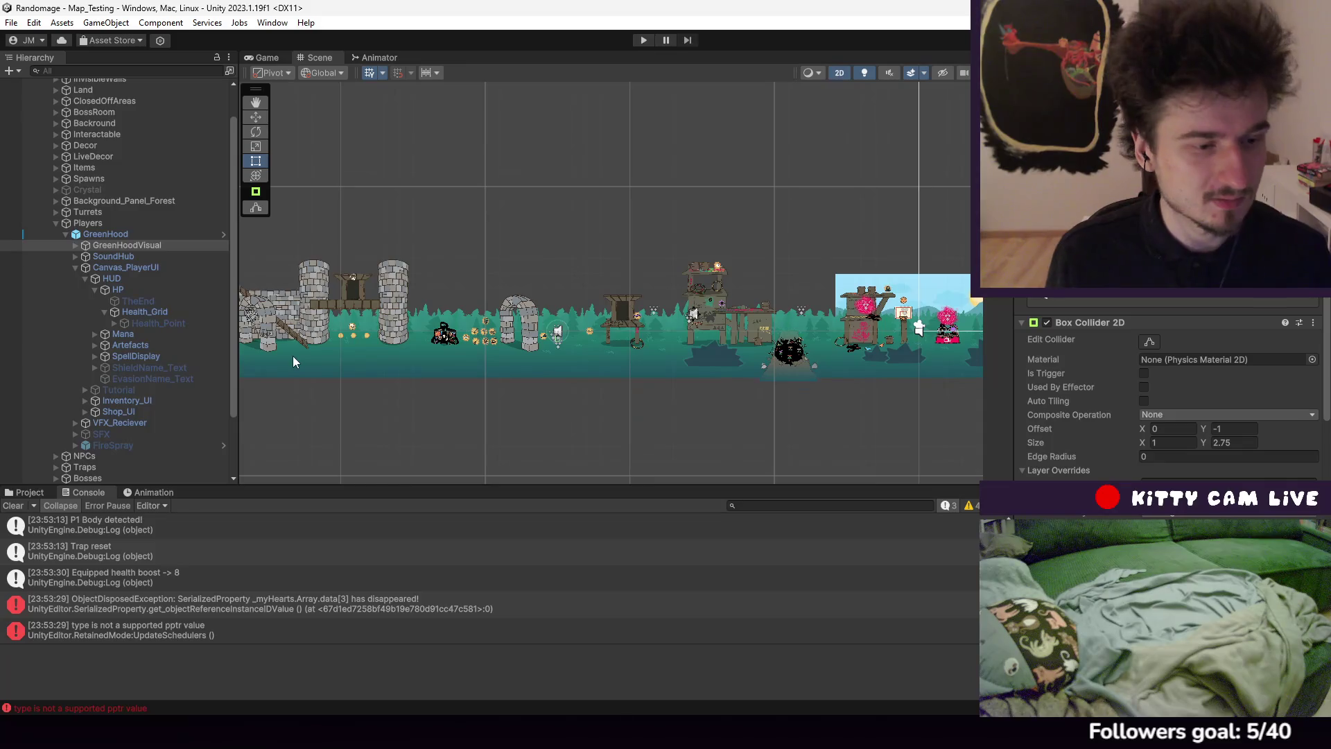
Clear the Console and inspect Item_HeartNecklace in Assets > Prefabs > Items > Collectibles > Artifacts
left_click(23, 507)
left_click(31, 492)
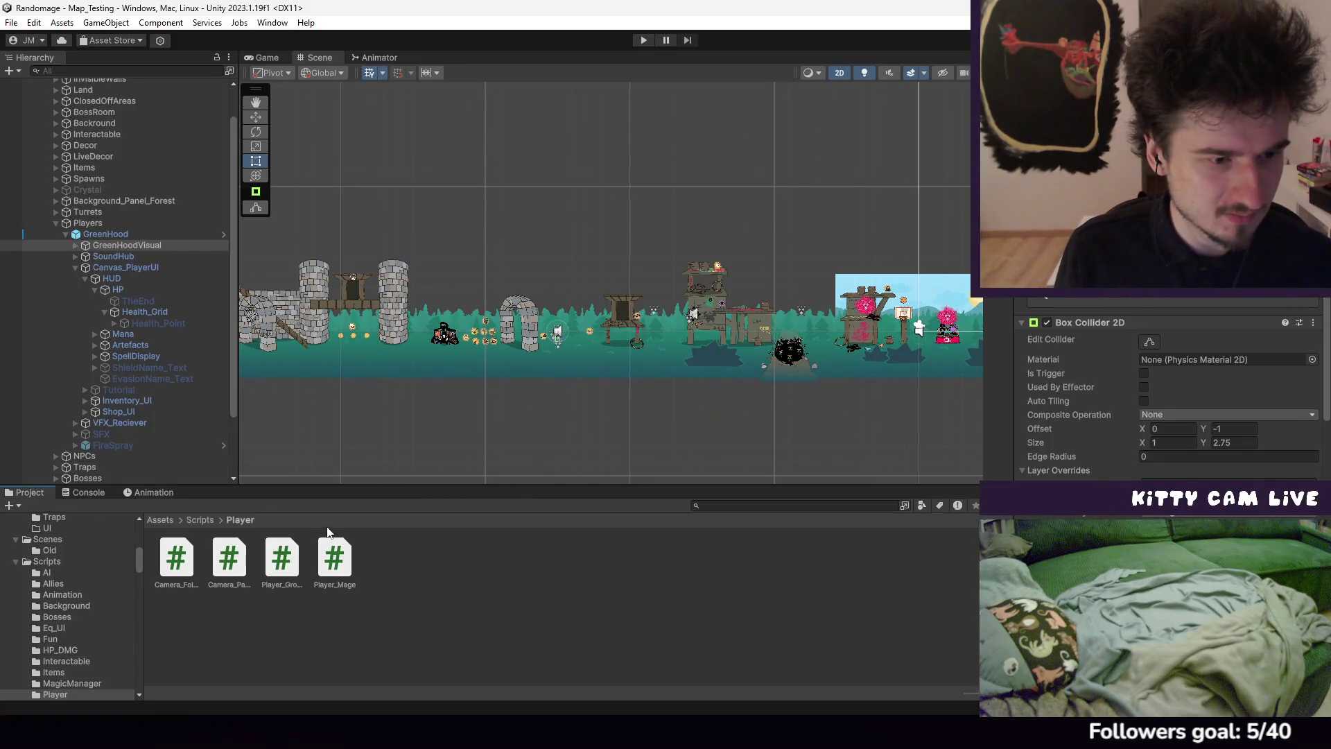
left_click(154, 520)
double_click(288, 568)
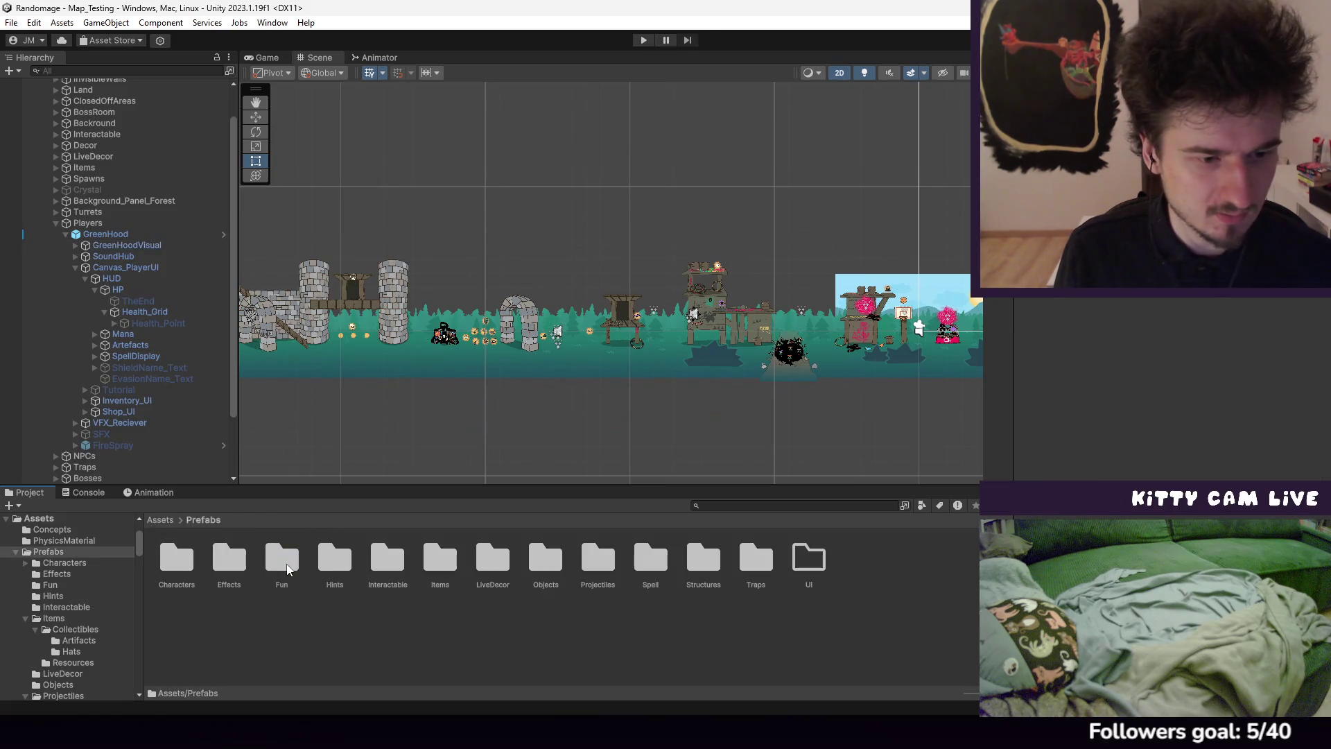
double_click(433, 554)
double_click(176, 555)
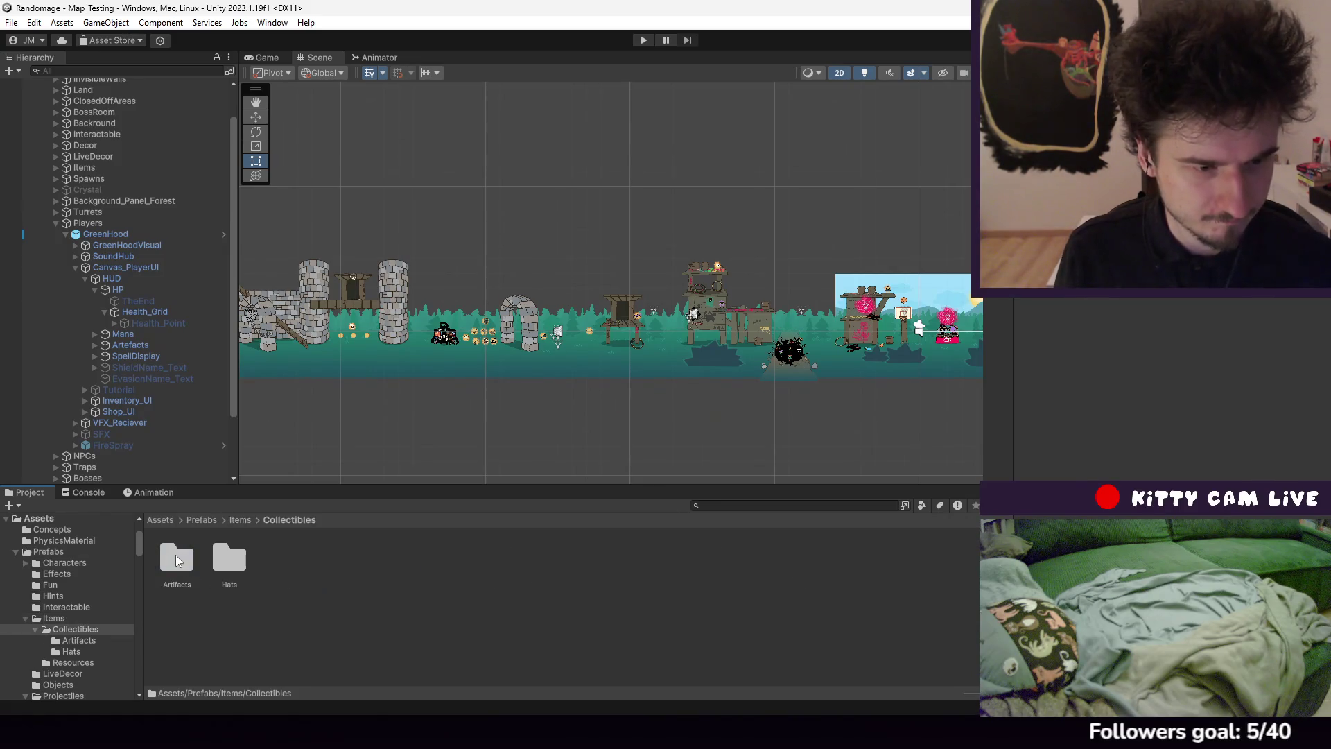
left_click(189, 554)
double_click(190, 554)
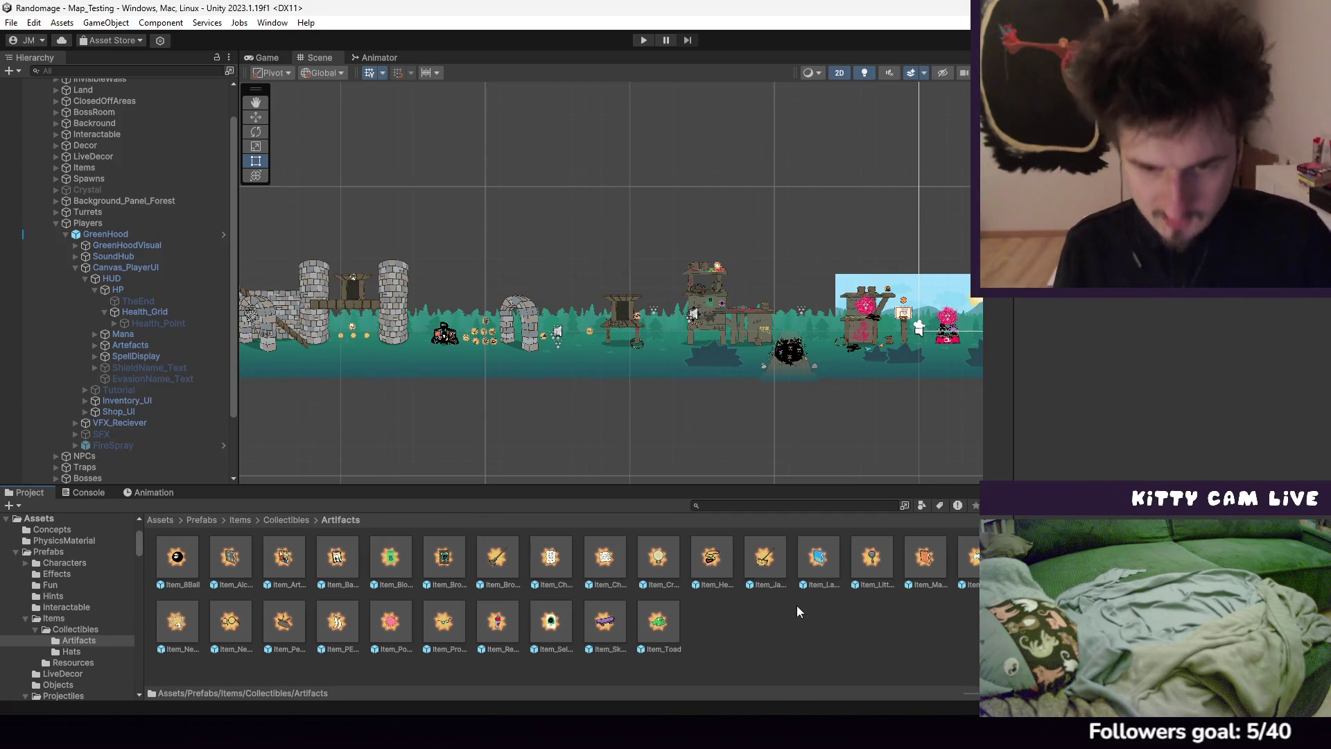
left_click(721, 569)
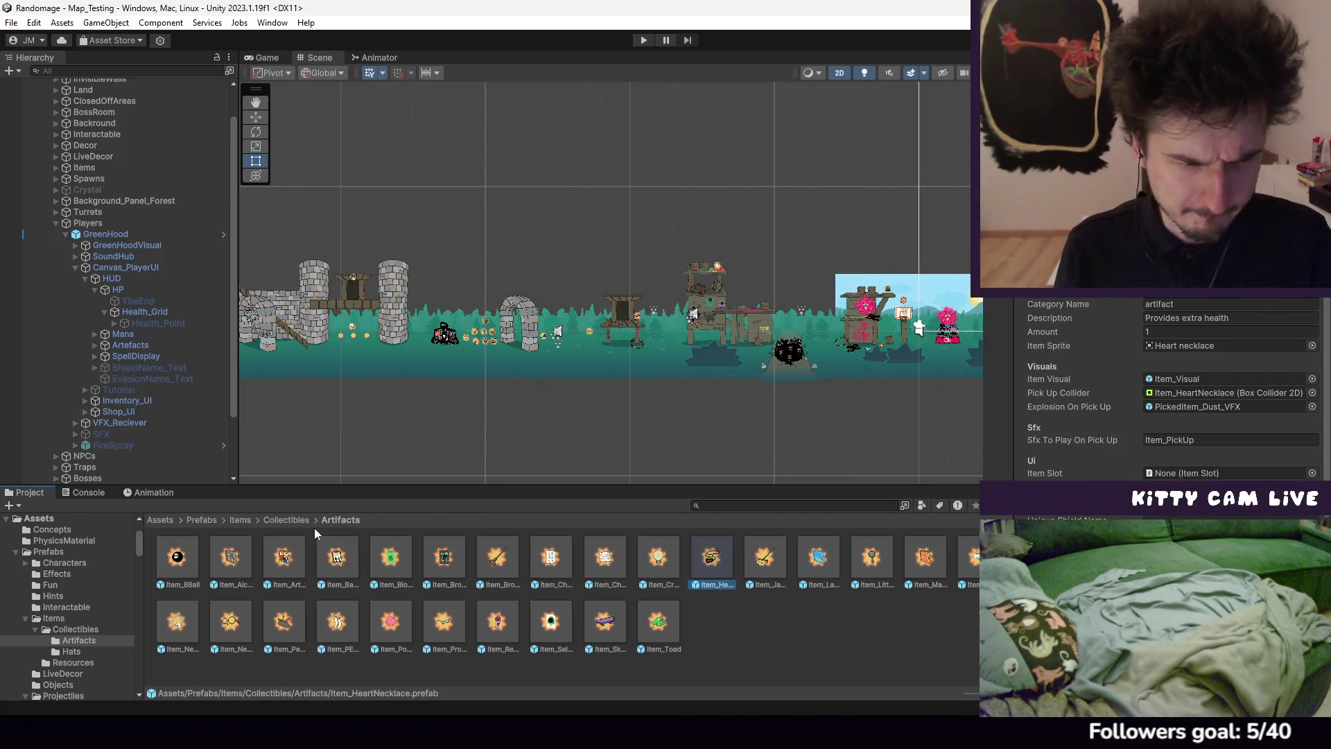
Open the Item_Cash prefab from Items > Resources in Prefab Mode
left_click(291, 520)
left_click(230, 555)
left_click(240, 520)
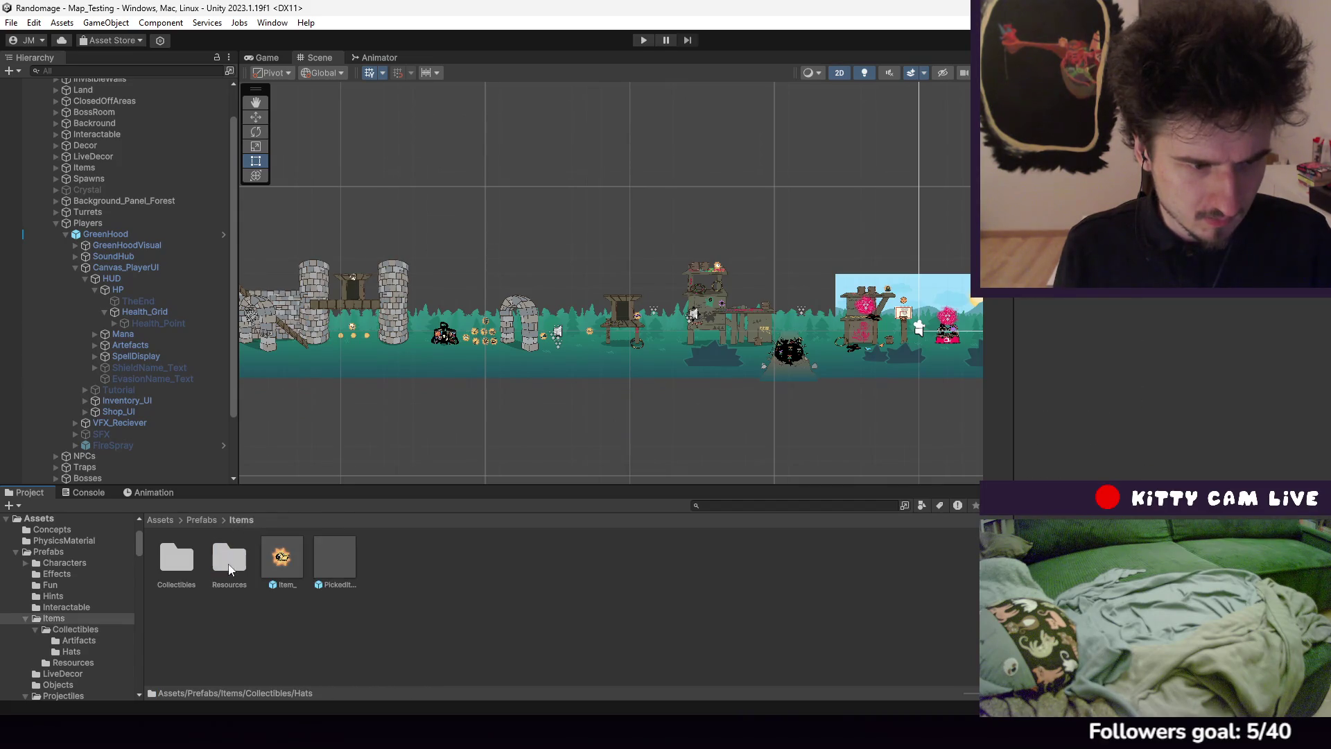
double_click(227, 560)
left_click(187, 565)
double_click(187, 565)
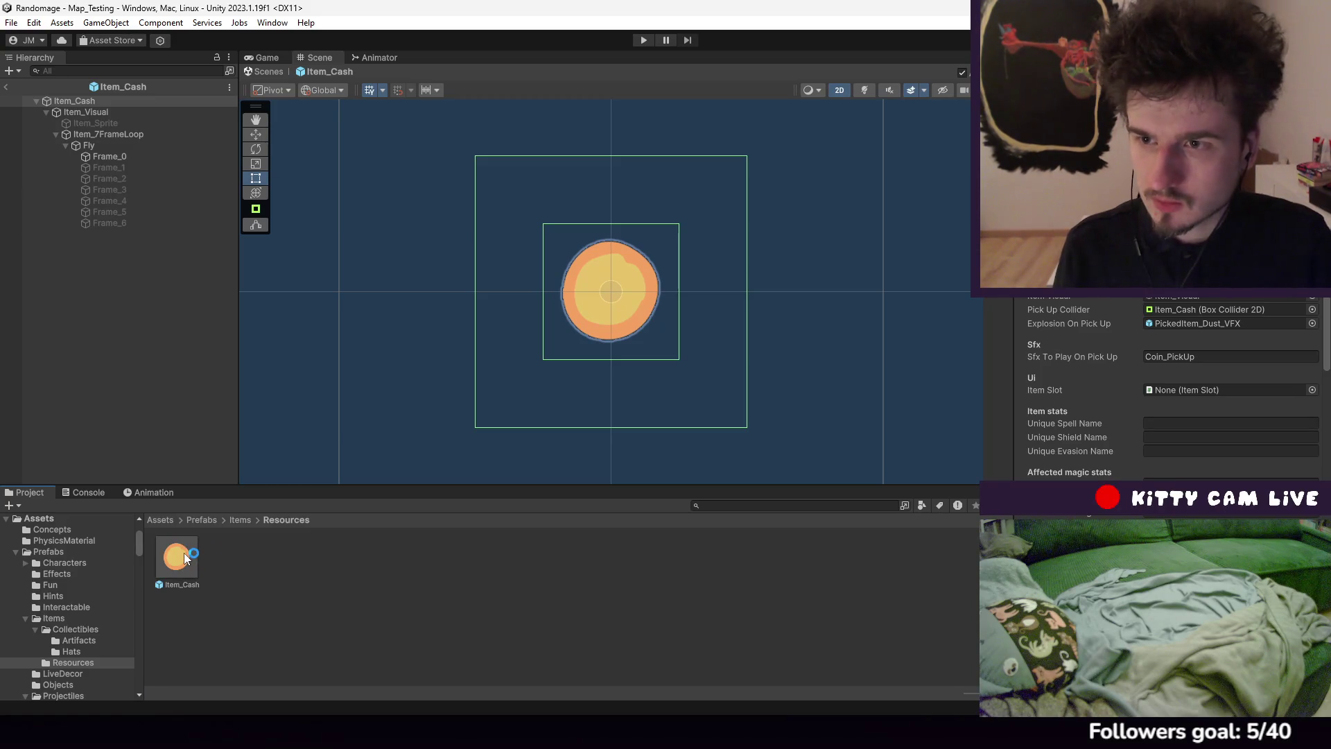
key("alt+Tab")
Switch to Inventory_UI.cs and read through AddItem and PickedItem
left_click(741, 243)
key("ctrl+Tab")
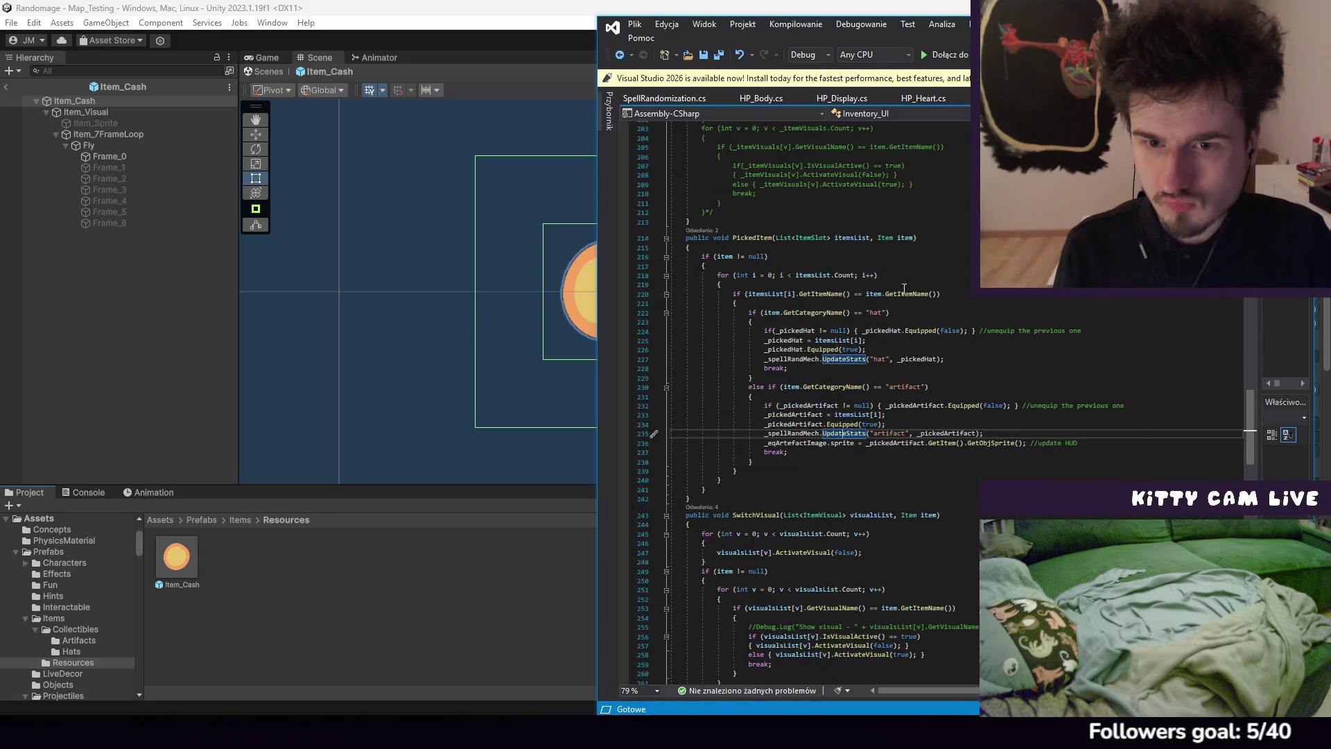
scroll(907, 291, "up", 20)
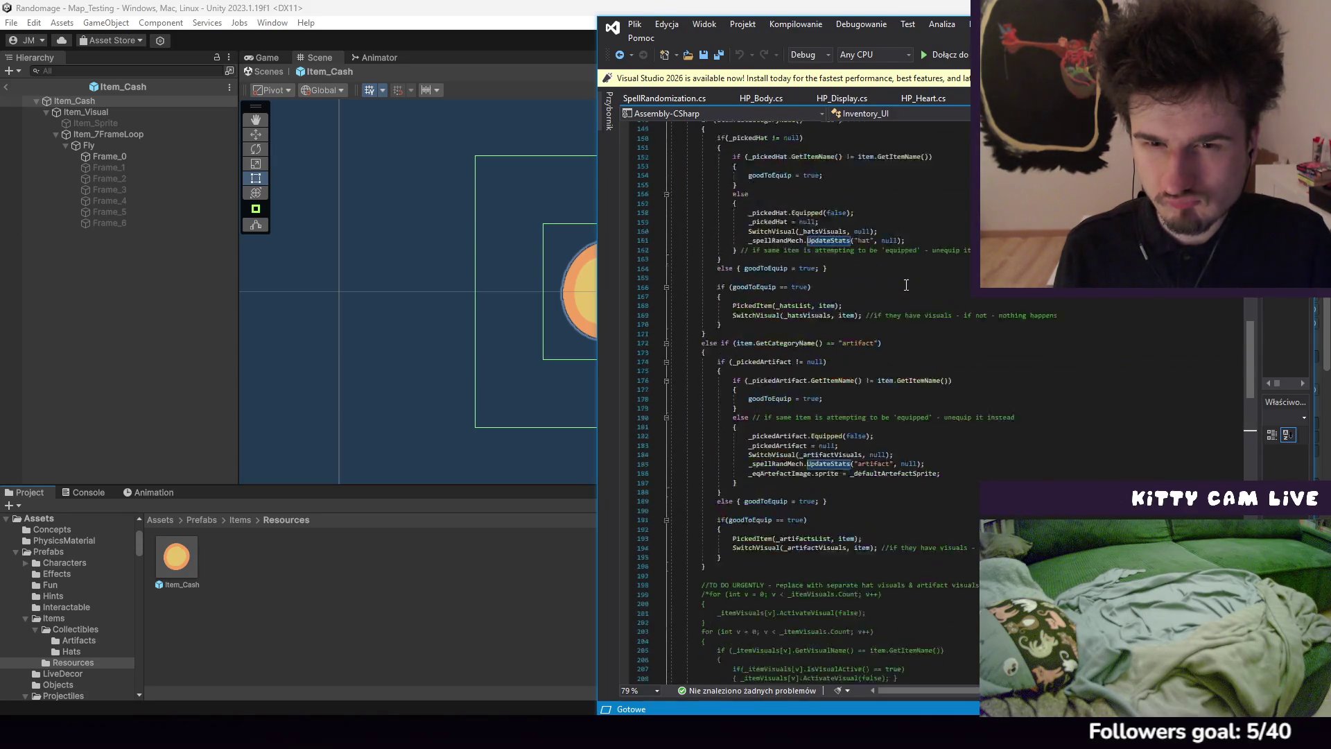
scroll(906, 284, "up", 20)
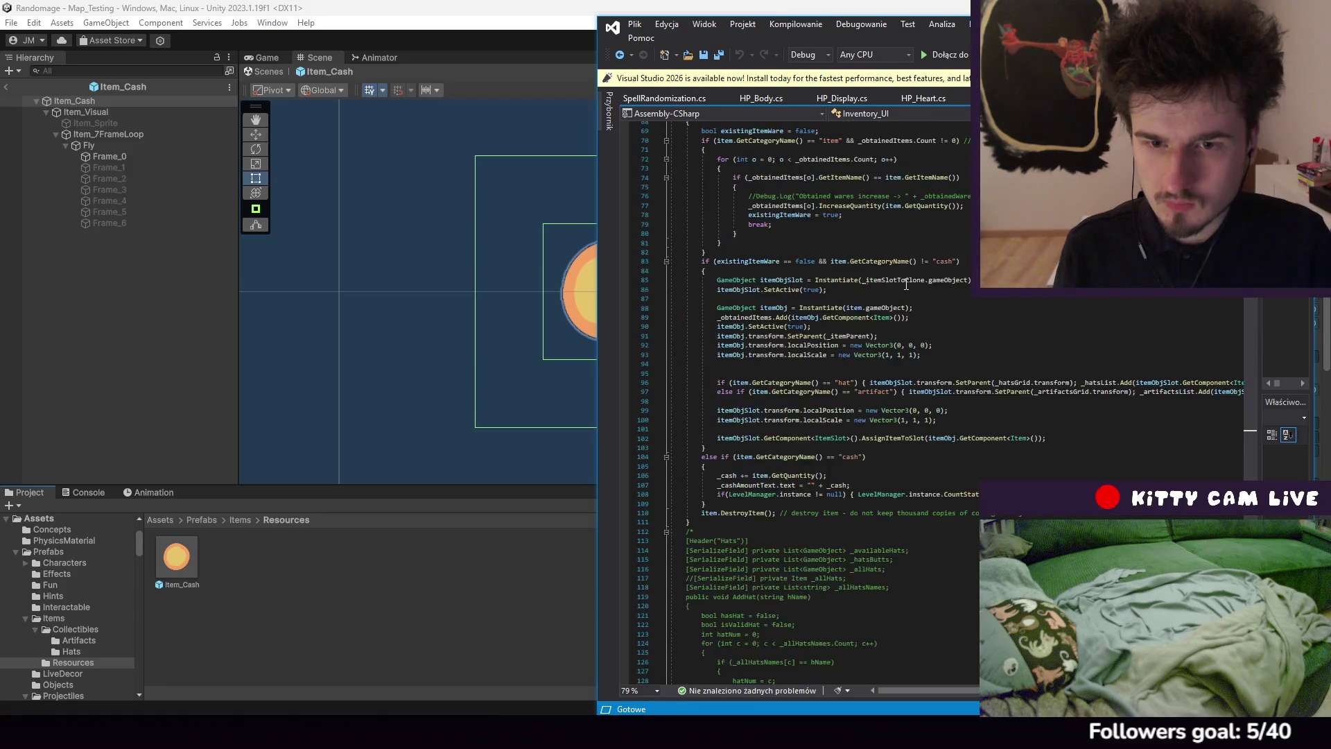
scroll(906, 283, "down", 20)
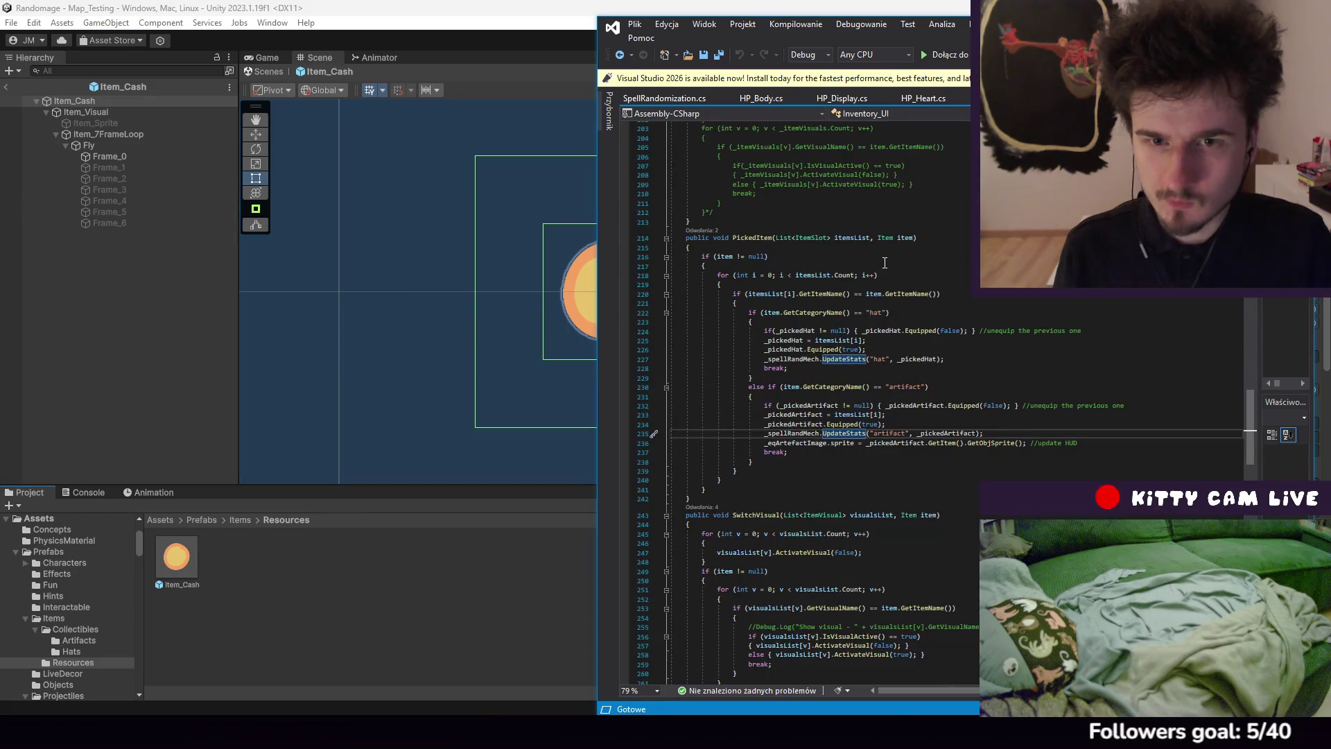
scroll(920, 239, "down", 9)
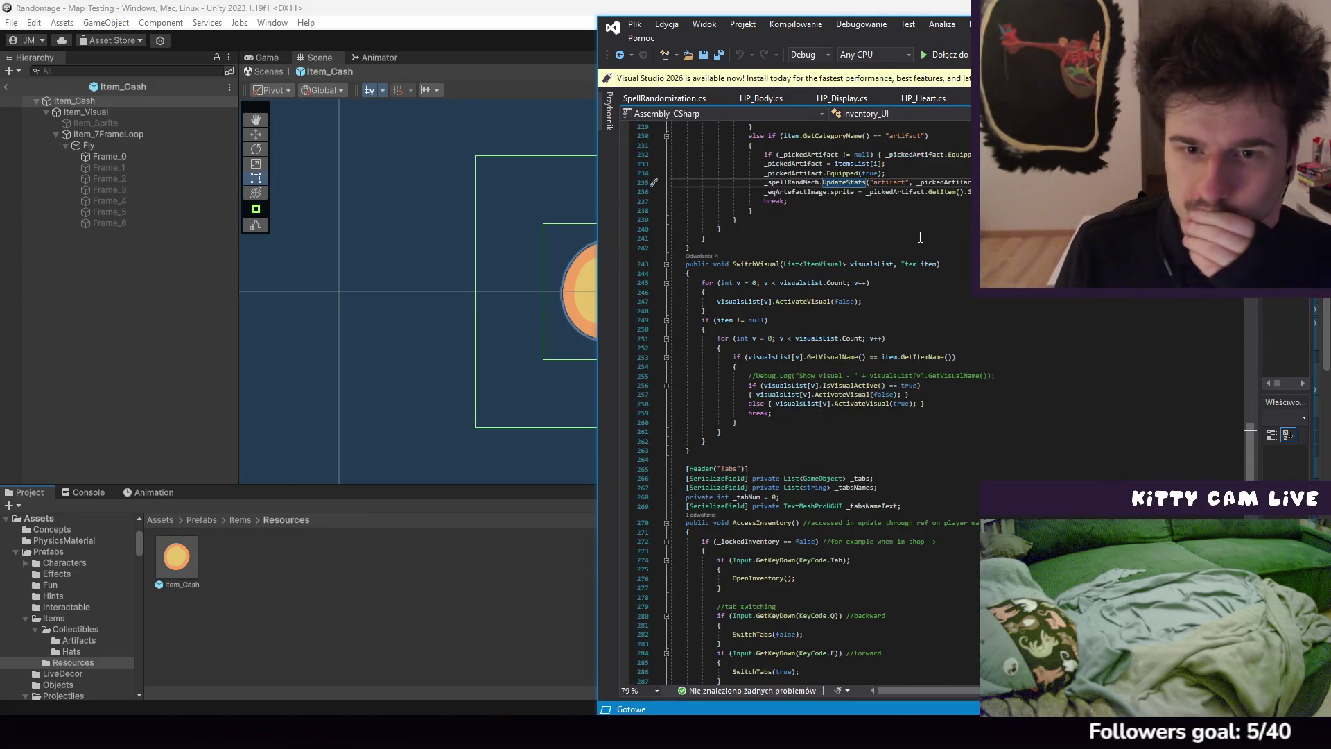
scroll(919, 238, "down", 20)
scroll(917, 236, "down", 8)
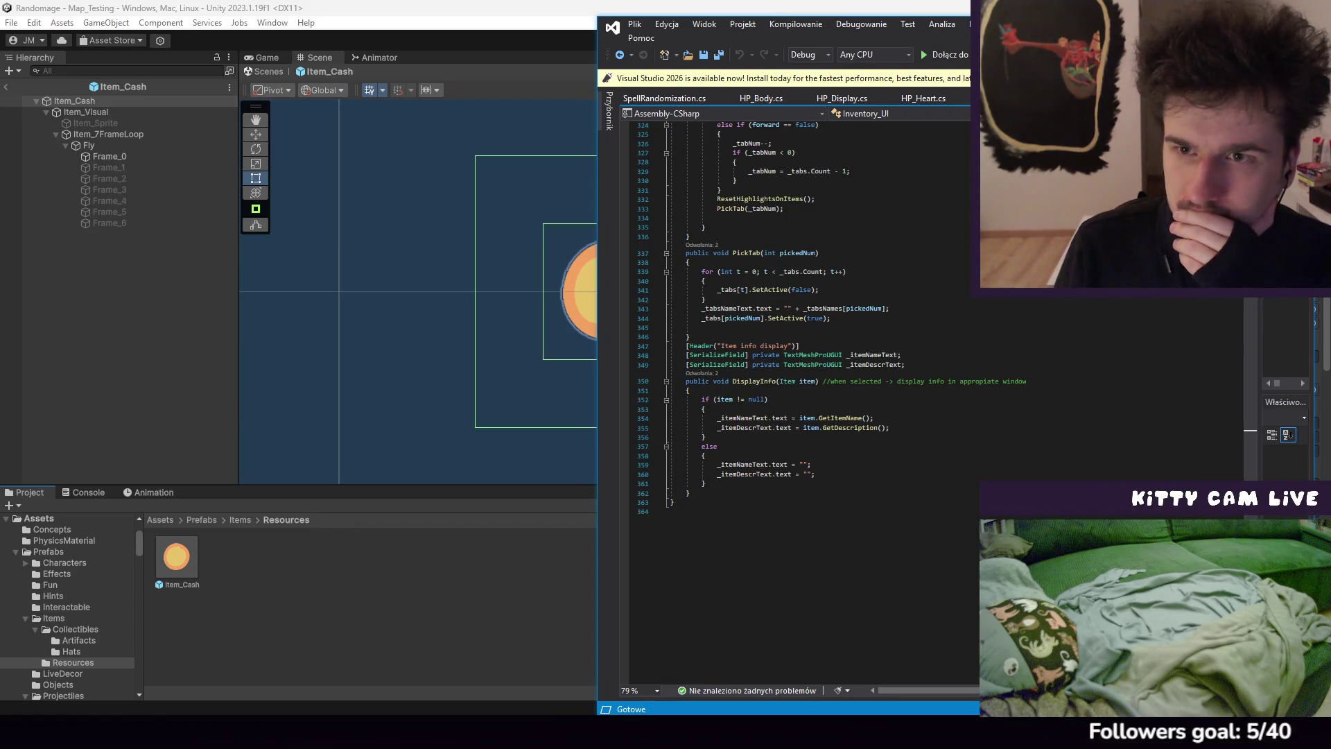
Review the DisplayInfo code, then open the Interactable script from Solution Explorer
left_click(1178, 493)
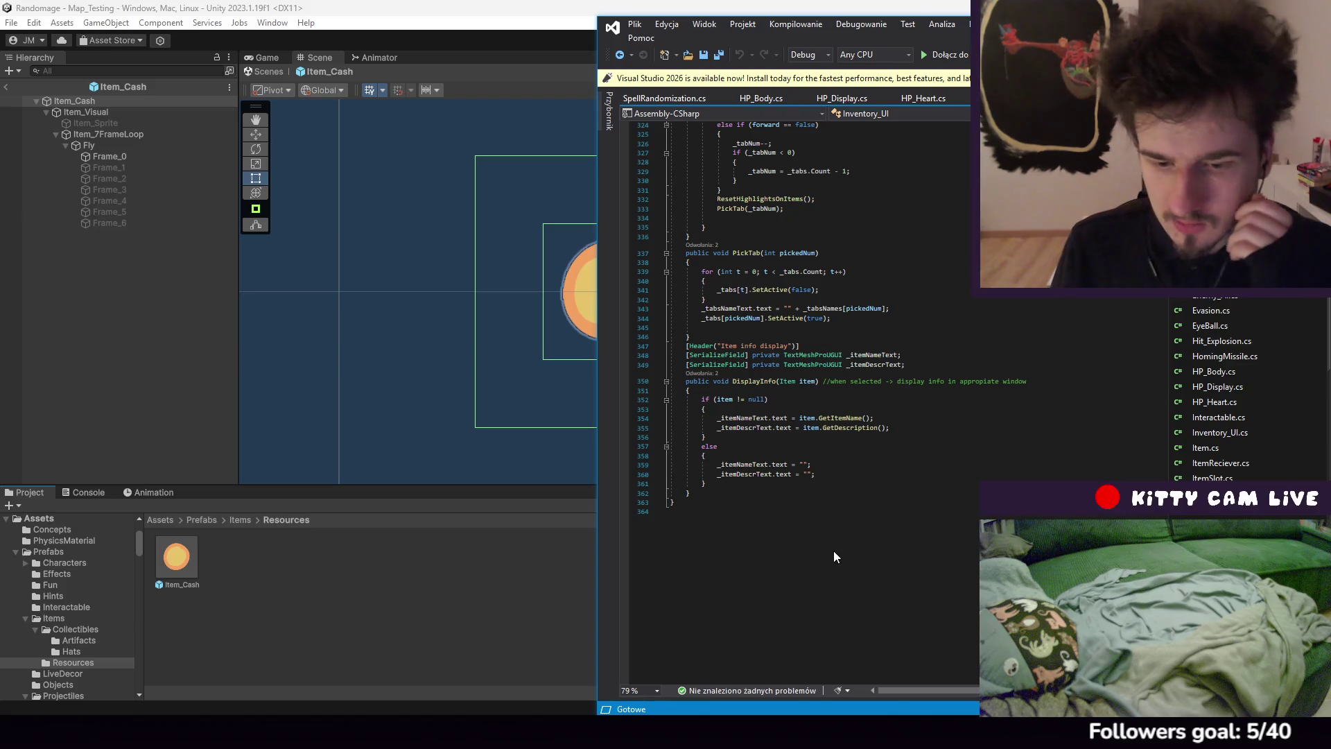
left_click(762, 714)
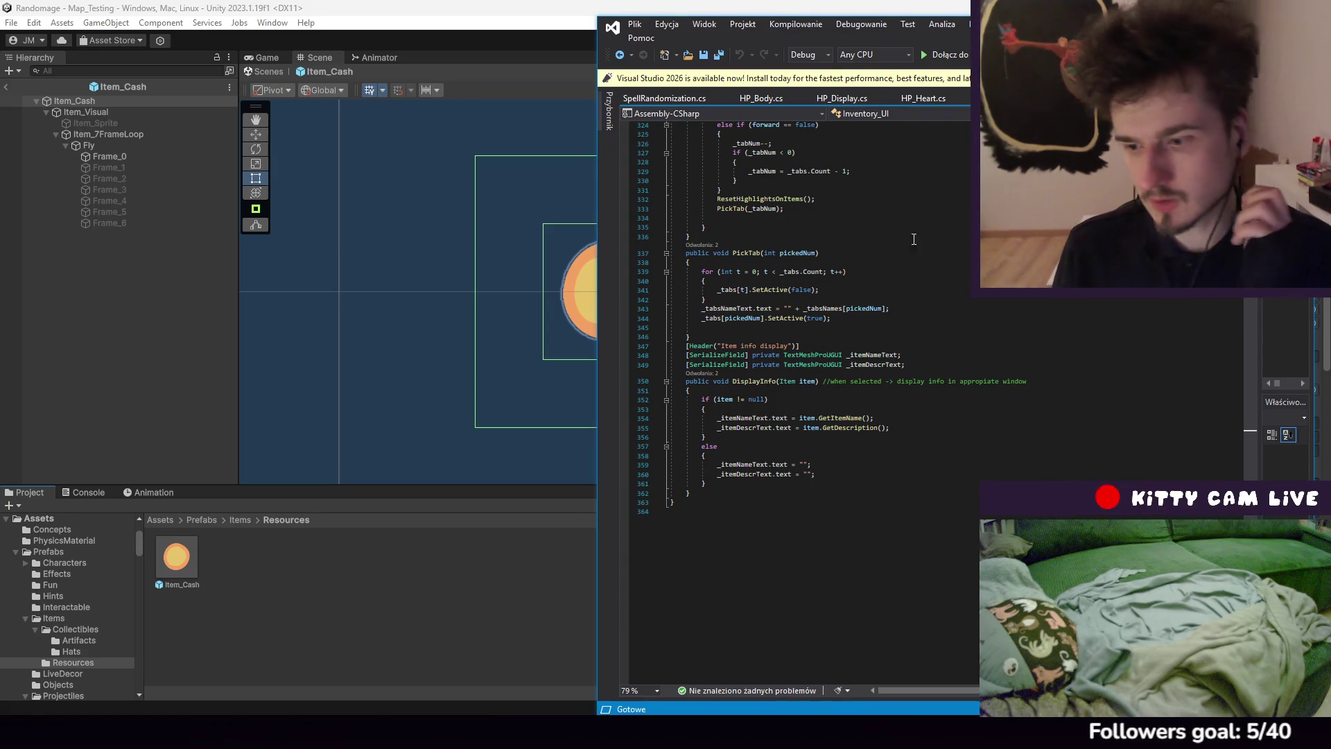
left_click(847, 458)
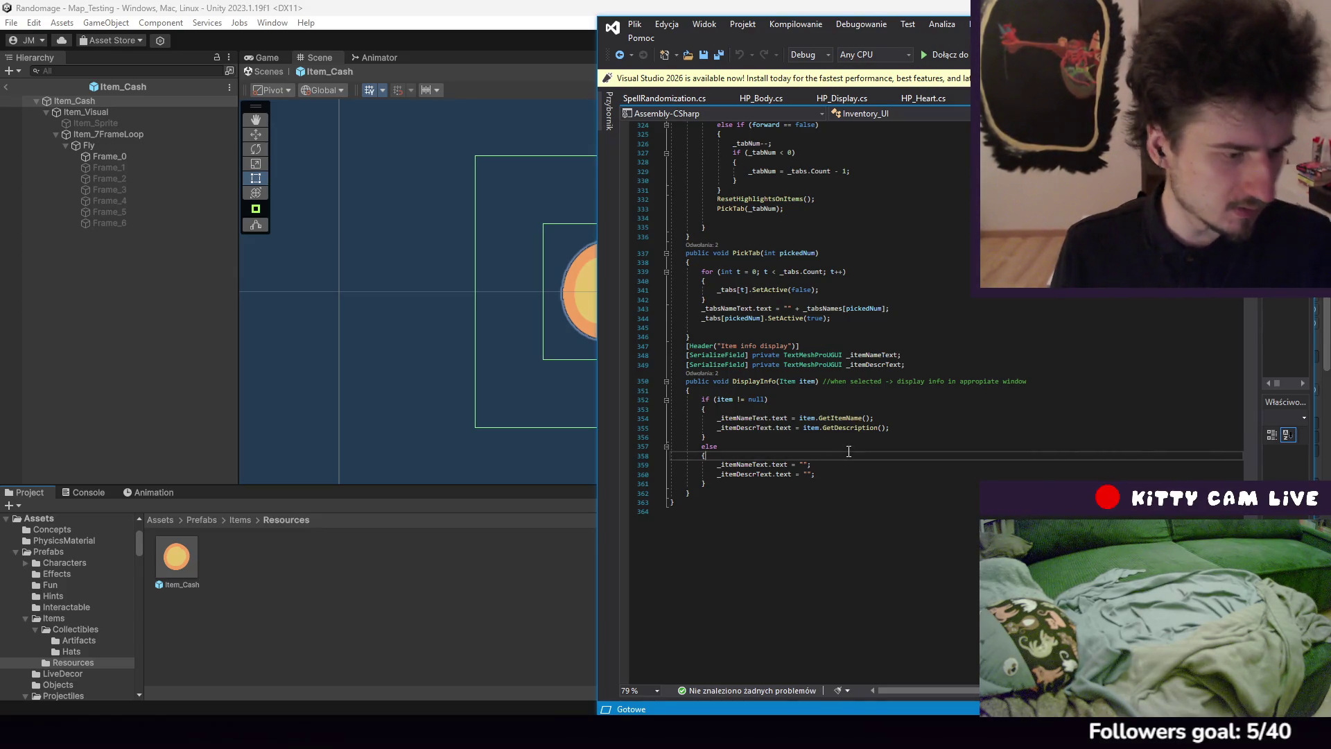
left_click(829, 477)
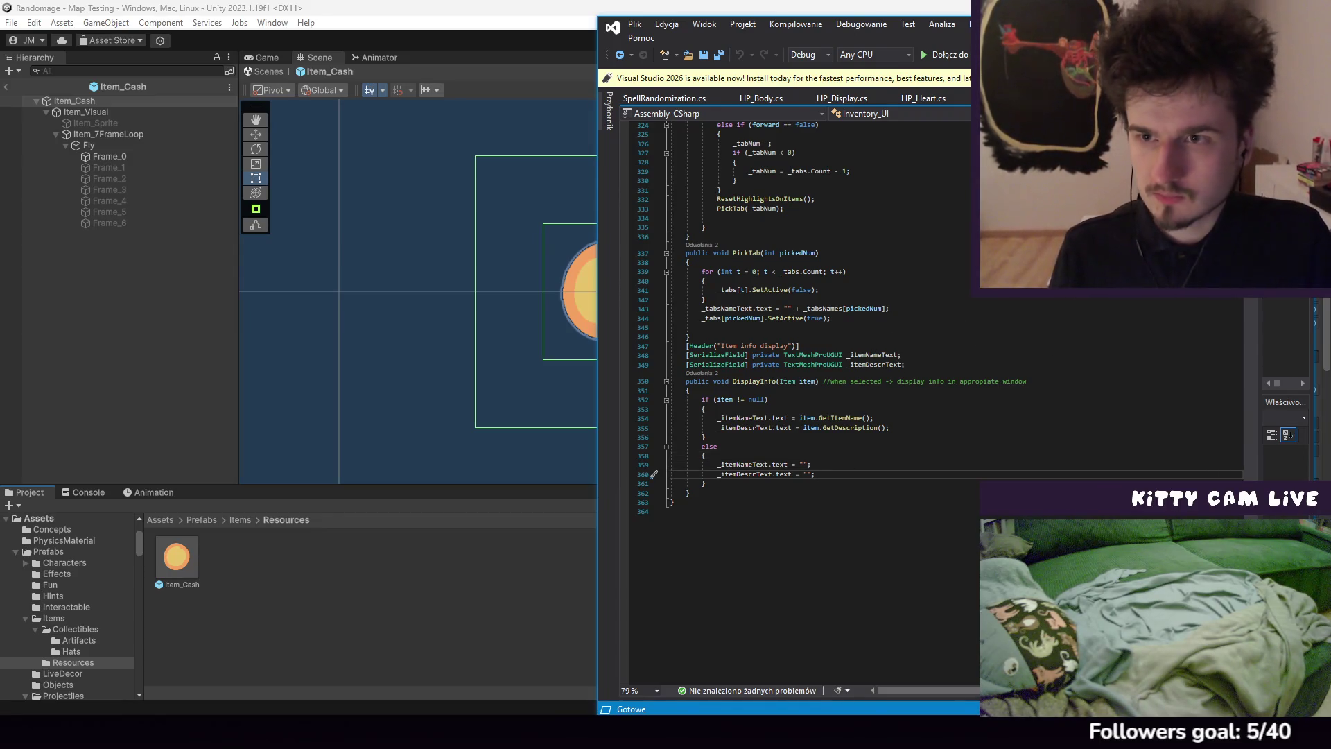
scroll(1248, 388, "down", 5)
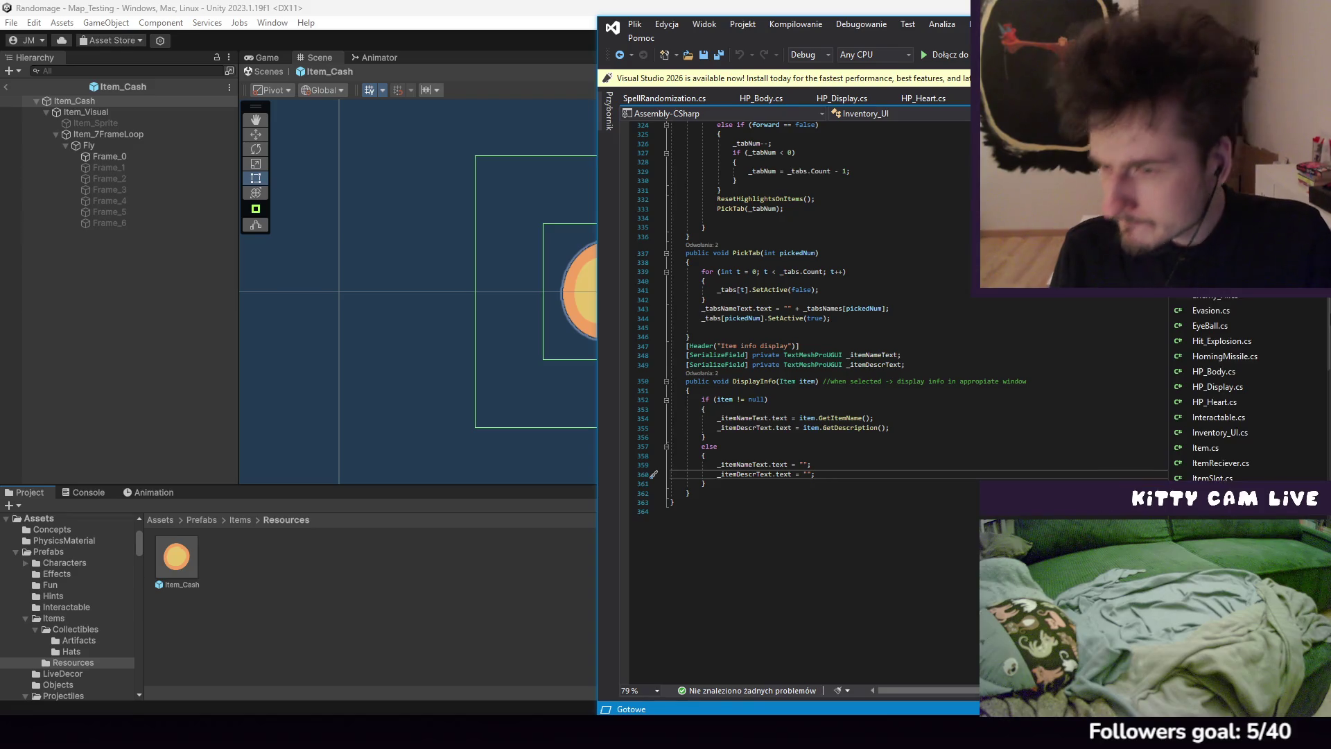
scroll(1248, 518, "down", 2)
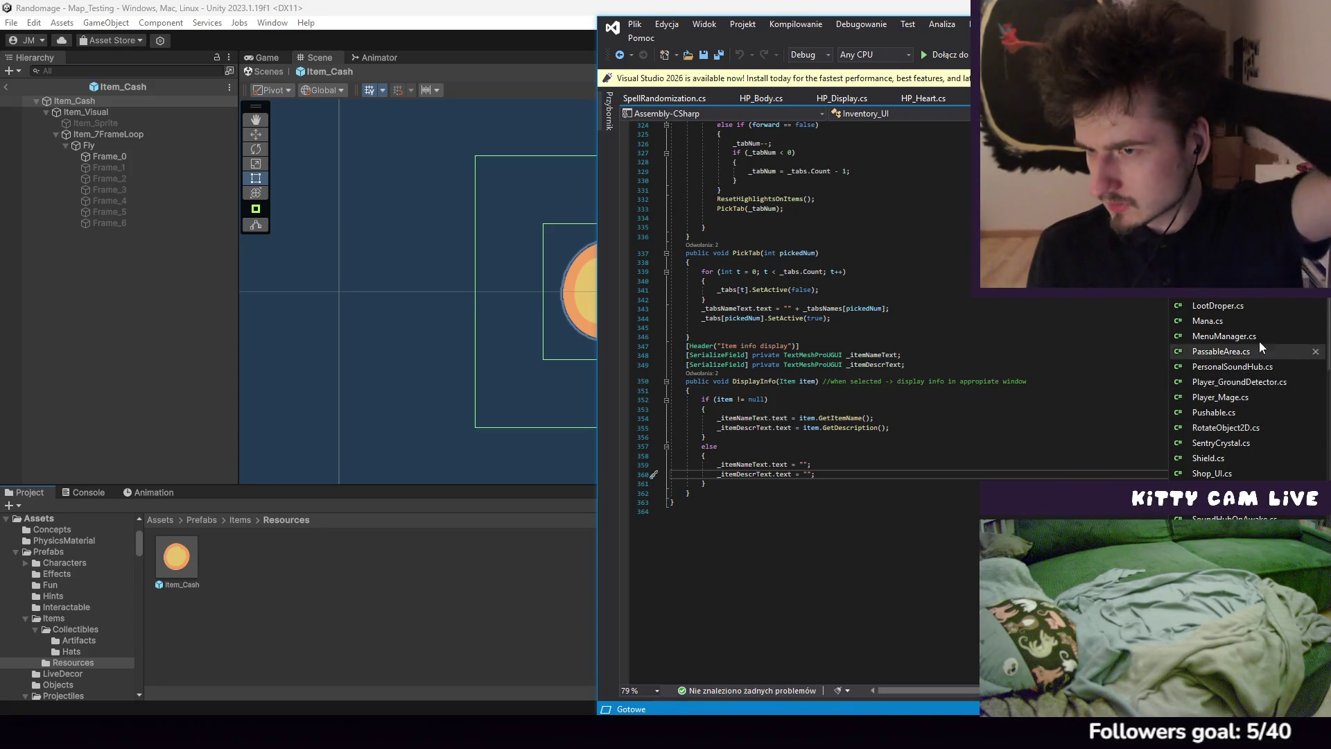
scroll(1268, 315, "up", 2)
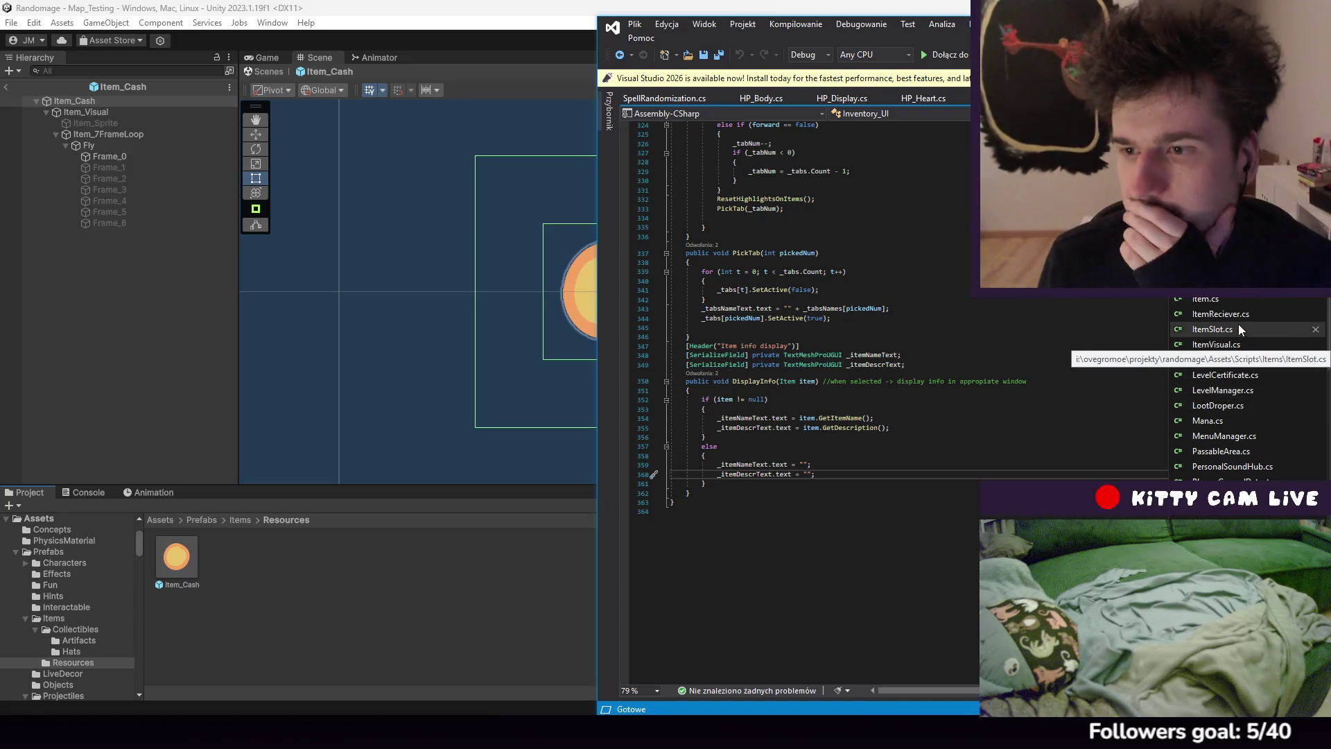
scroll(1239, 323, "up", 2)
double_click(1248, 340)
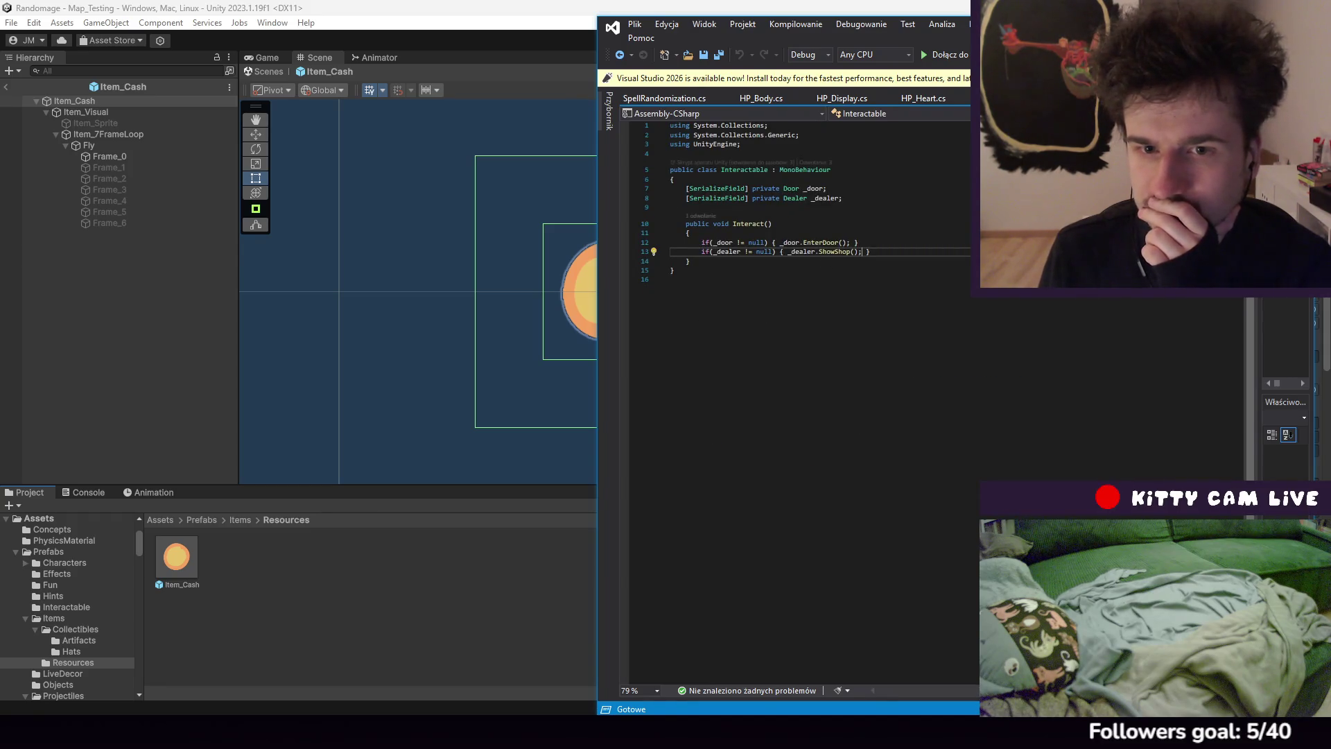
Open the ItemReciever script from Solution Explorer
key("ctrl+alt+l")
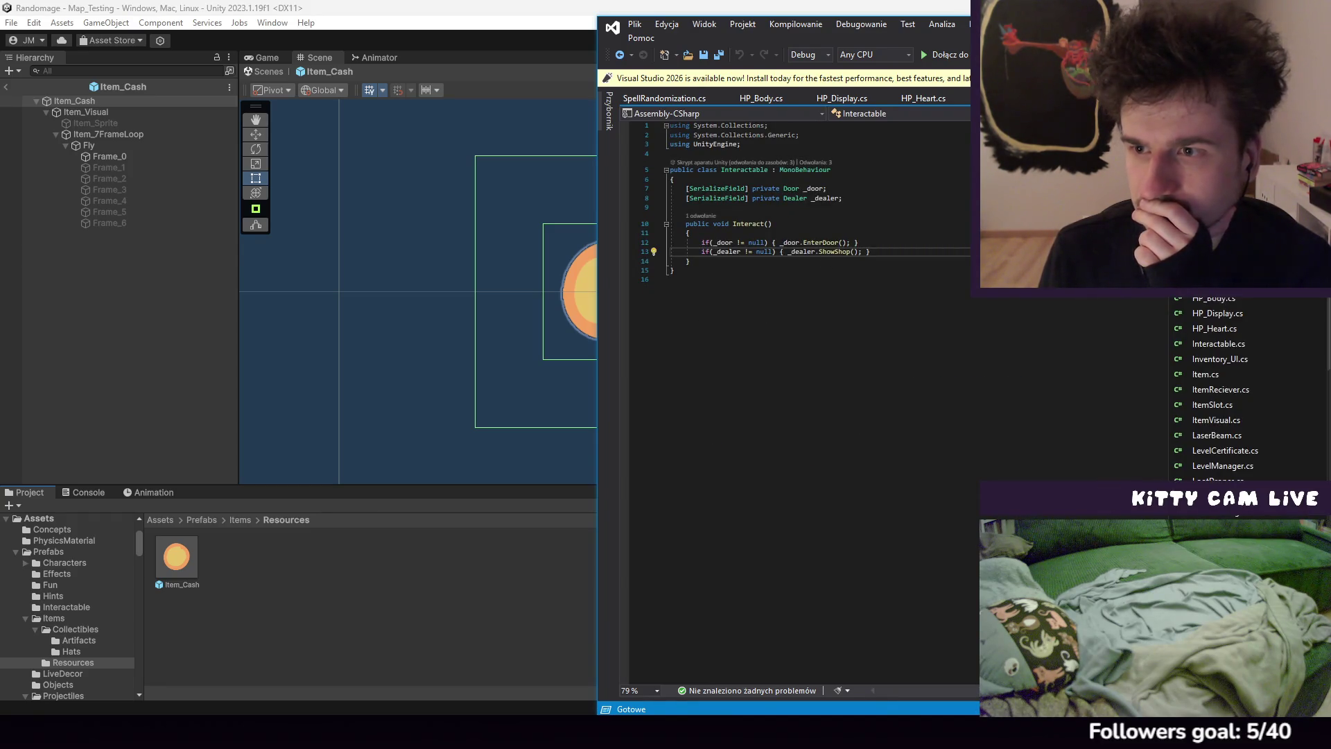
scroll(1238, 389, "up", 3)
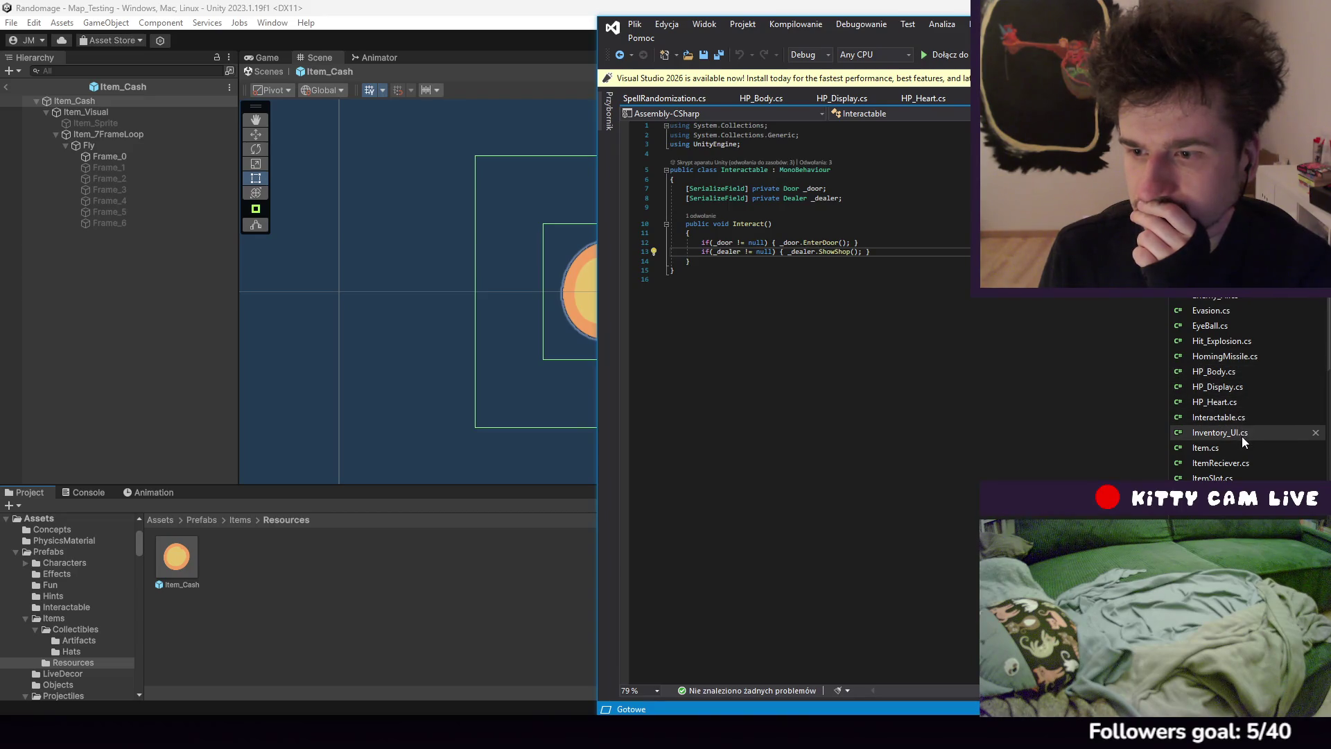
double_click(1228, 463)
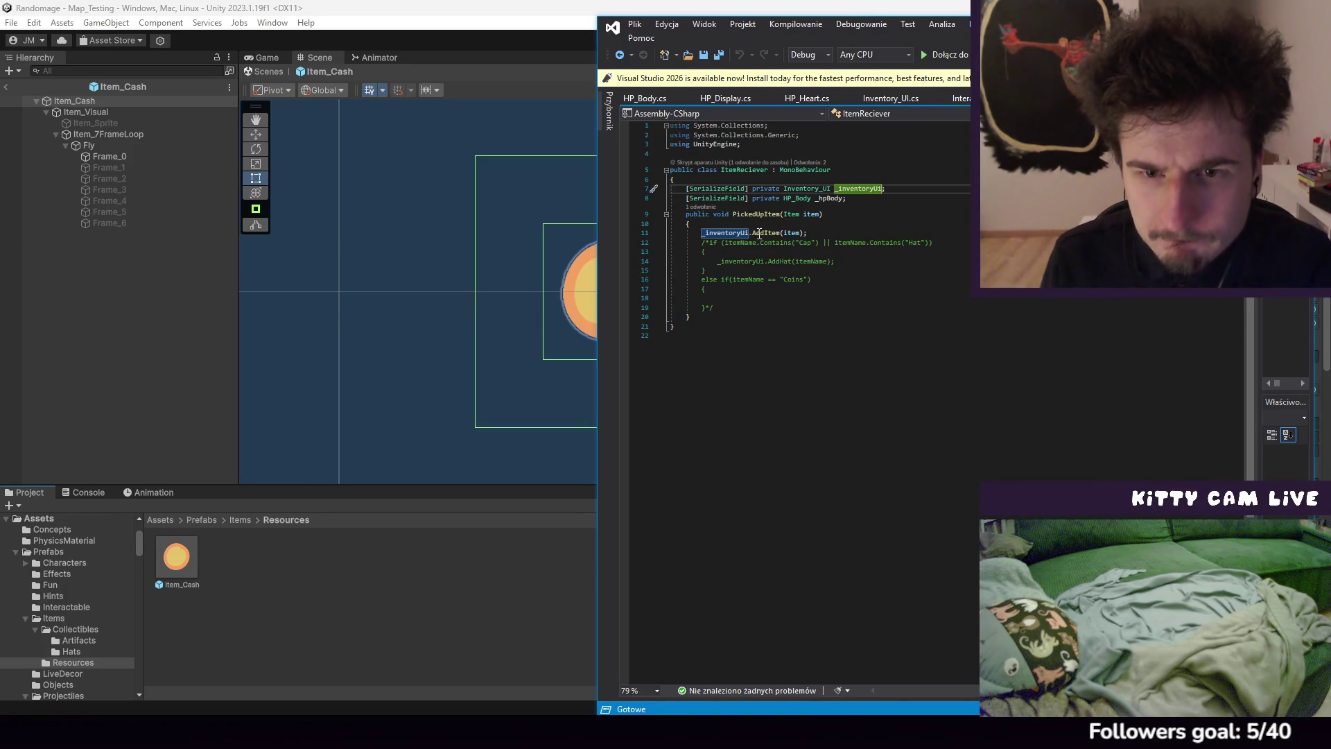
Go from line 11's _inventoryUI.AddItem call to its definition in Inventory_UI.cs
mouse_move(761, 236)
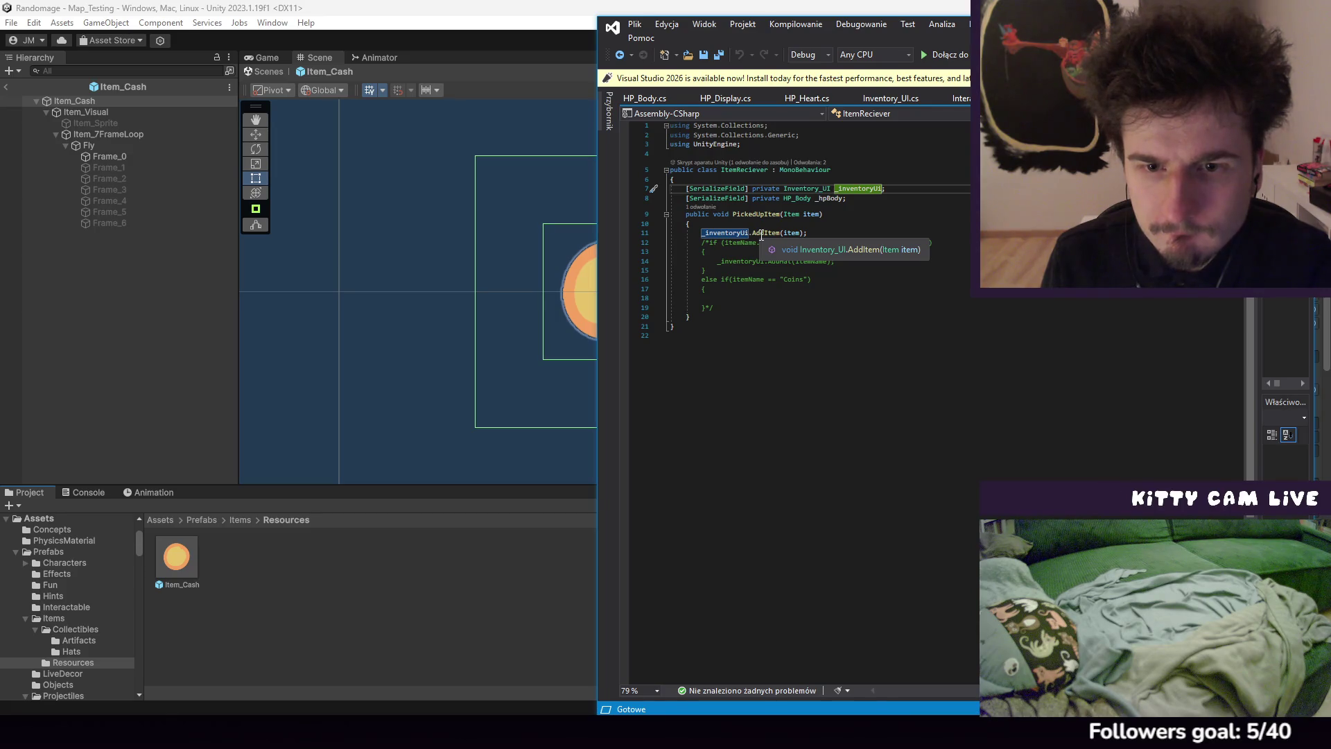
mouse_move(1321, 333)
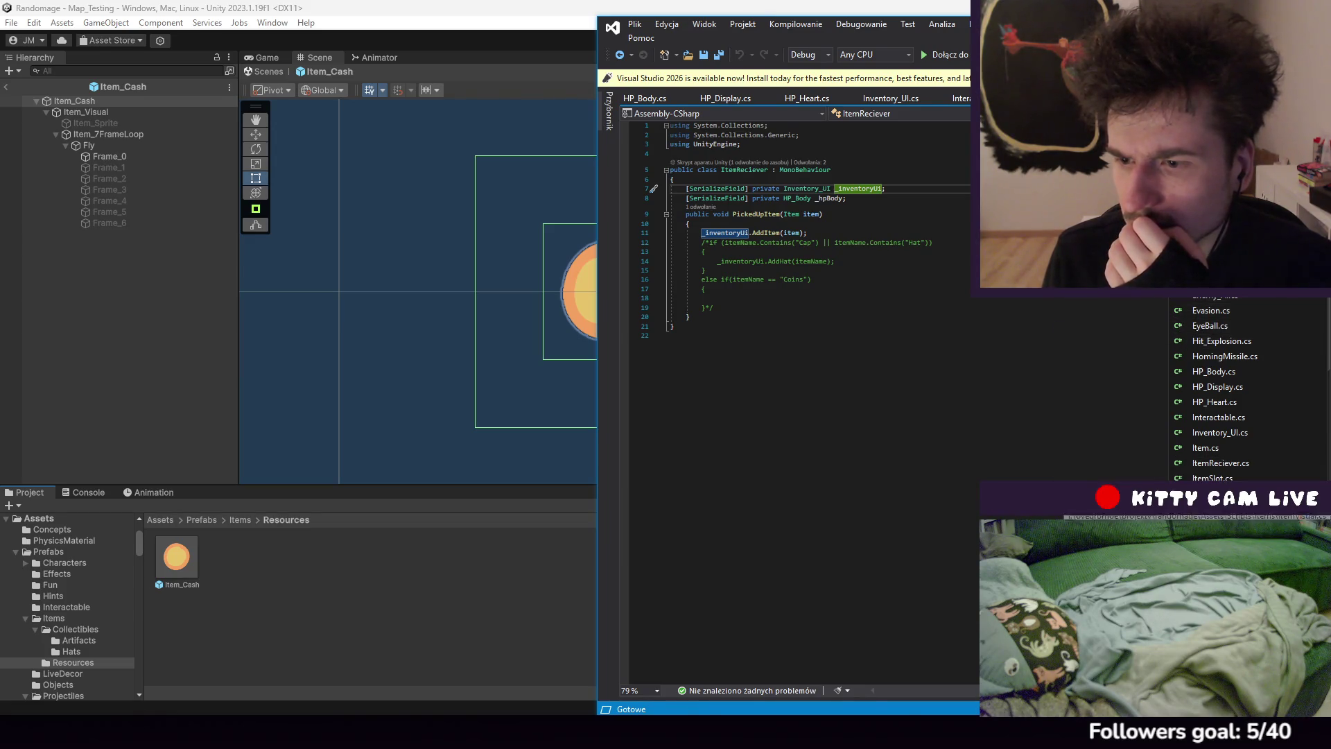
scroll(1248, 416, "down", 2)
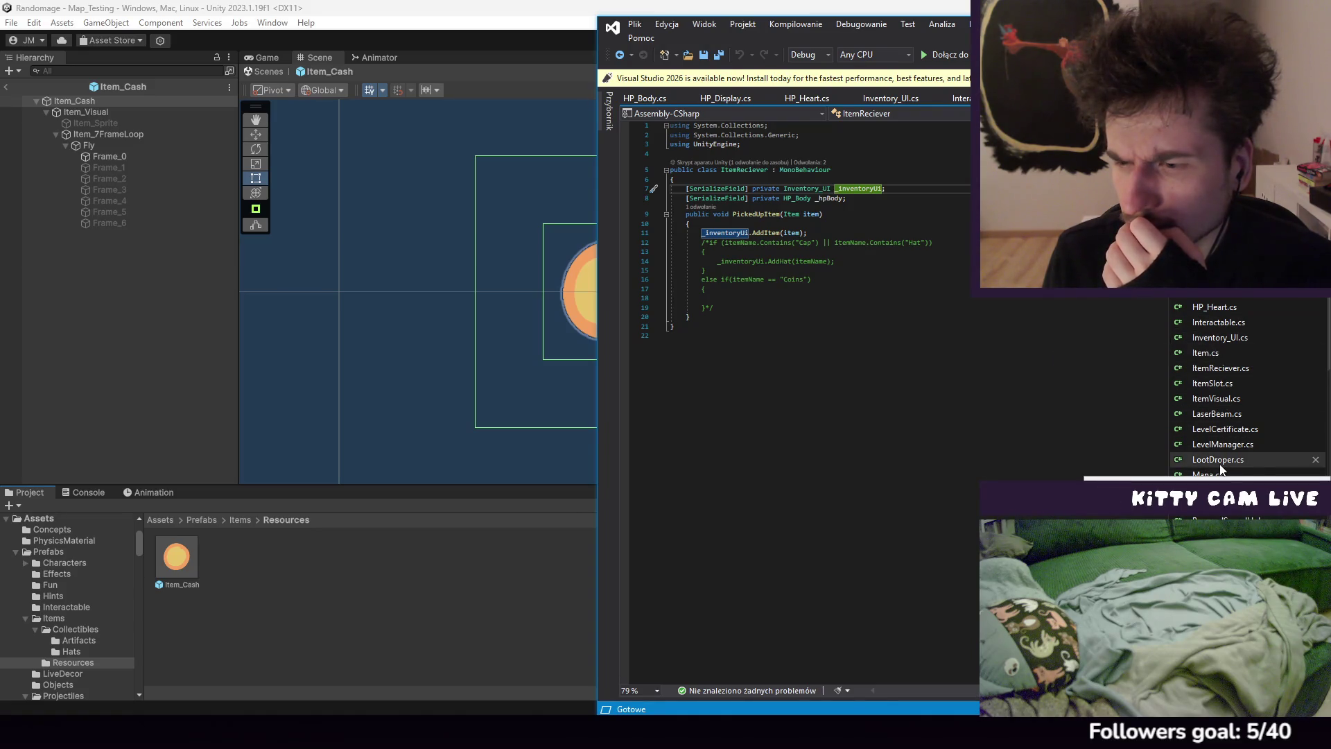
scroll(1264, 340, "down", 3)
scroll(1248, 474, "down", 1)
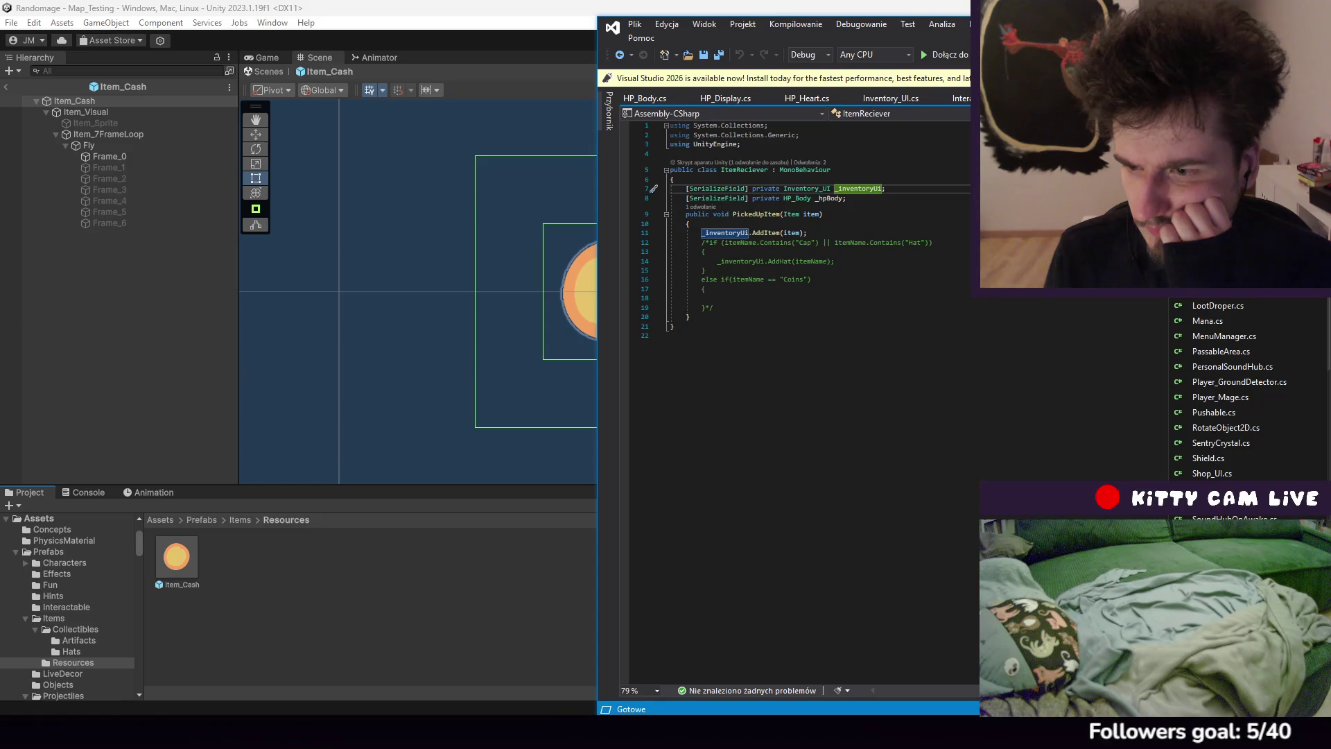
left_click(774, 233)
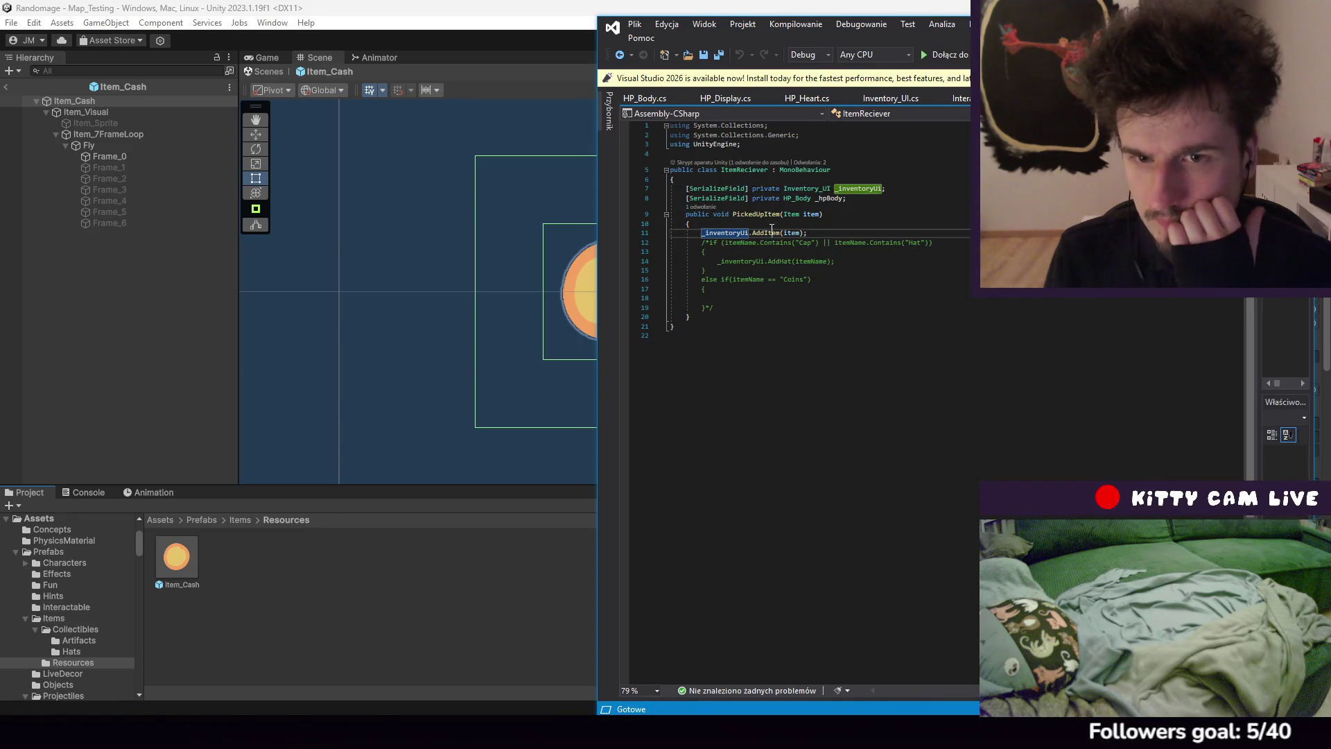
left_click(875, 254)
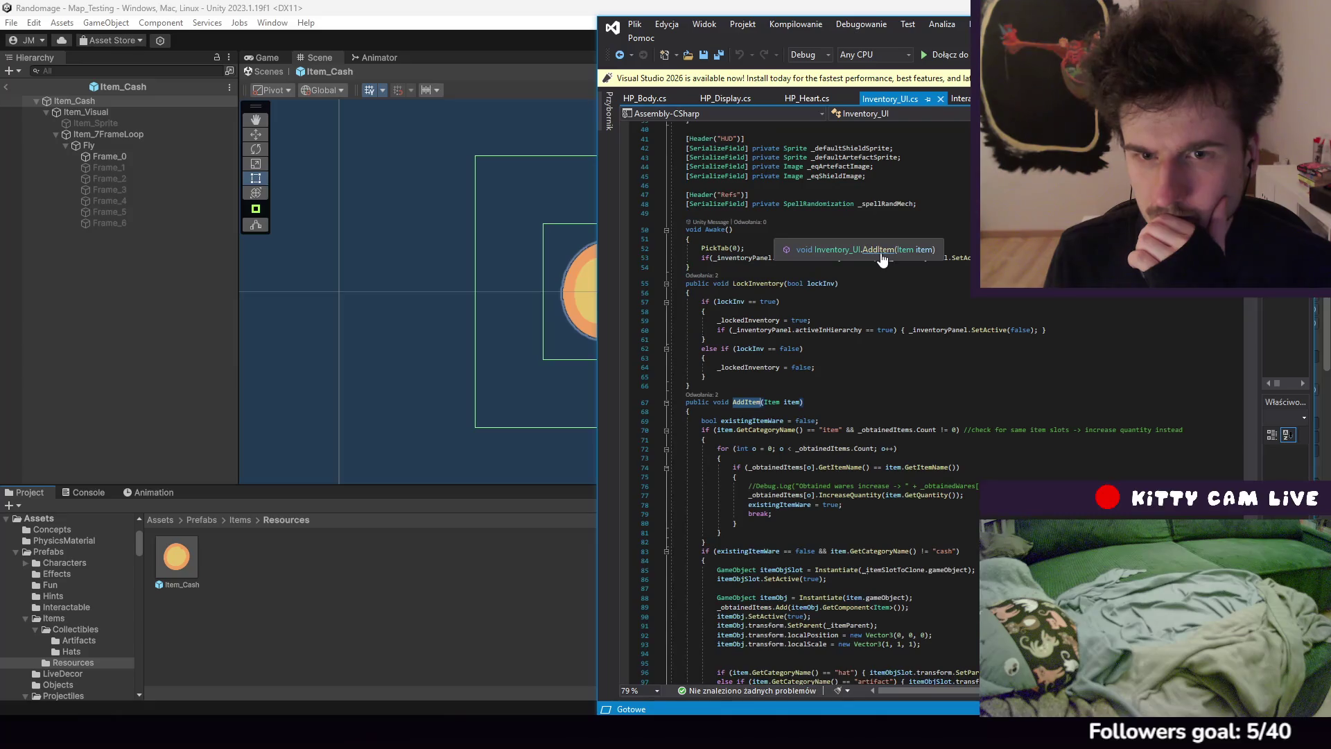
scroll(875, 342, "down", 4)
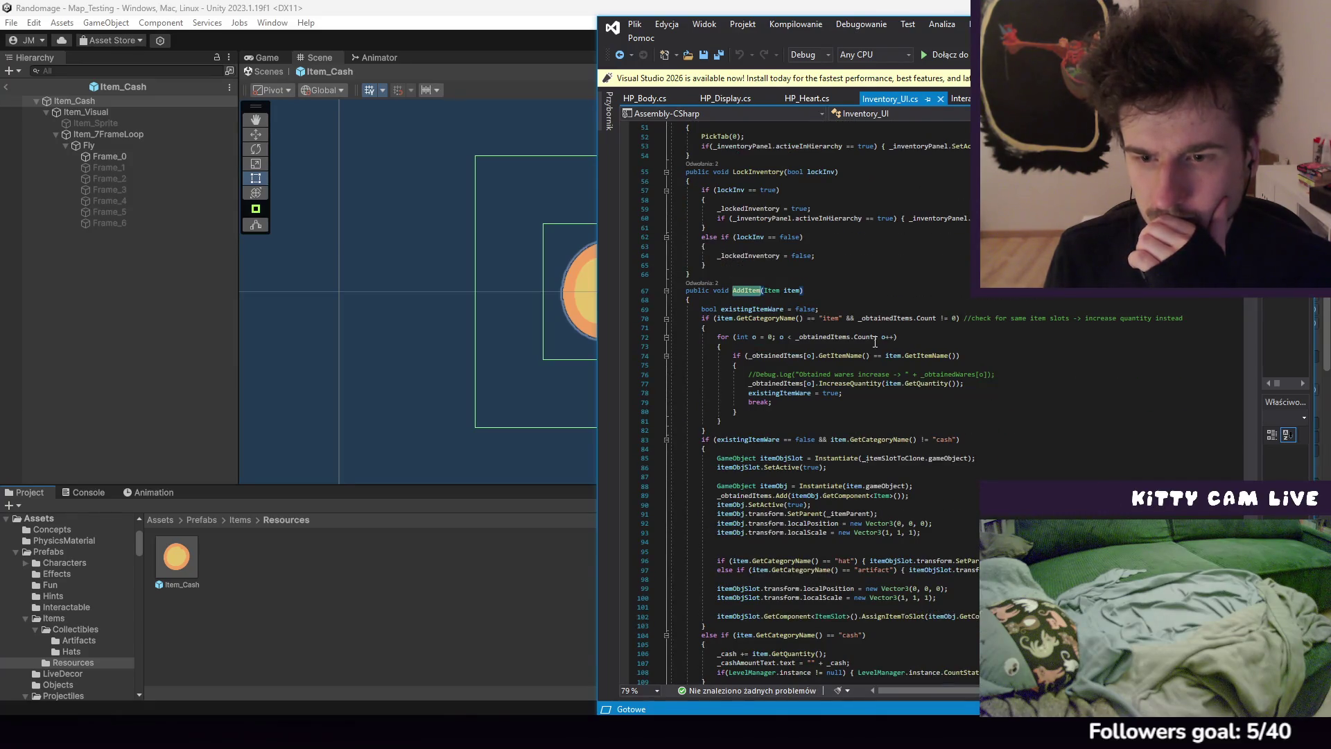
scroll(875, 342, "down", 5)
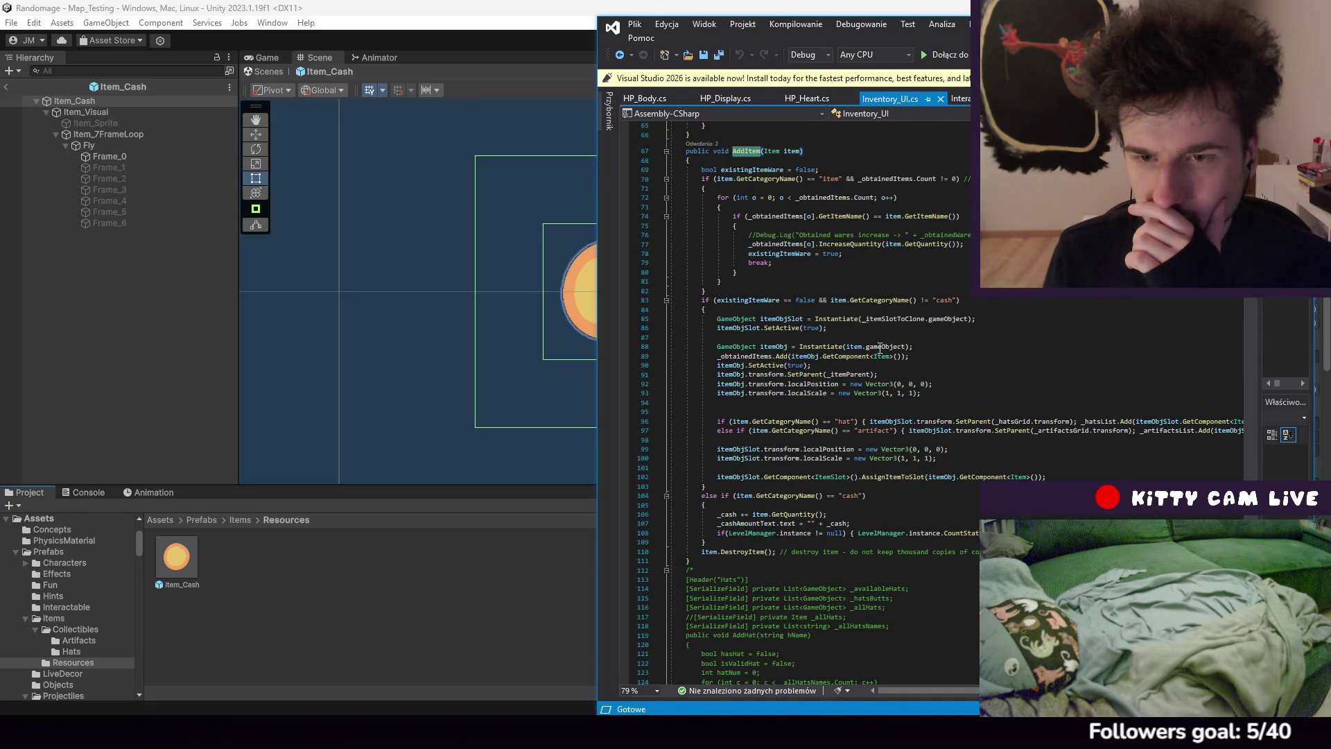
mouse_move(880, 346)
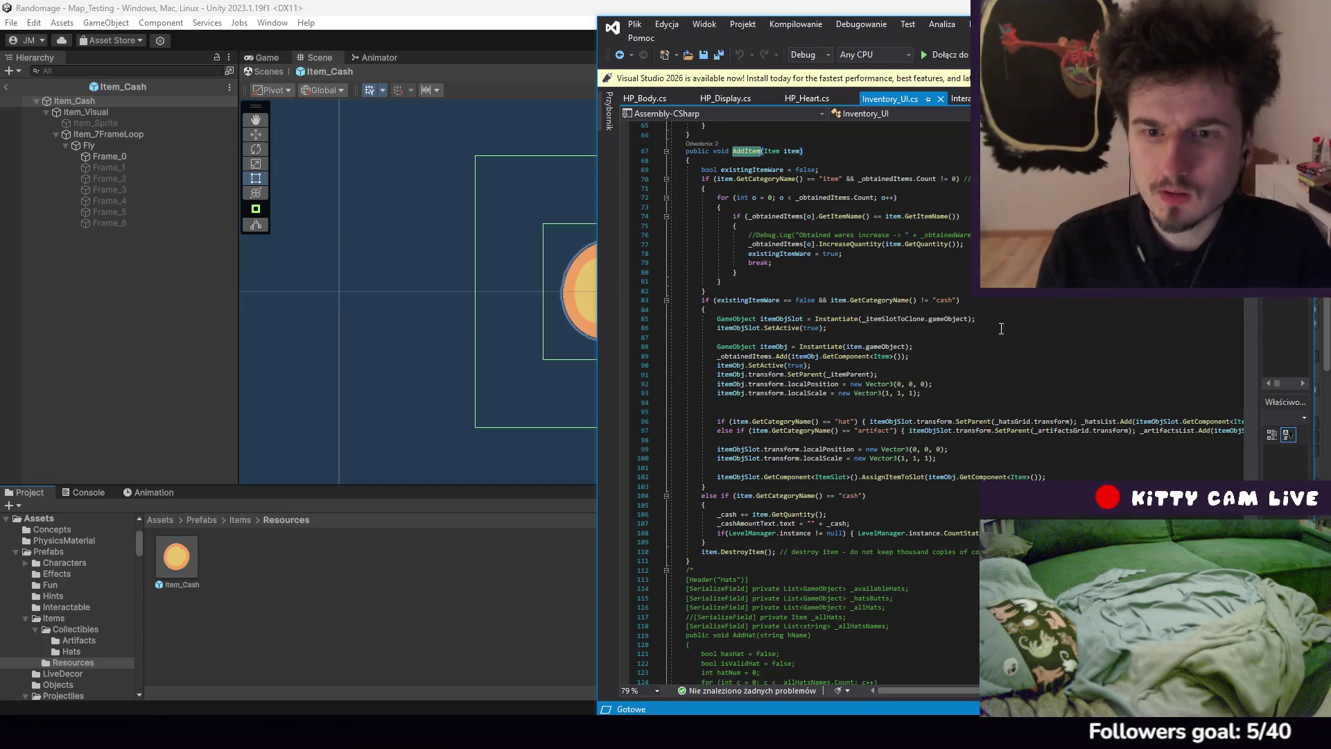
left_click(966, 300)
type("&& i")
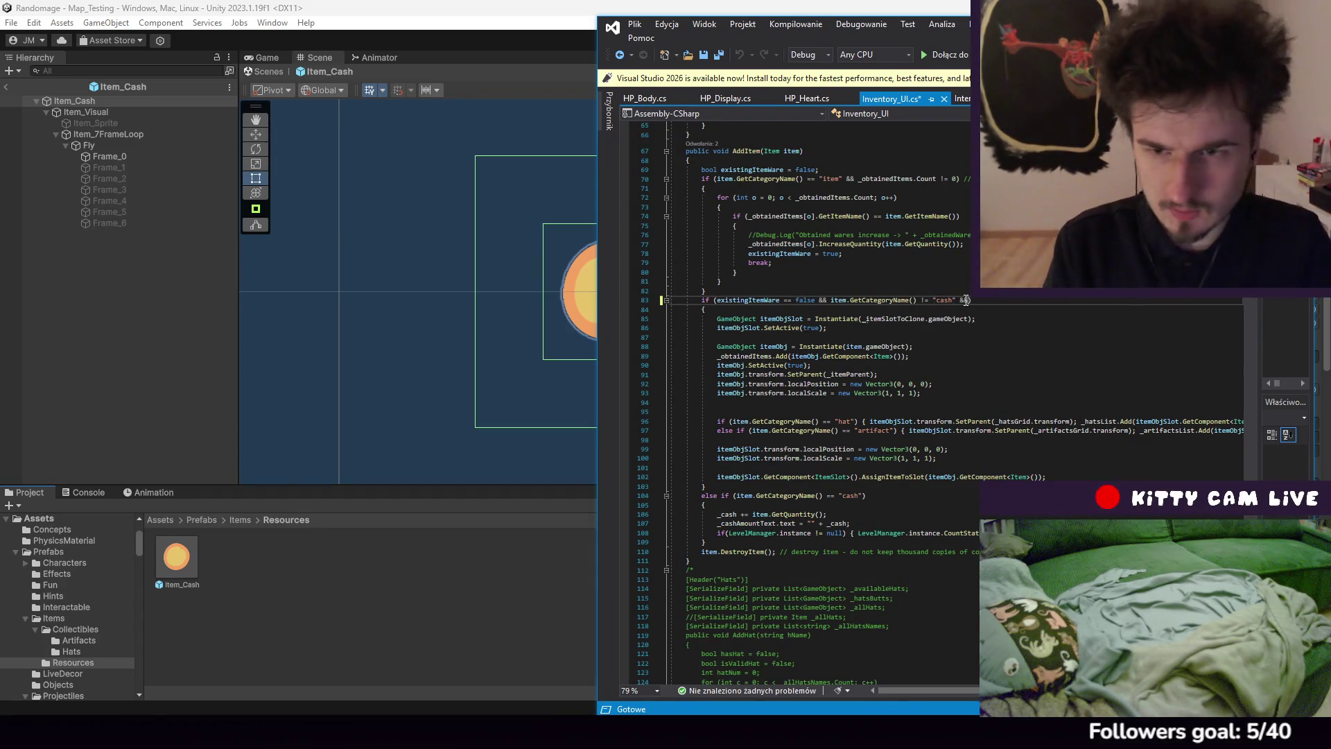
type("tem.GetC")
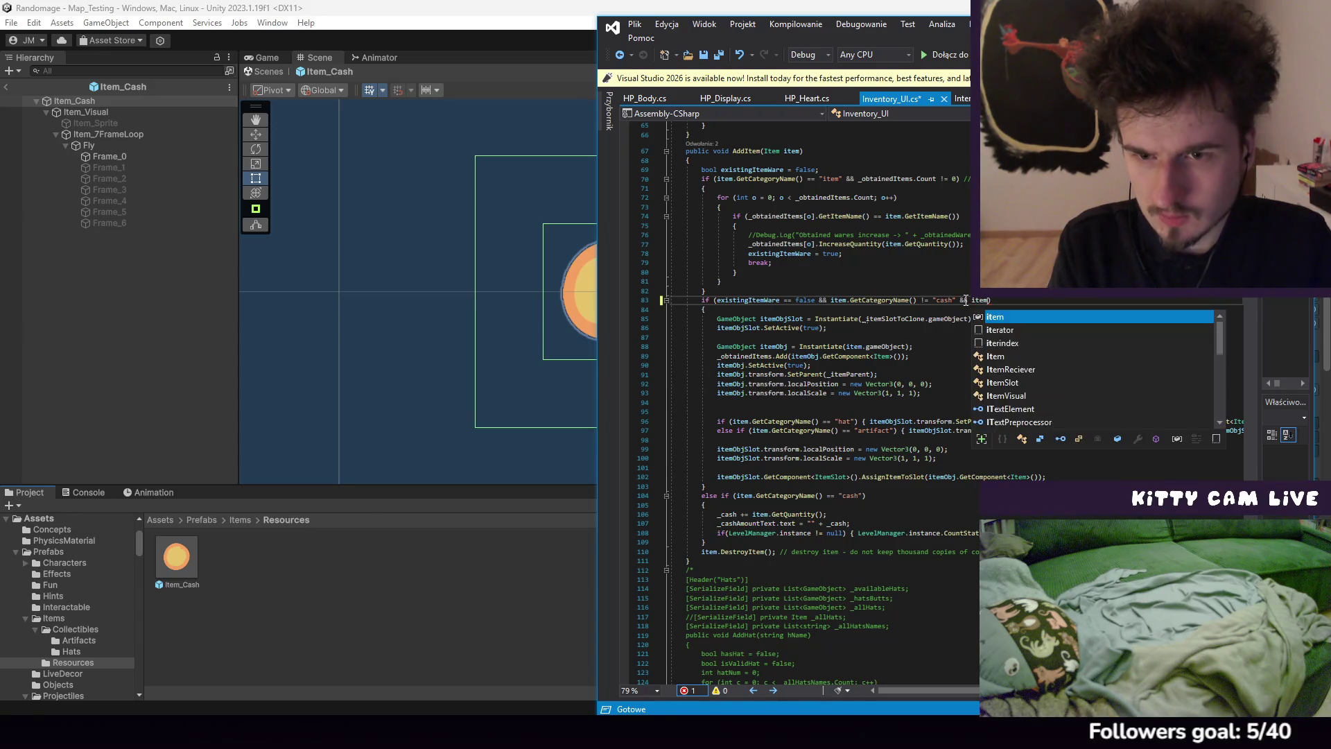
type("ategoryName")
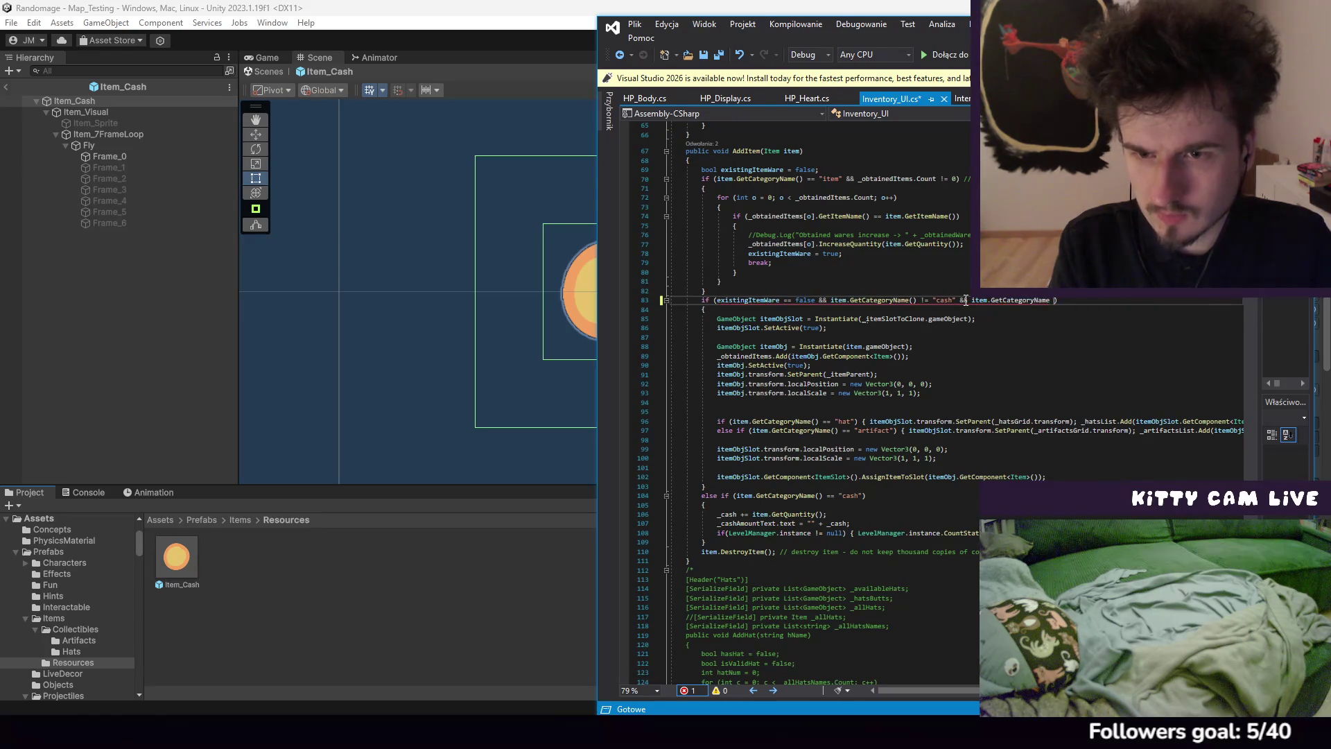
type(" (")
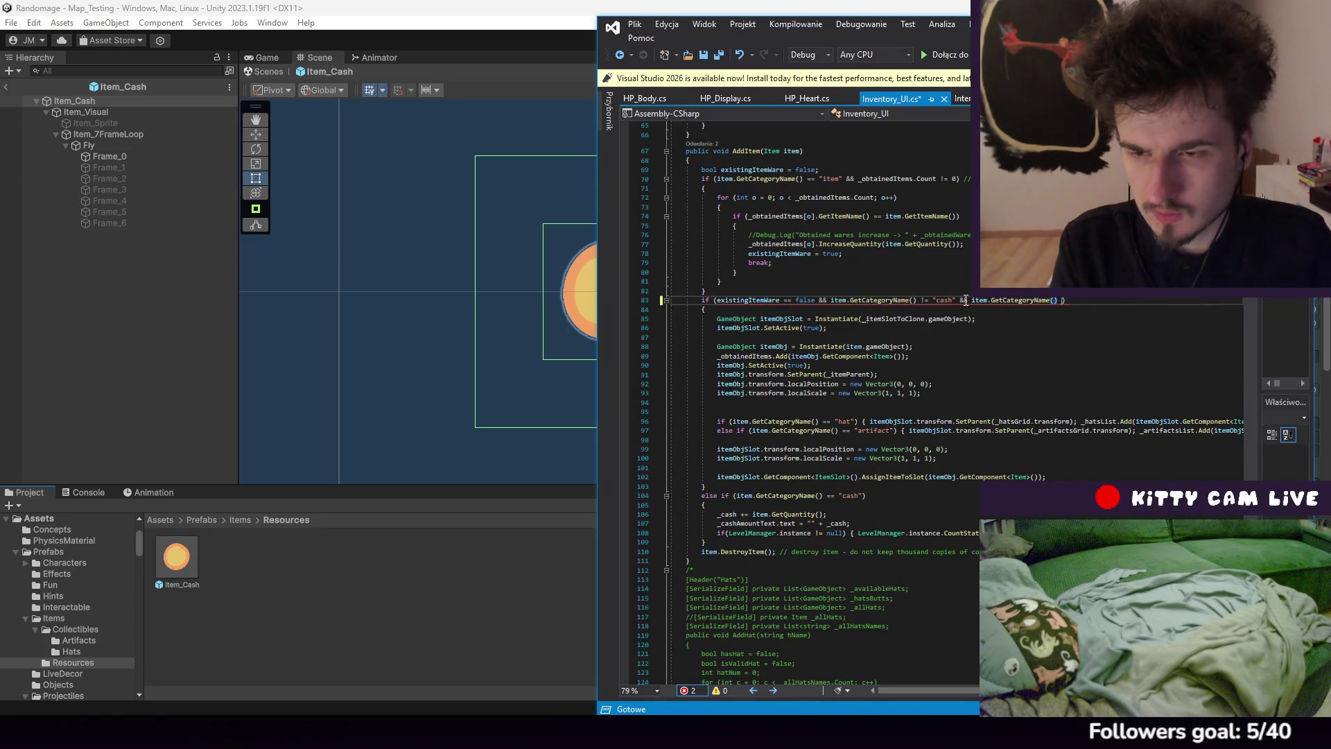
type("nsum")
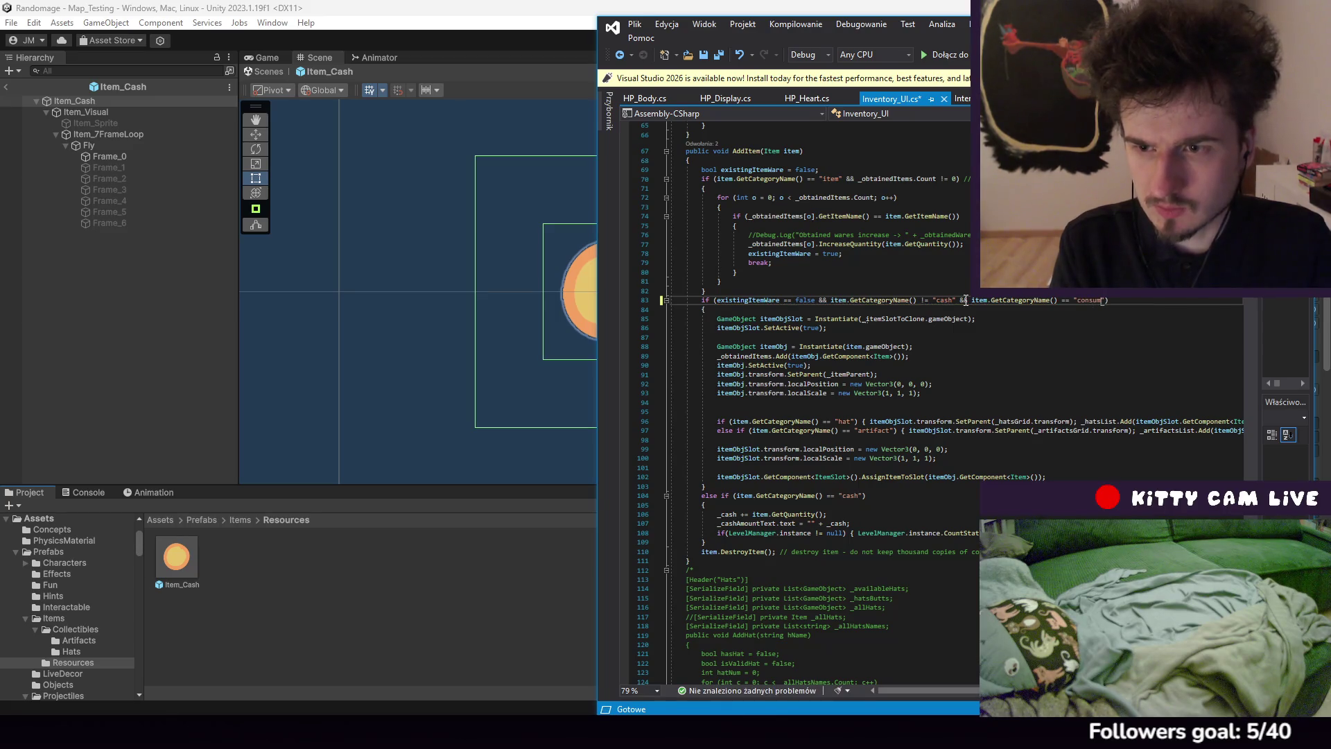
type("bele")
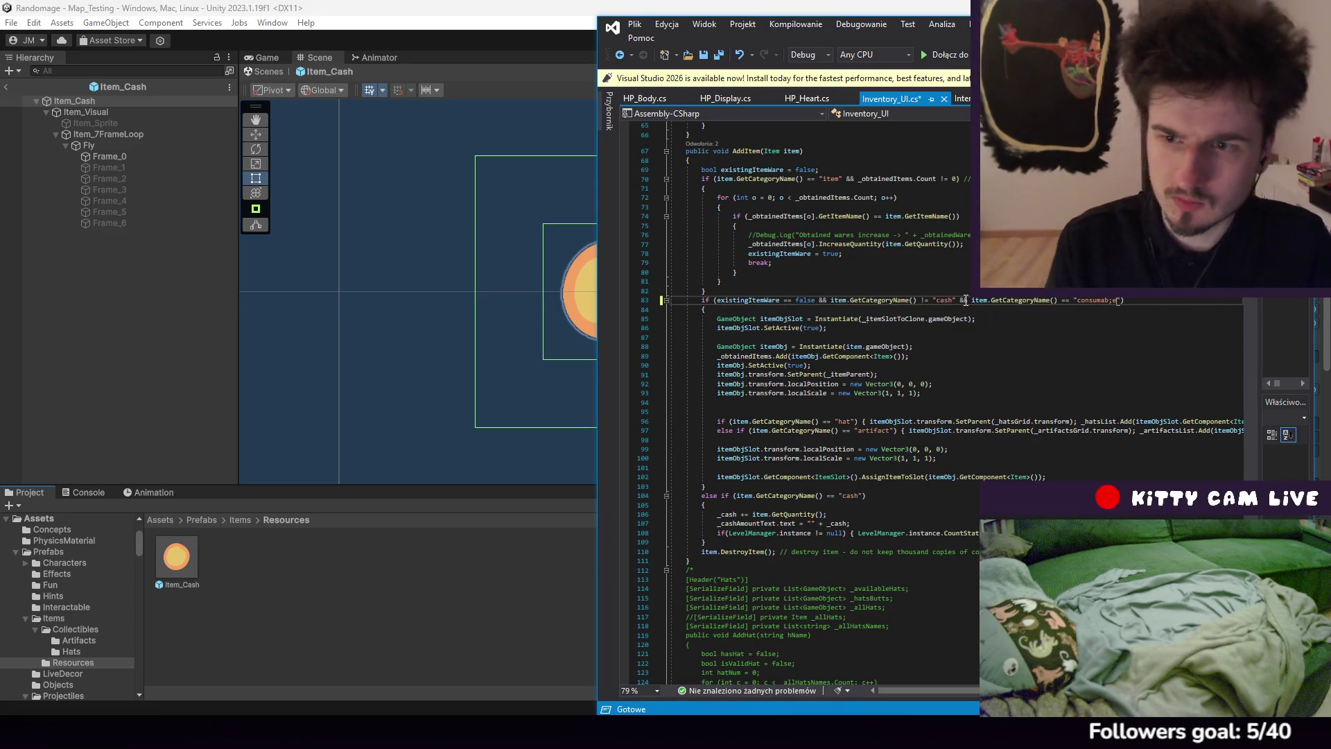
Add an empty else if (item.GetCategoryName() == "consumable") { } branch after the cash case
left_click(1118, 394)
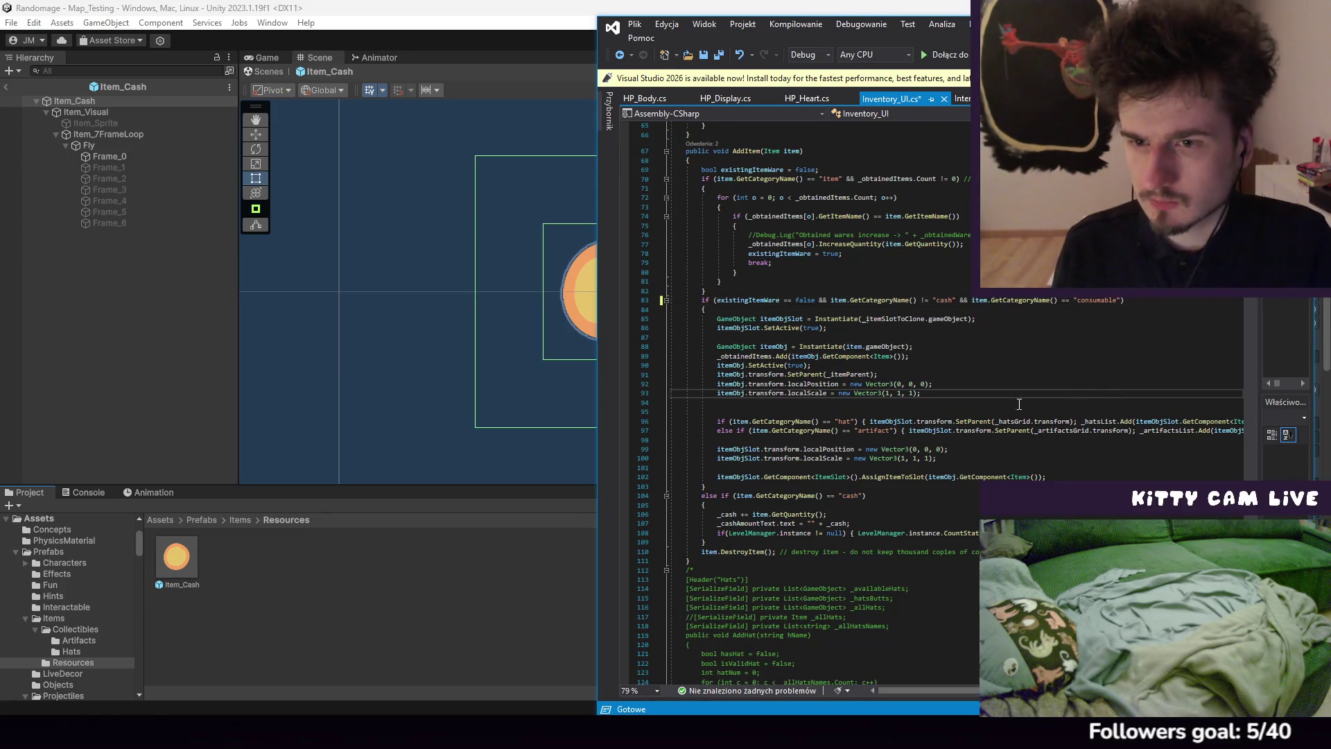
left_click(772, 541)
key("Return")
type("else")
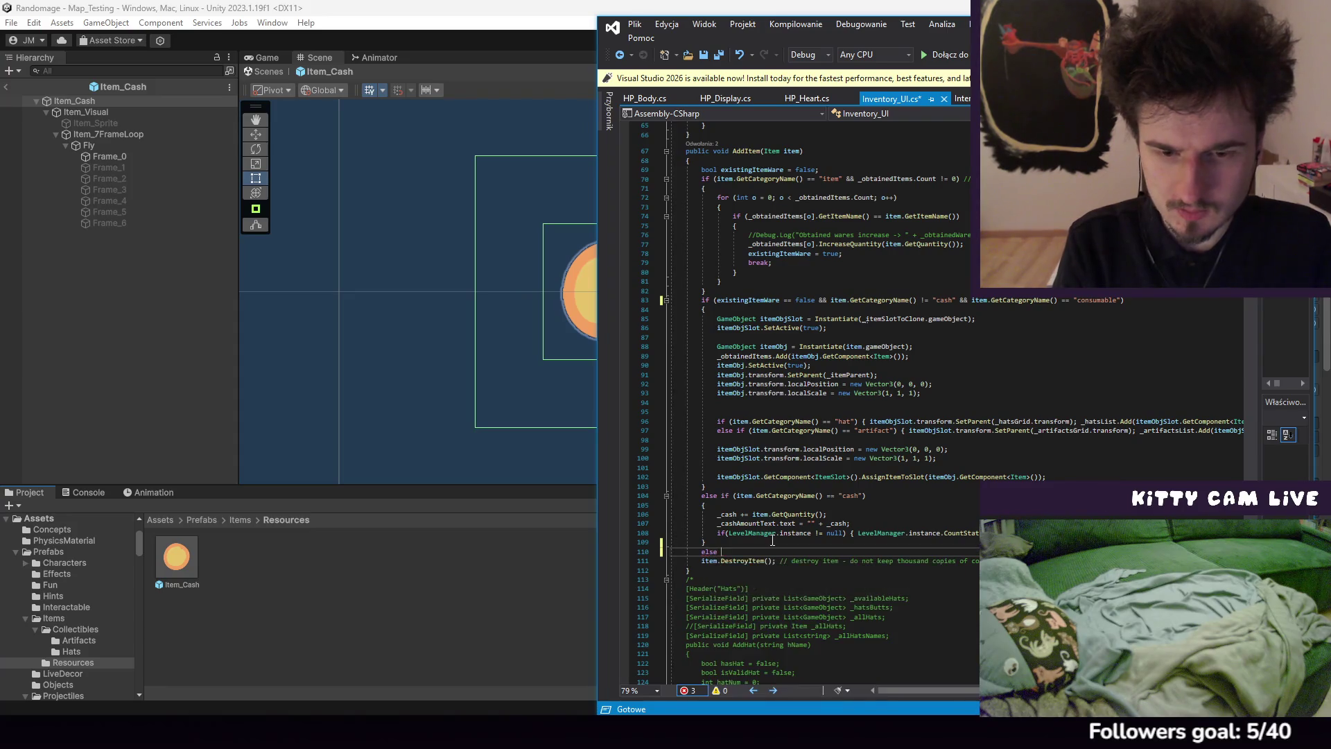
type(" if (tem.Ge")
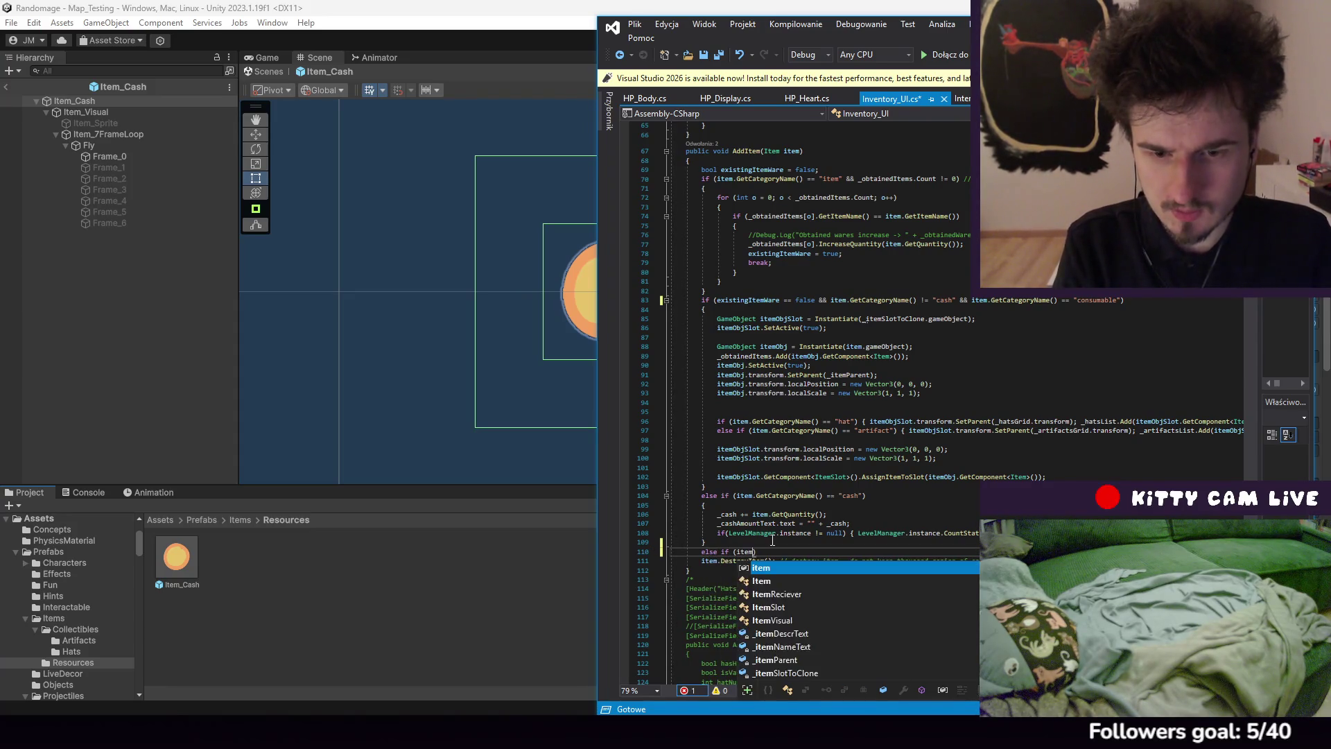
type("tCat")
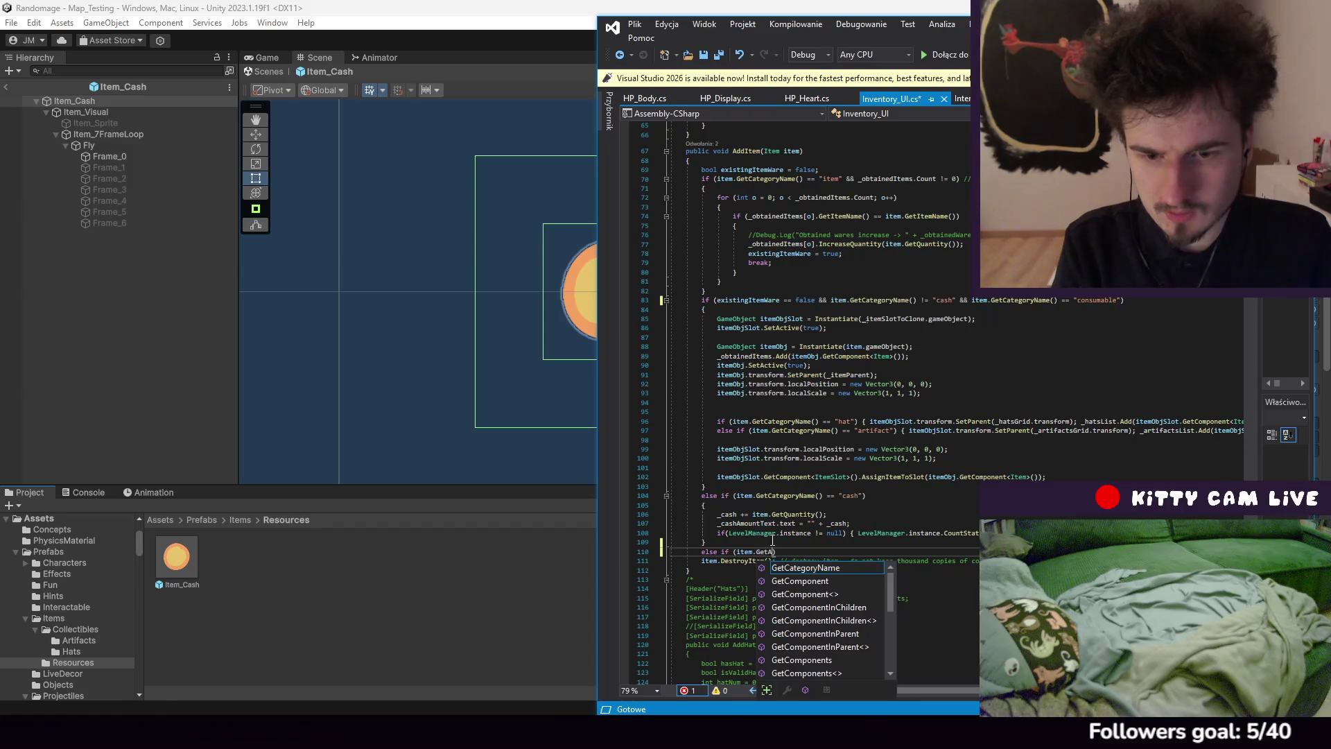
type("ryName(")
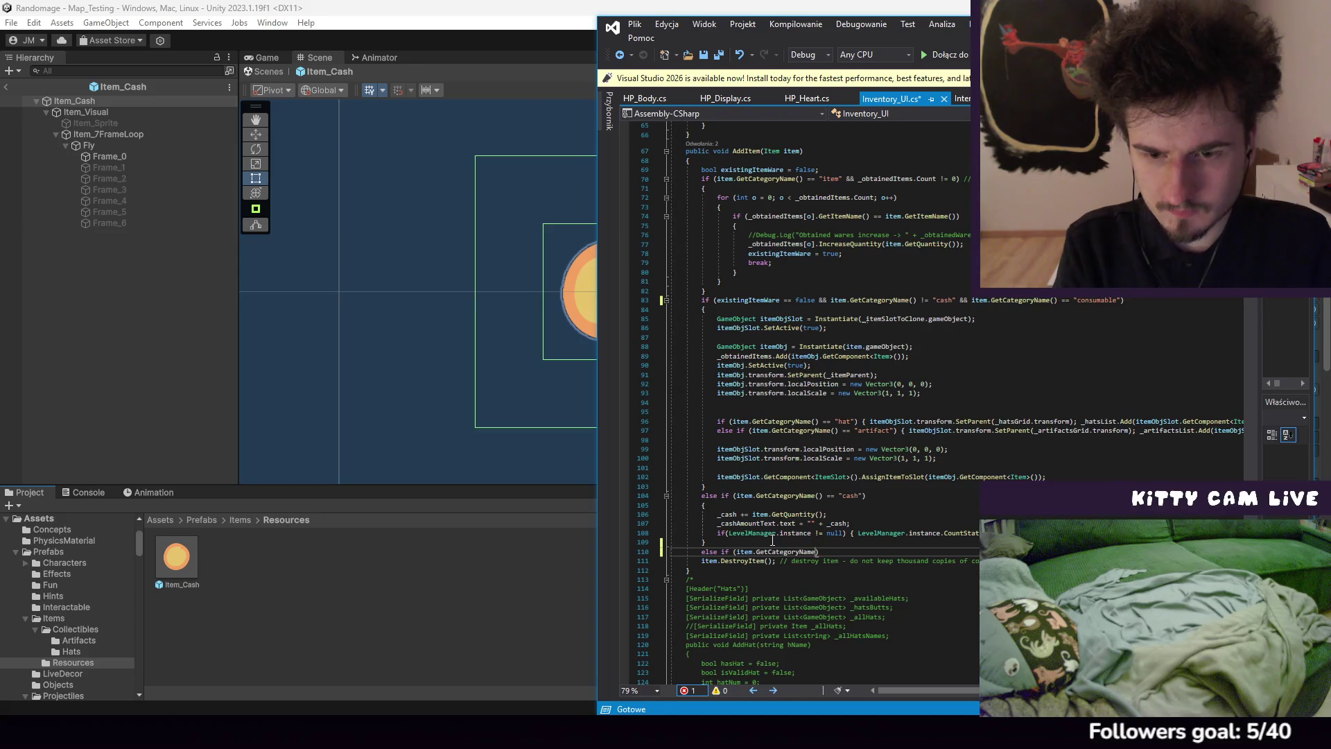
type("() ==")
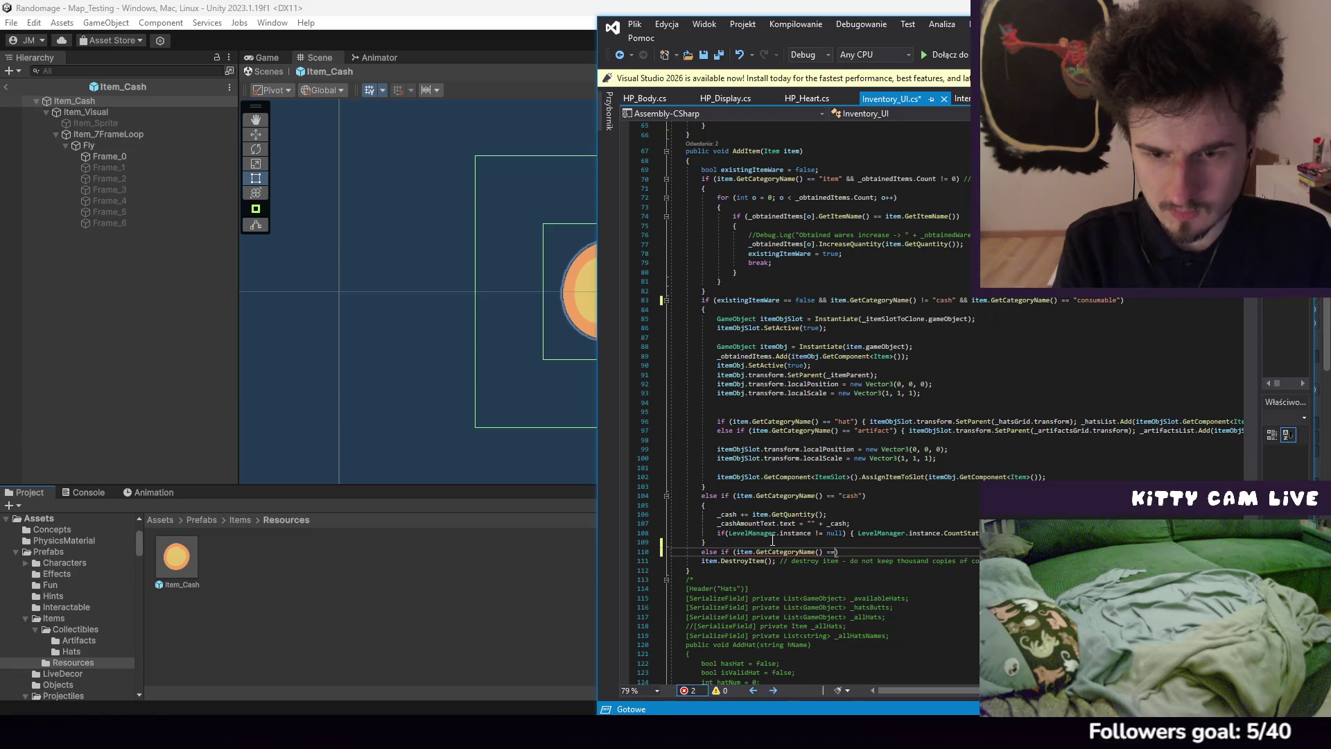
type("\"consumable")
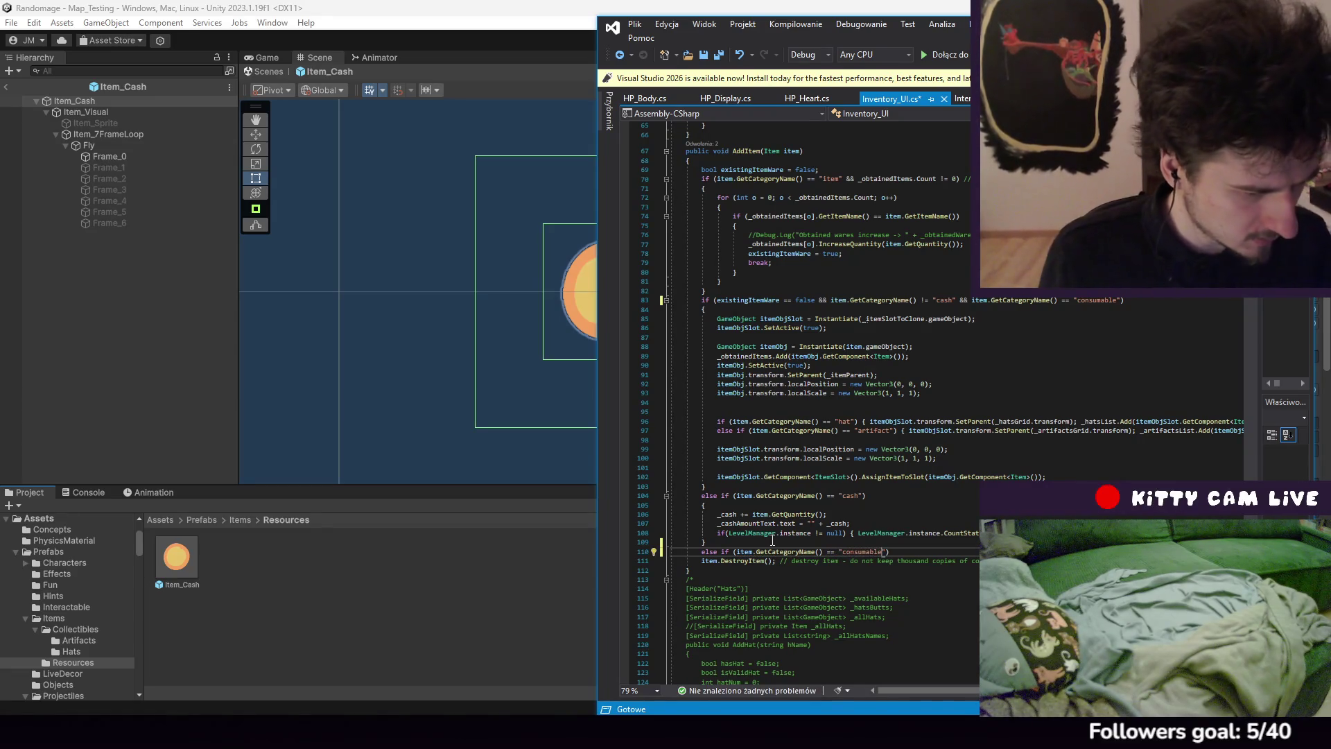
type("\") {")
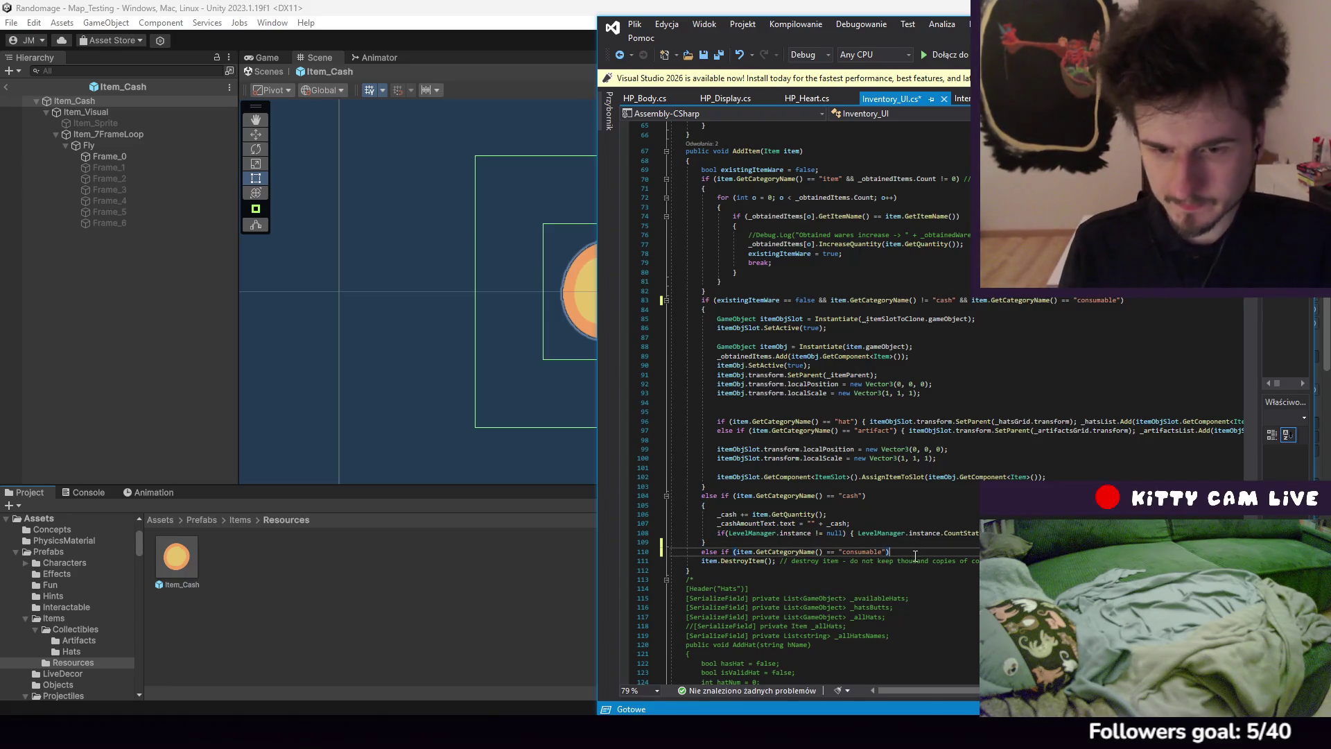
key("Return")
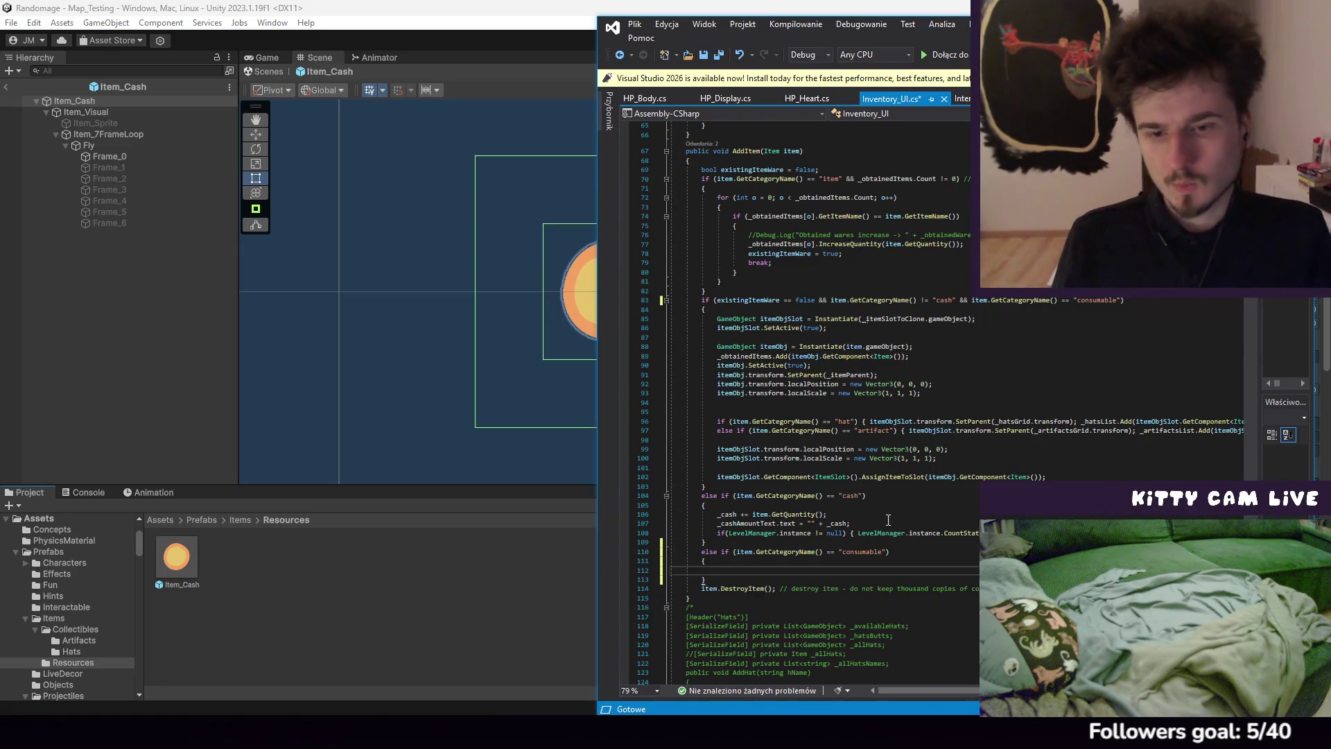
scroll(899, 473, "down", 7)
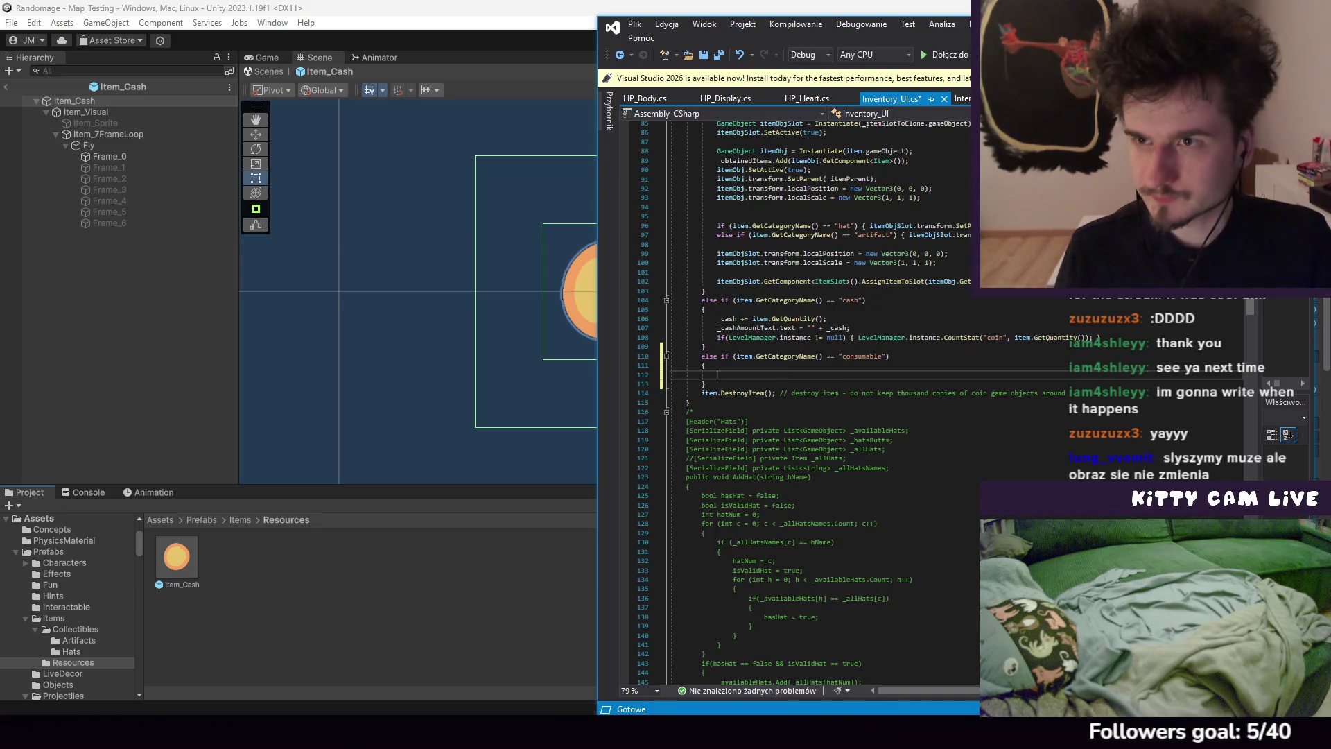
Save Inventory_UI.cs, return to Unity, and review Item_Cash's item stats after the reload
left_click_drag(763, 38, 647, 46)
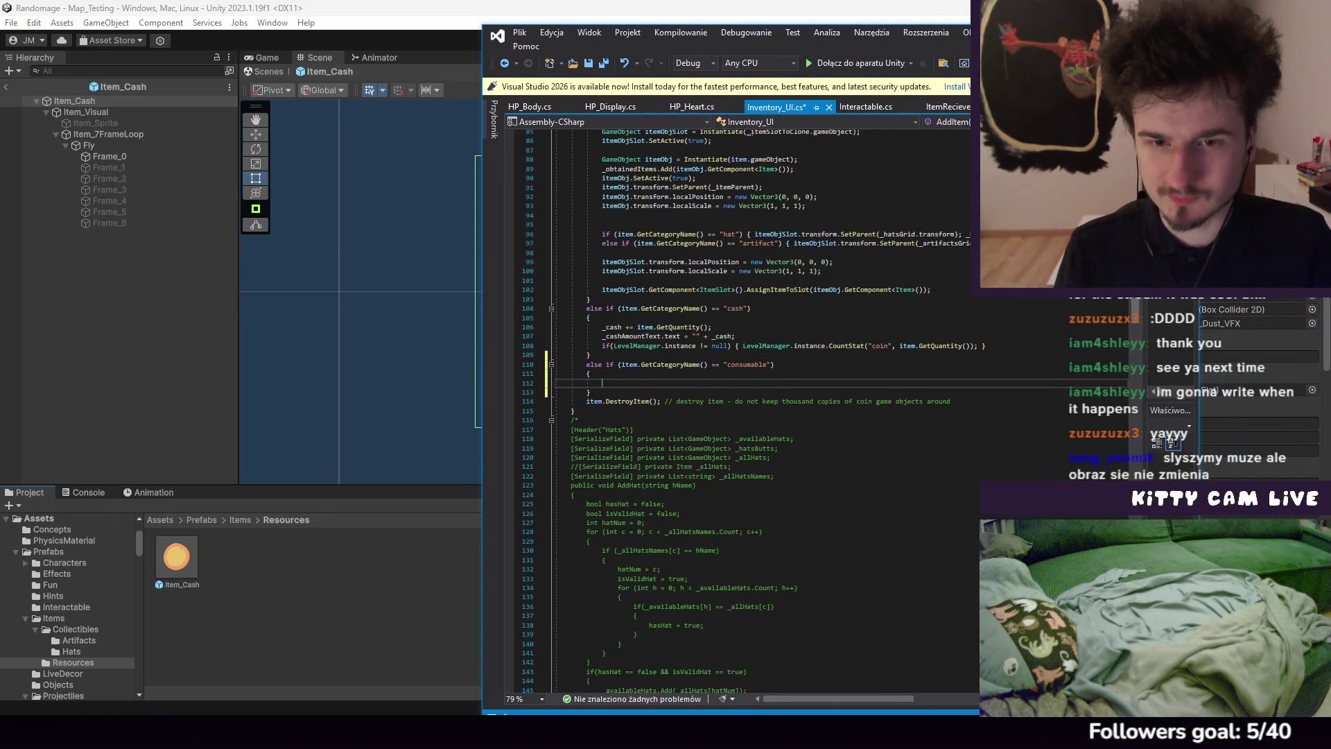
left_click(520, 32)
left_click(573, 198)
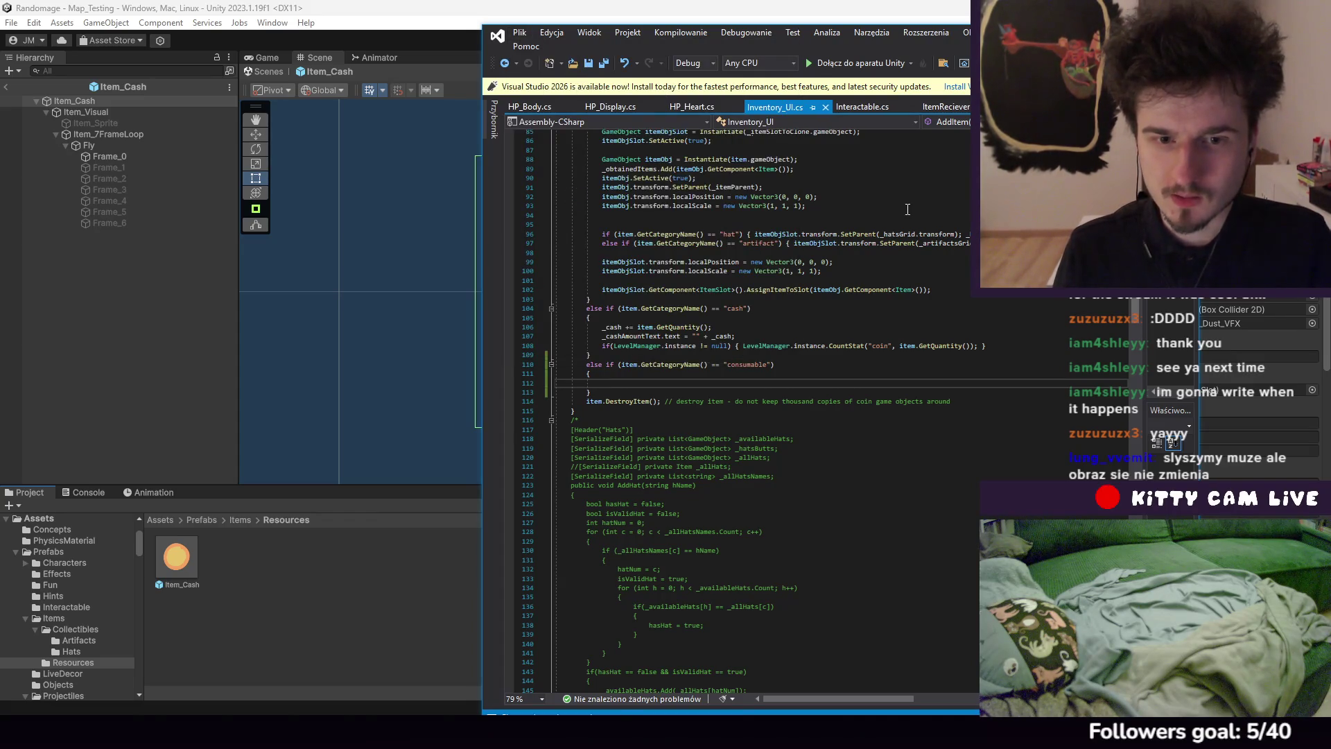
key("alt+Tab")
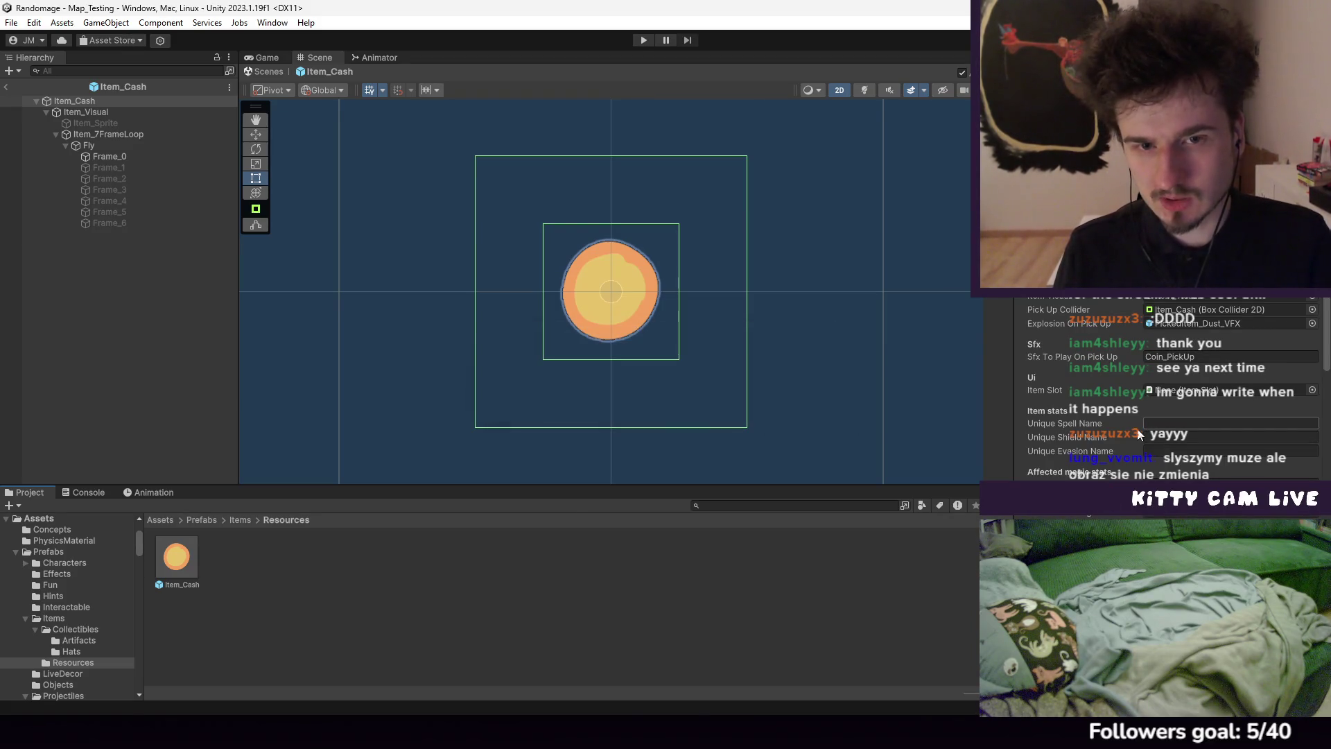
scroll(1148, 435, "down", 5)
scroll(1148, 434, "up", 4)
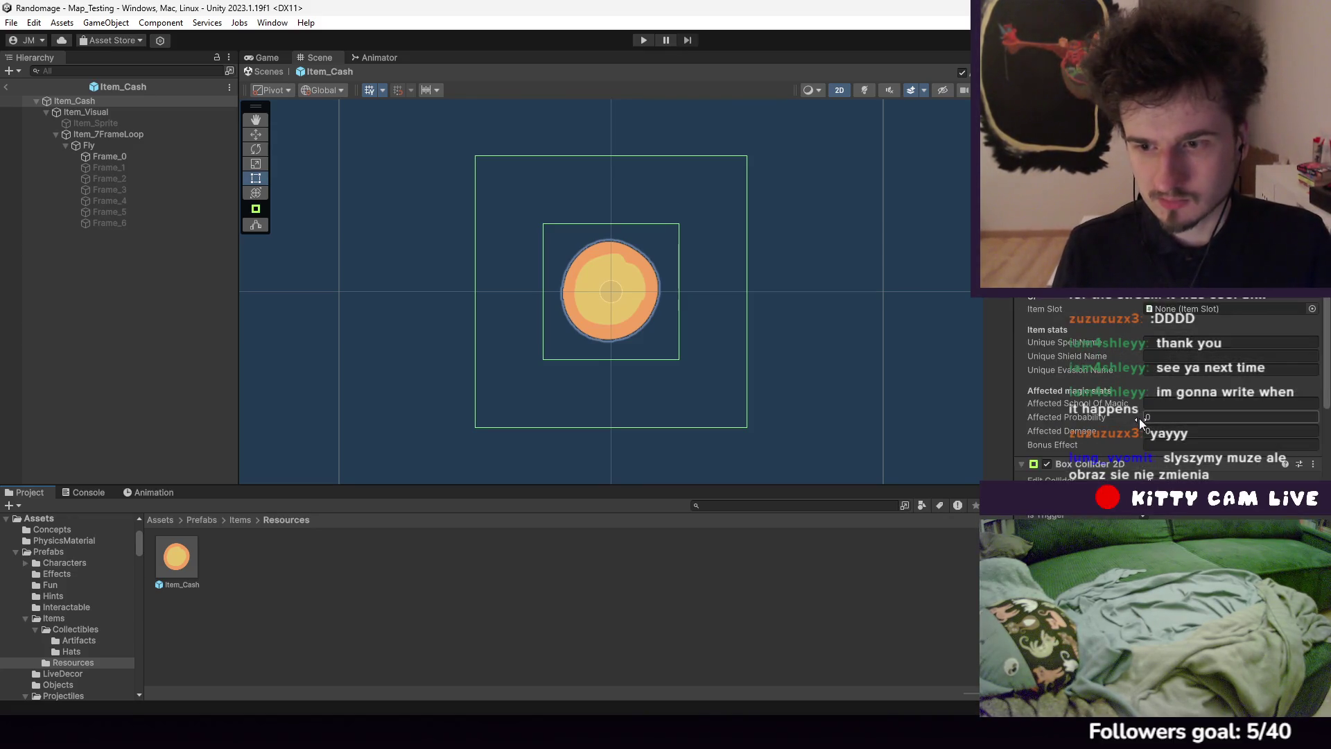
scroll(1138, 419, "up", 3)
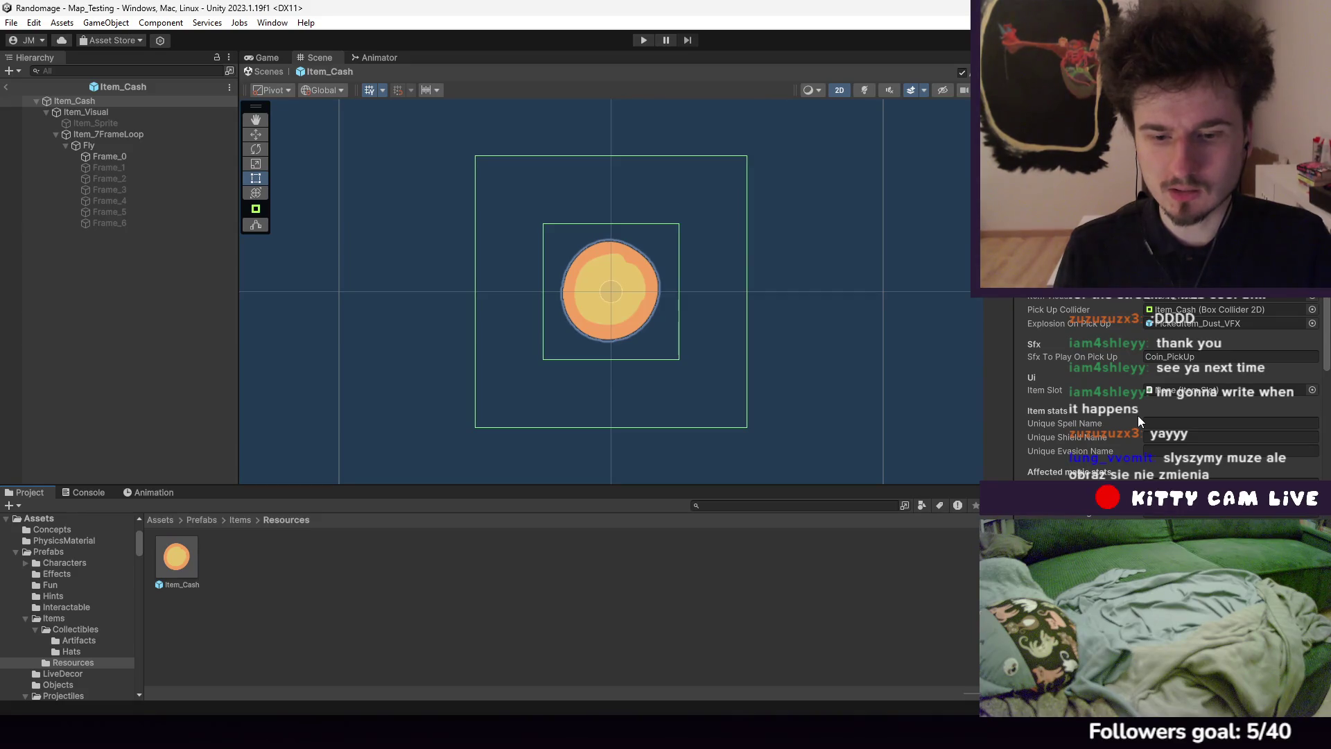
Duplicate Item_Cash, rename the copy Item_Bandaid, and go back to the Map_Testing scene
left_click(191, 560)
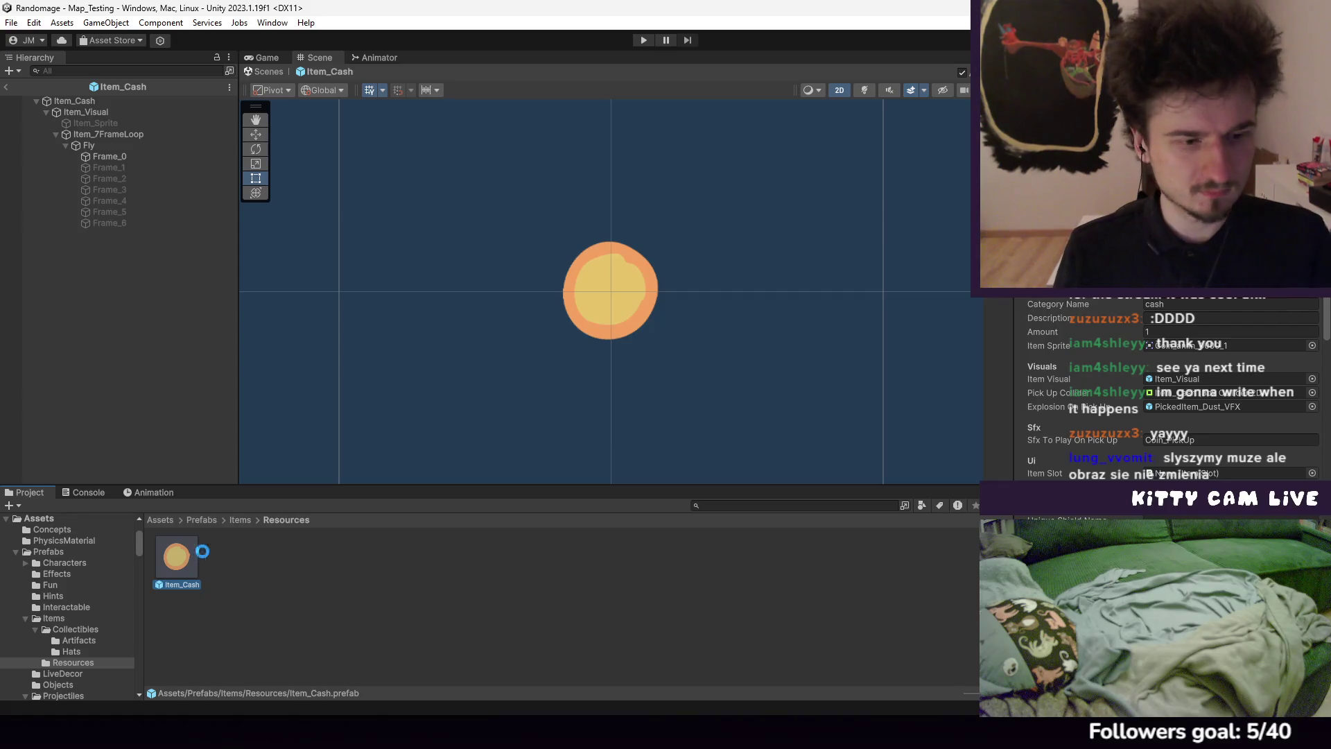
key("ctrl+d")
right_click(216, 562)
left_click(277, 237)
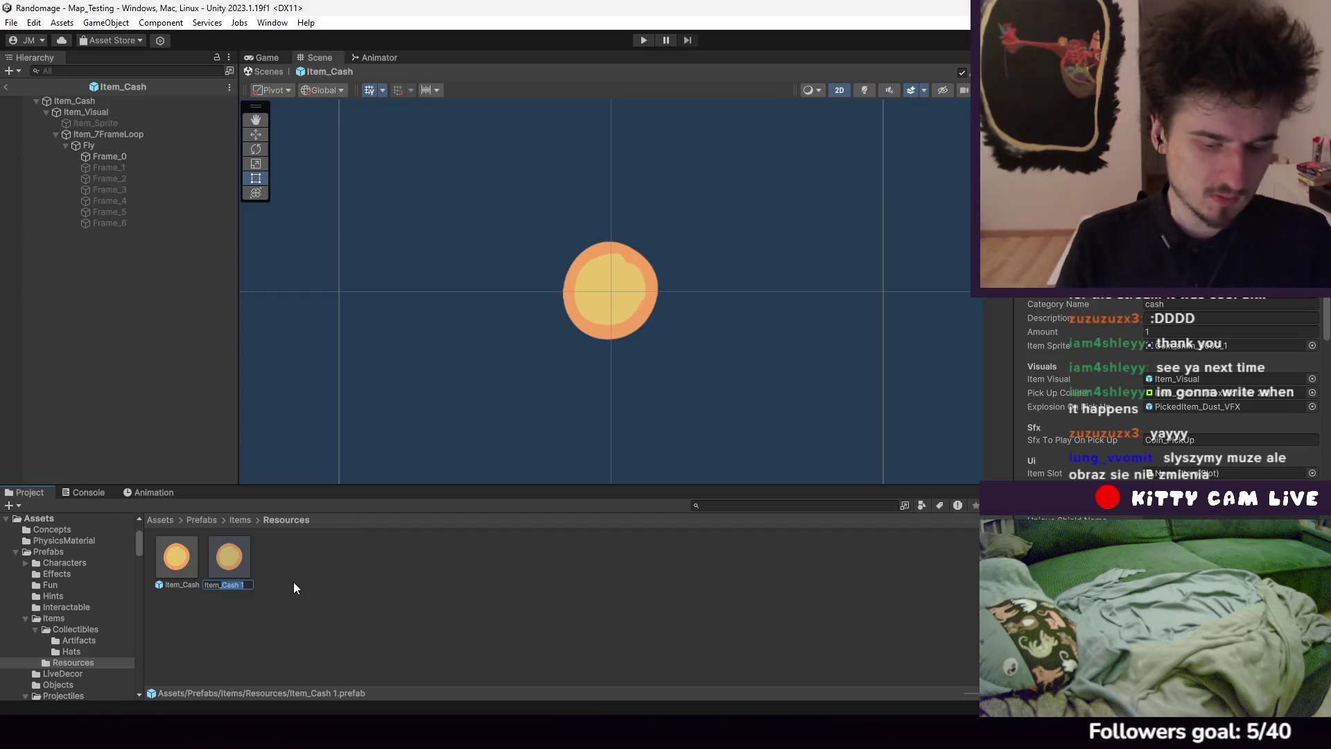
type("Bandai")
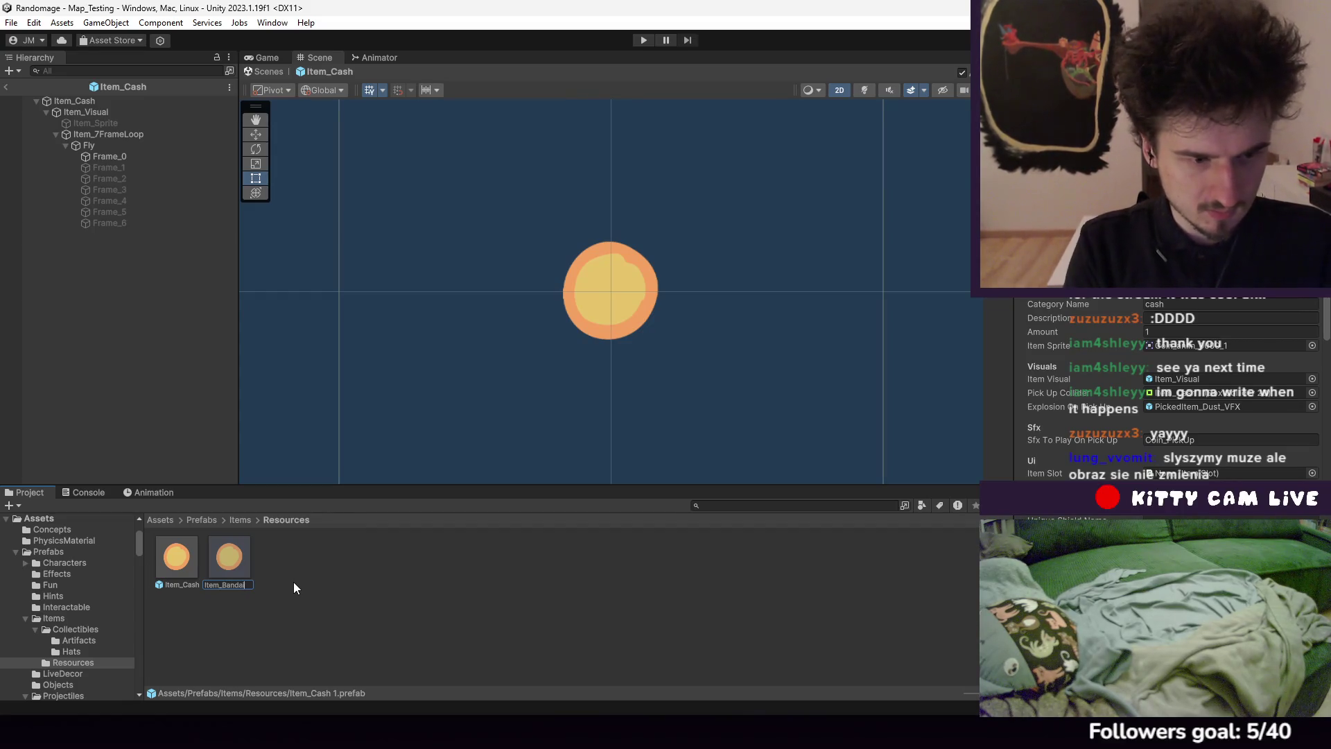
key("BackSpace")
key("BackSpace")
key("BackSpace")
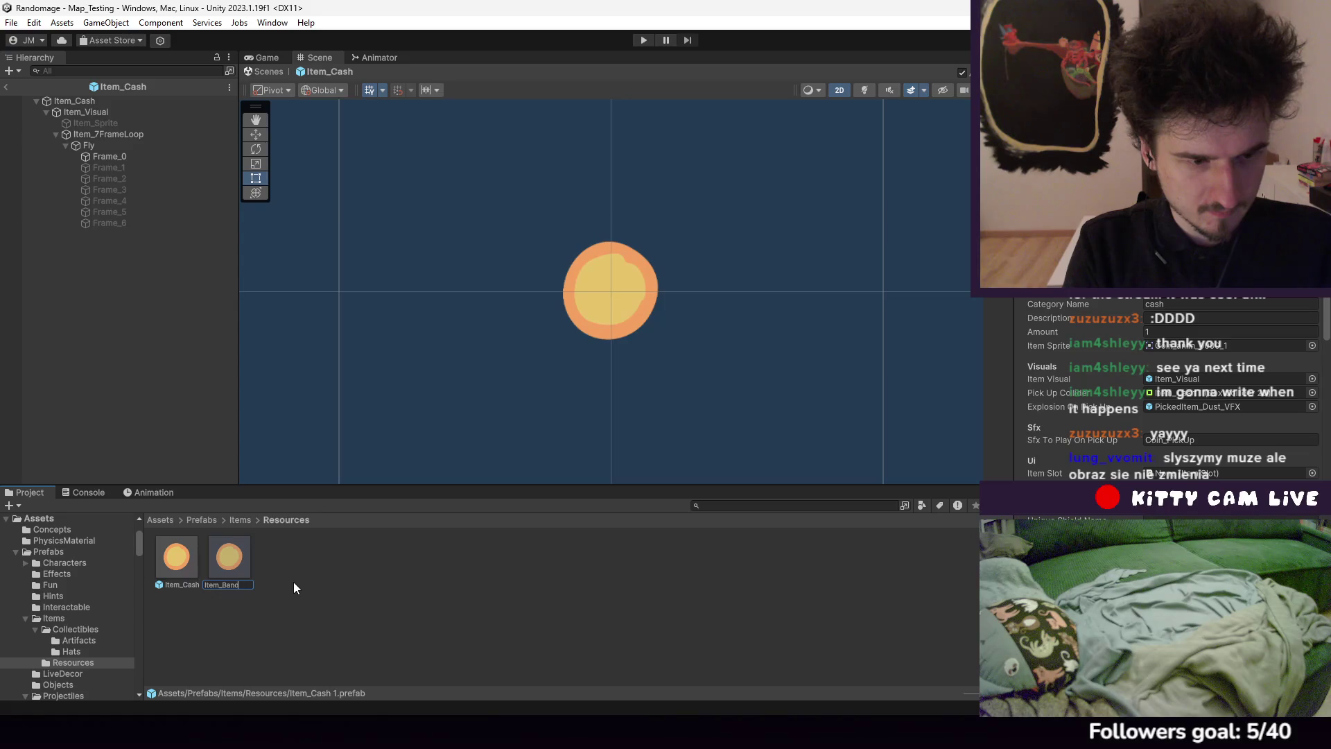
type("Ai")
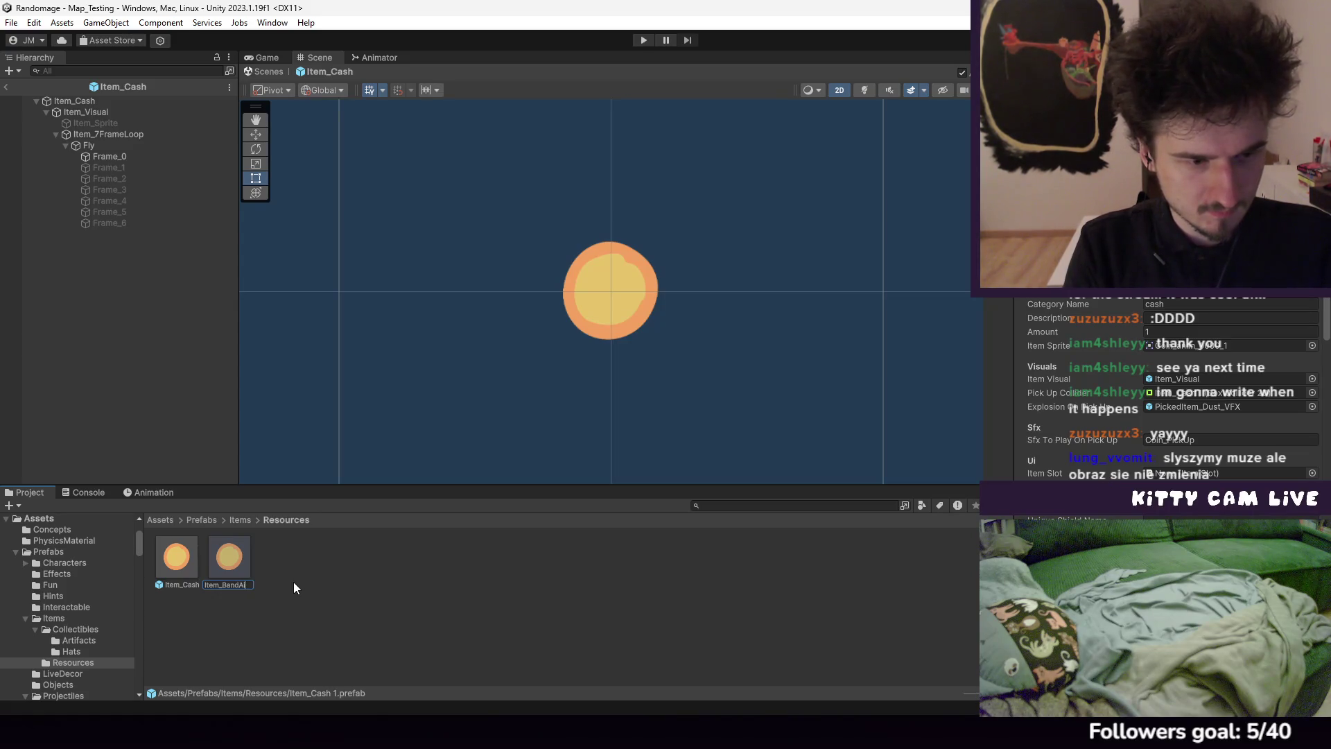
key("BackSpace")
key("BackSpace")
key("BackSpace")
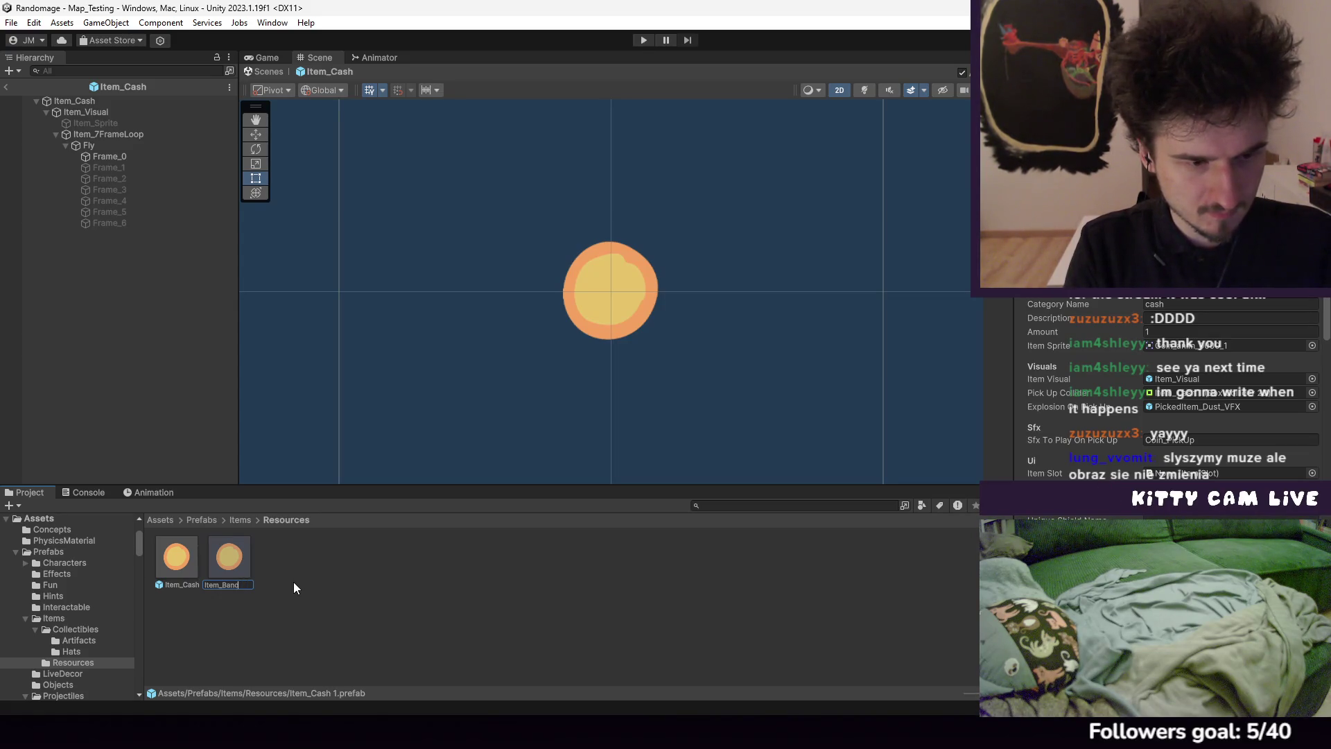
key("BackSpace")
key("BackSpace")
type("id")
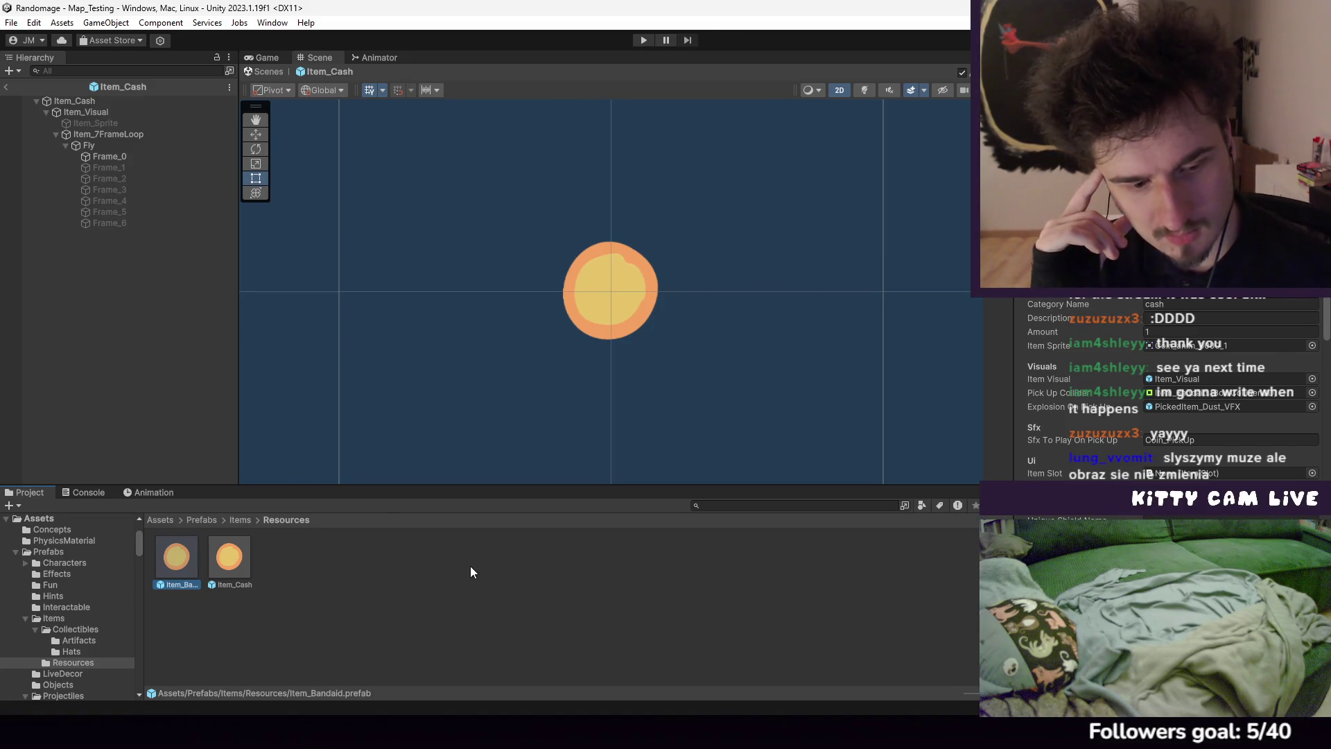
left_click(7, 86)
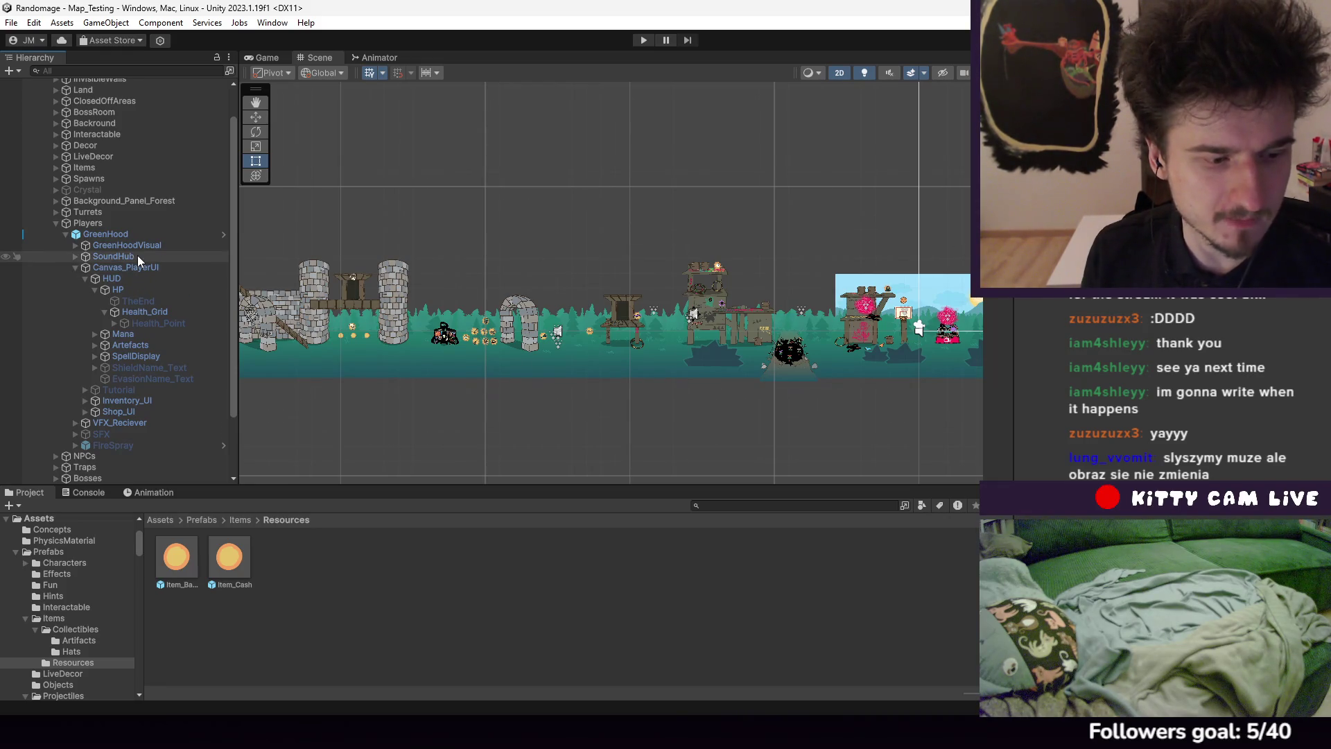
Review the GreenHood player's Inspector components, then bring Visual Studio to the front
left_click(128, 237)
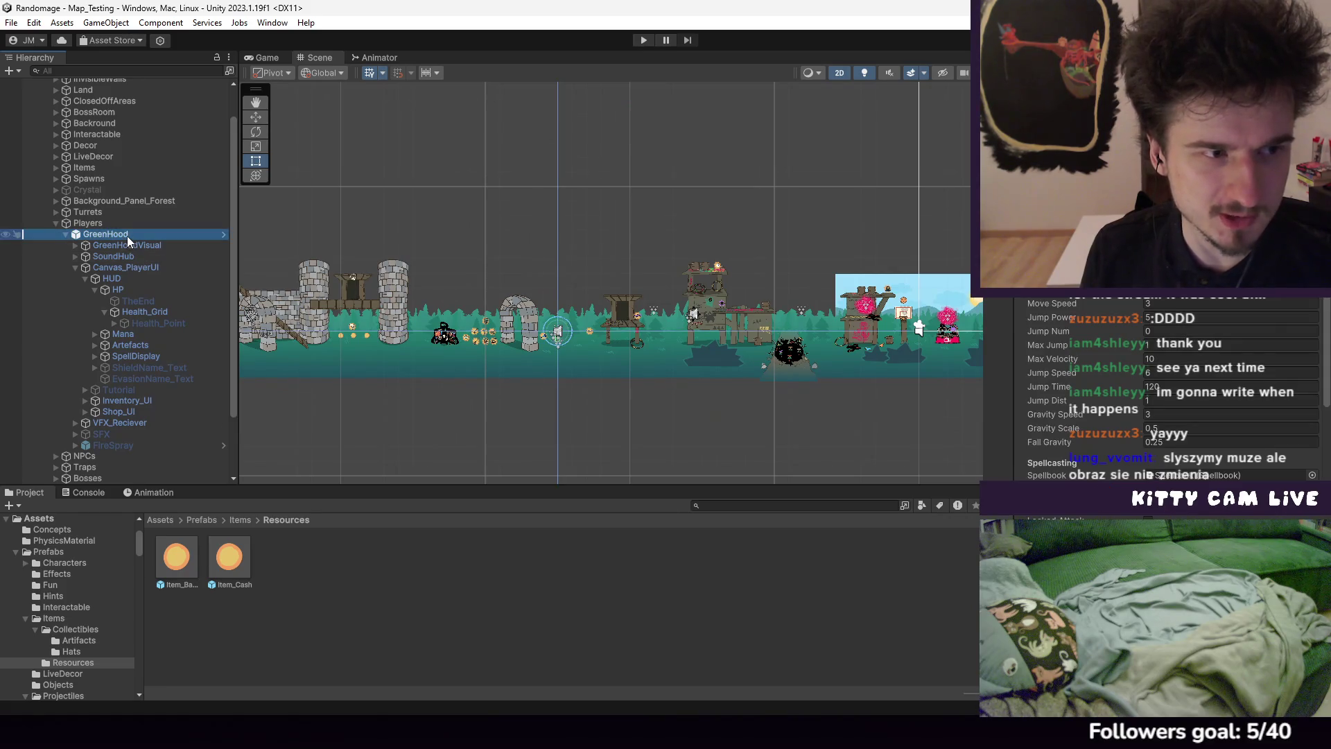
scroll(1172, 359, "down", 5)
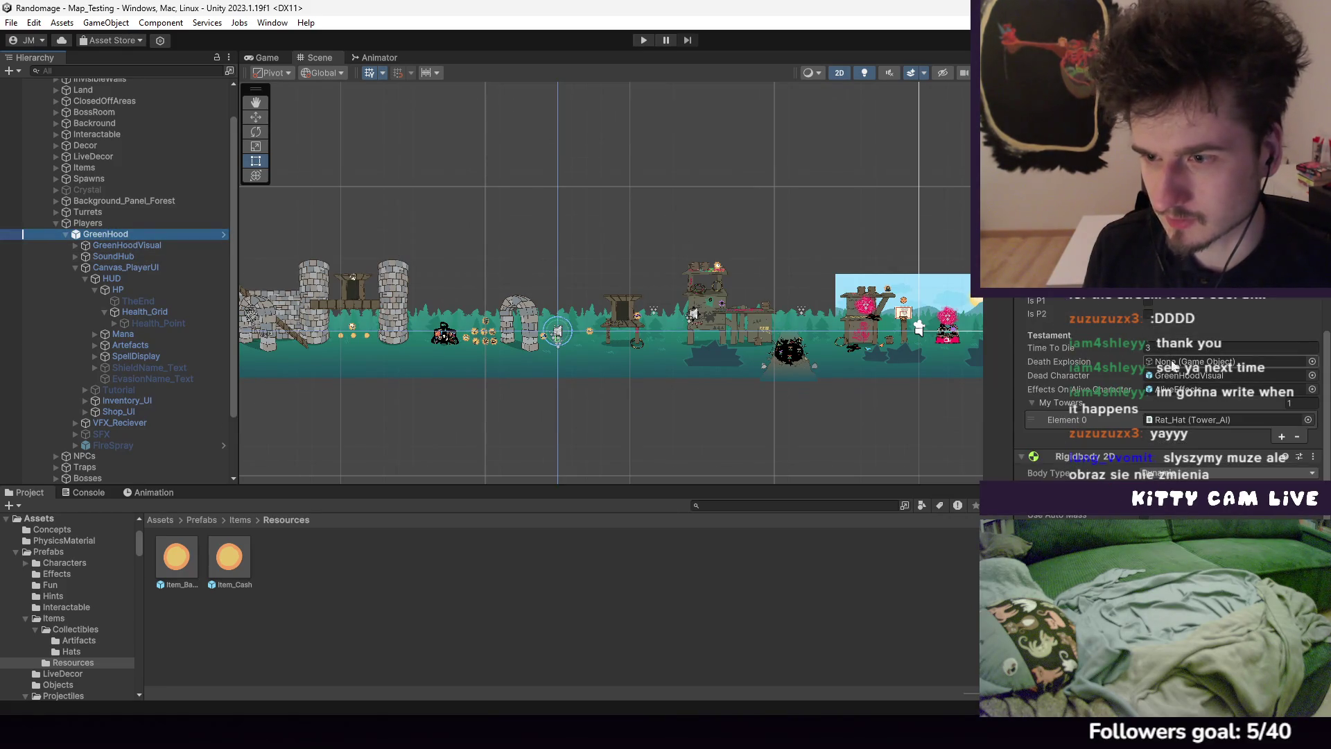
scroll(1171, 366, "up", 3)
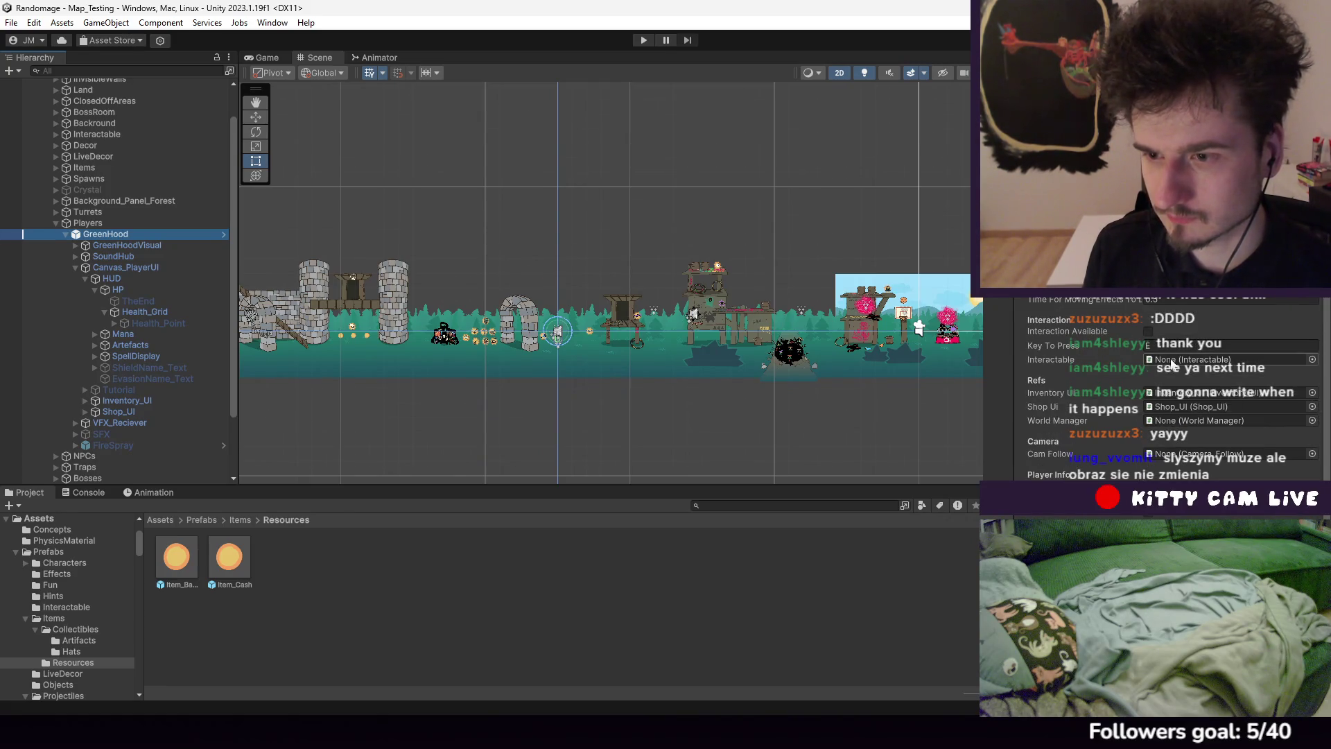
scroll(1171, 360, "up", 5)
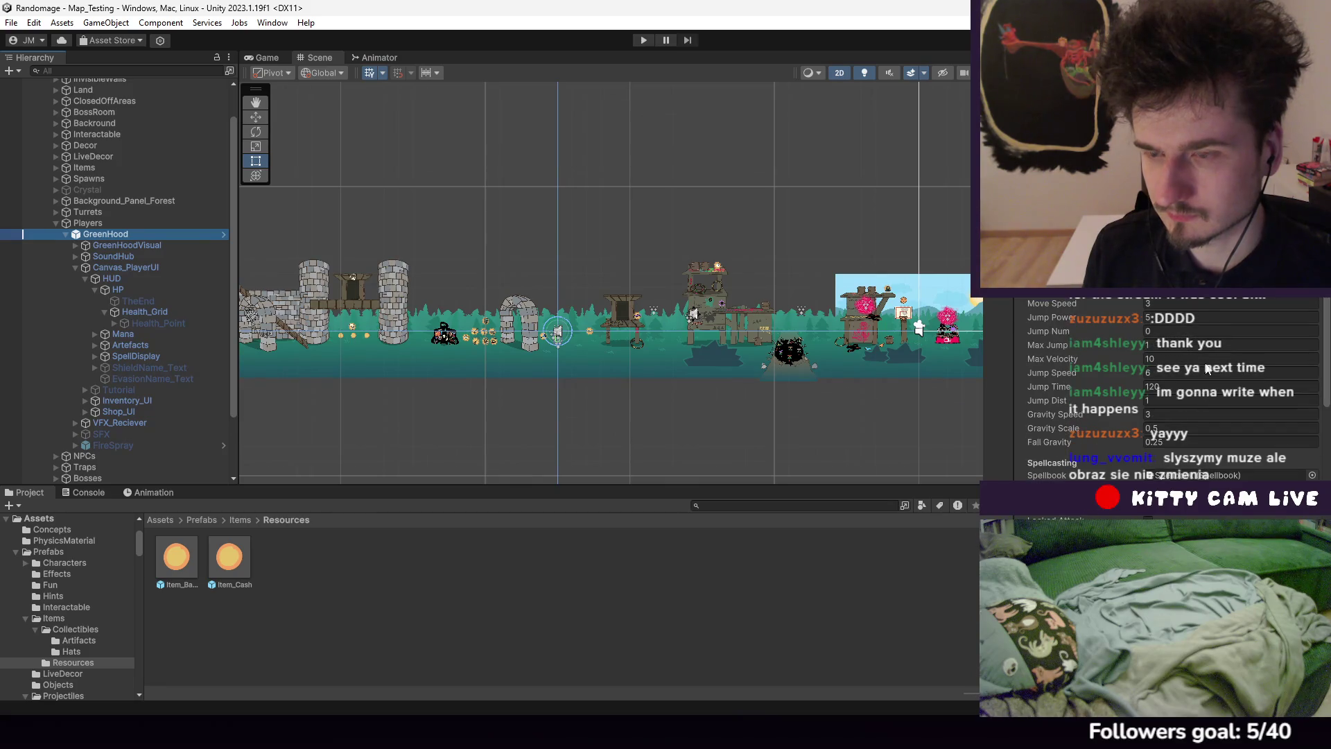
scroll(1196, 357, "down", 3)
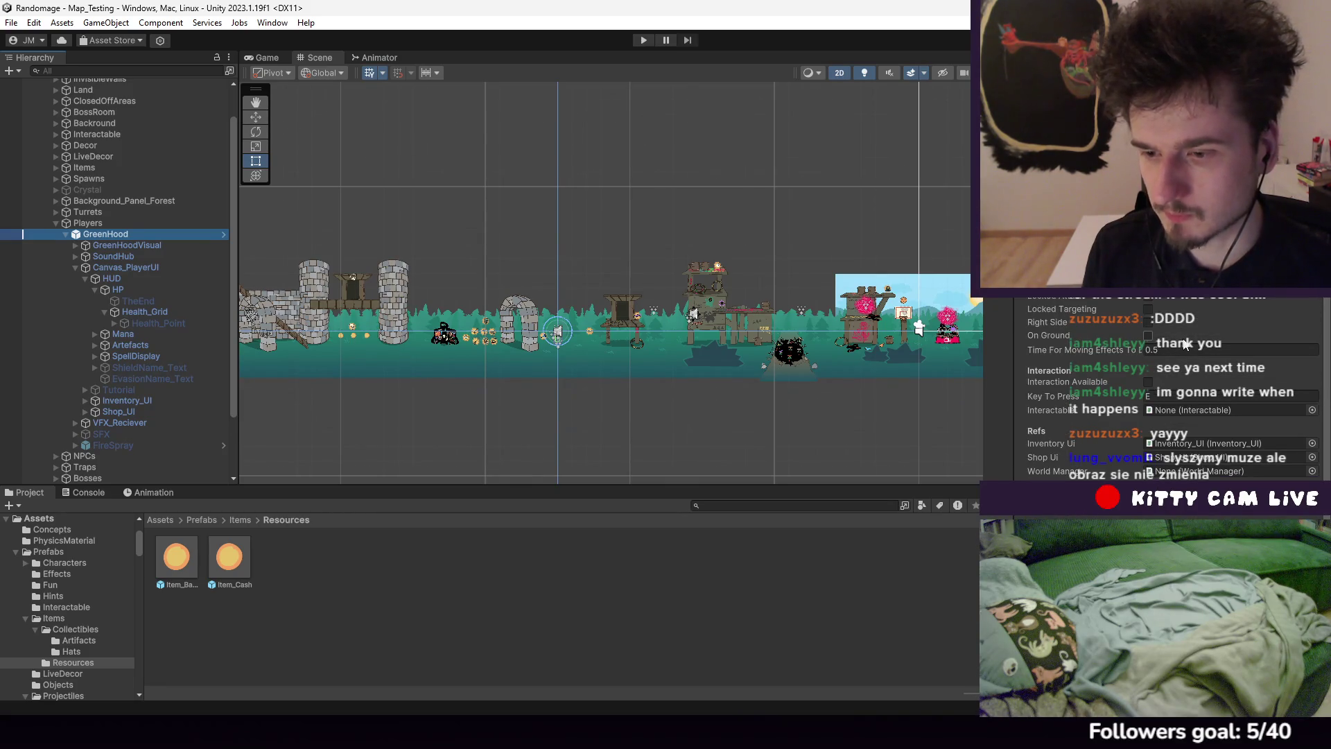
scroll(1186, 345, "down", 3)
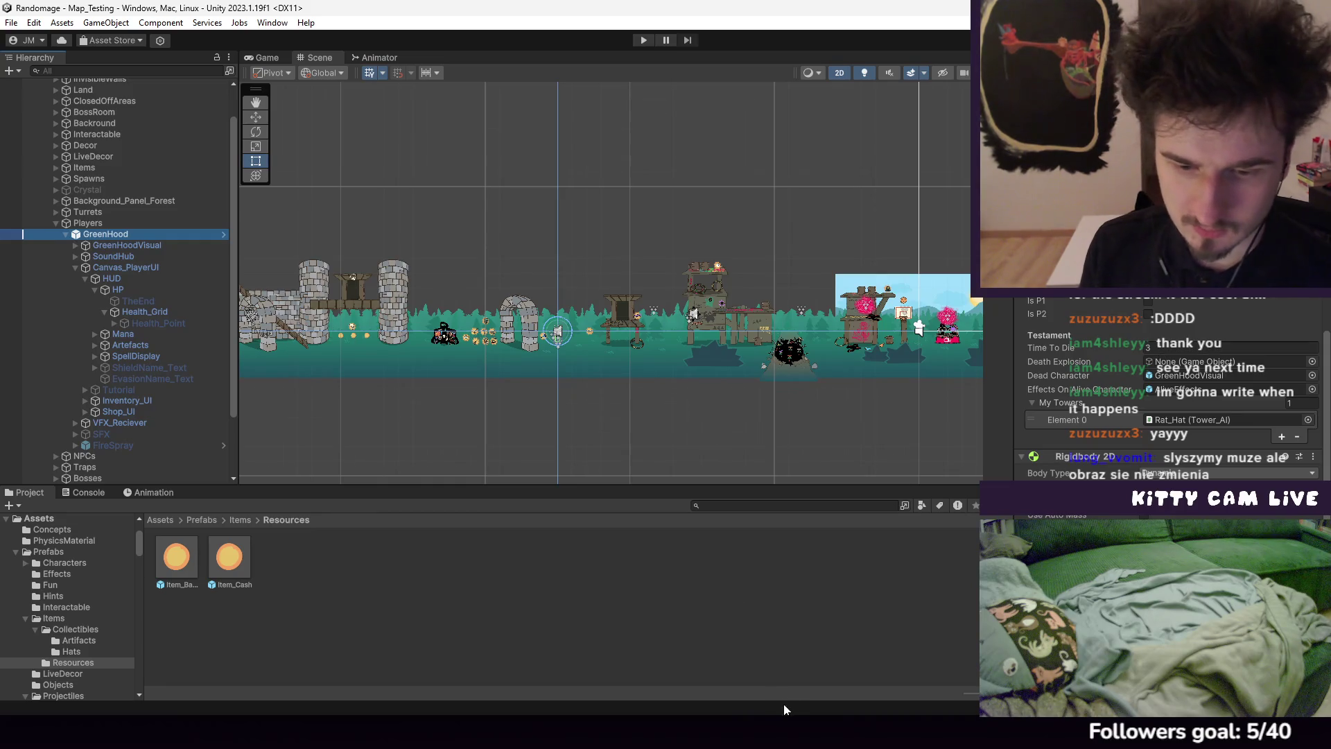
left_click(786, 708)
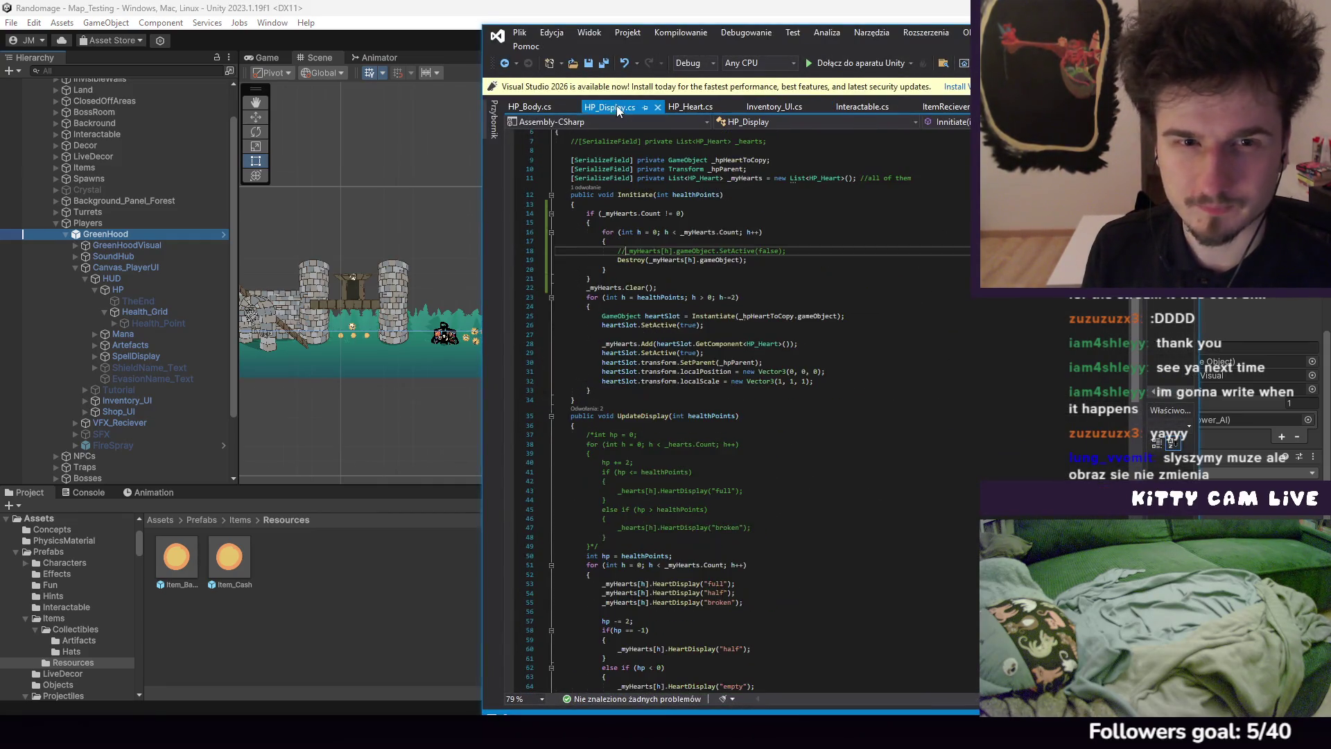
Open HP_Body.cs, look over Awake and TakeDamage, and start a new line after Pull
left_click(539, 107)
scroll(827, 248, "down", 5)
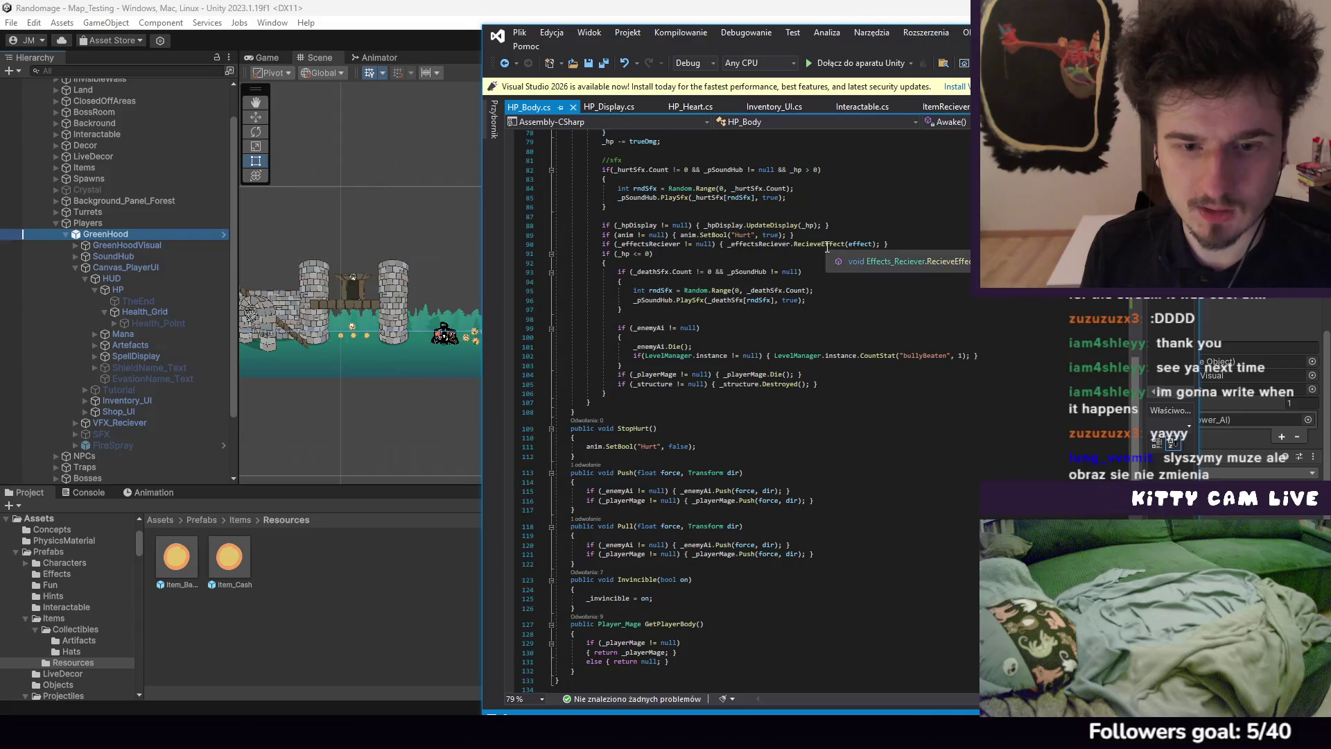
scroll(827, 247, "down", 5)
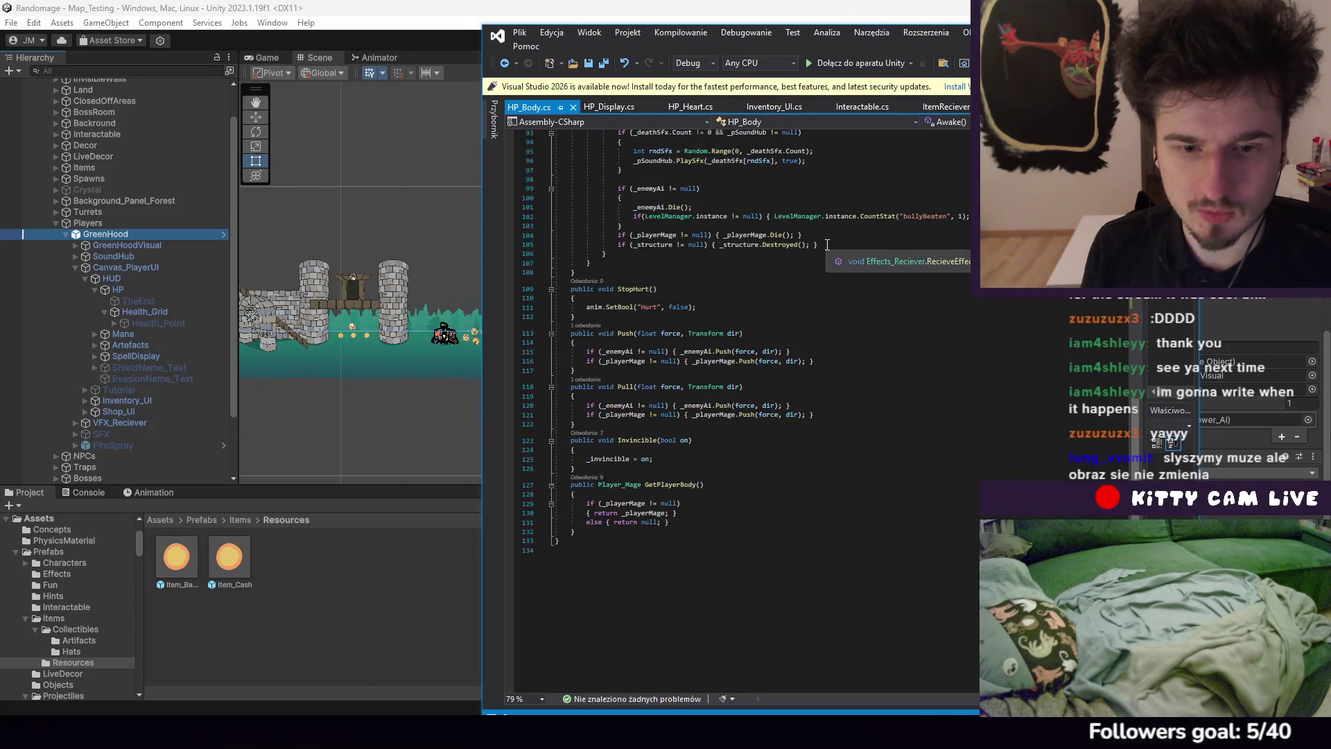
scroll(827, 244, "up", 20)
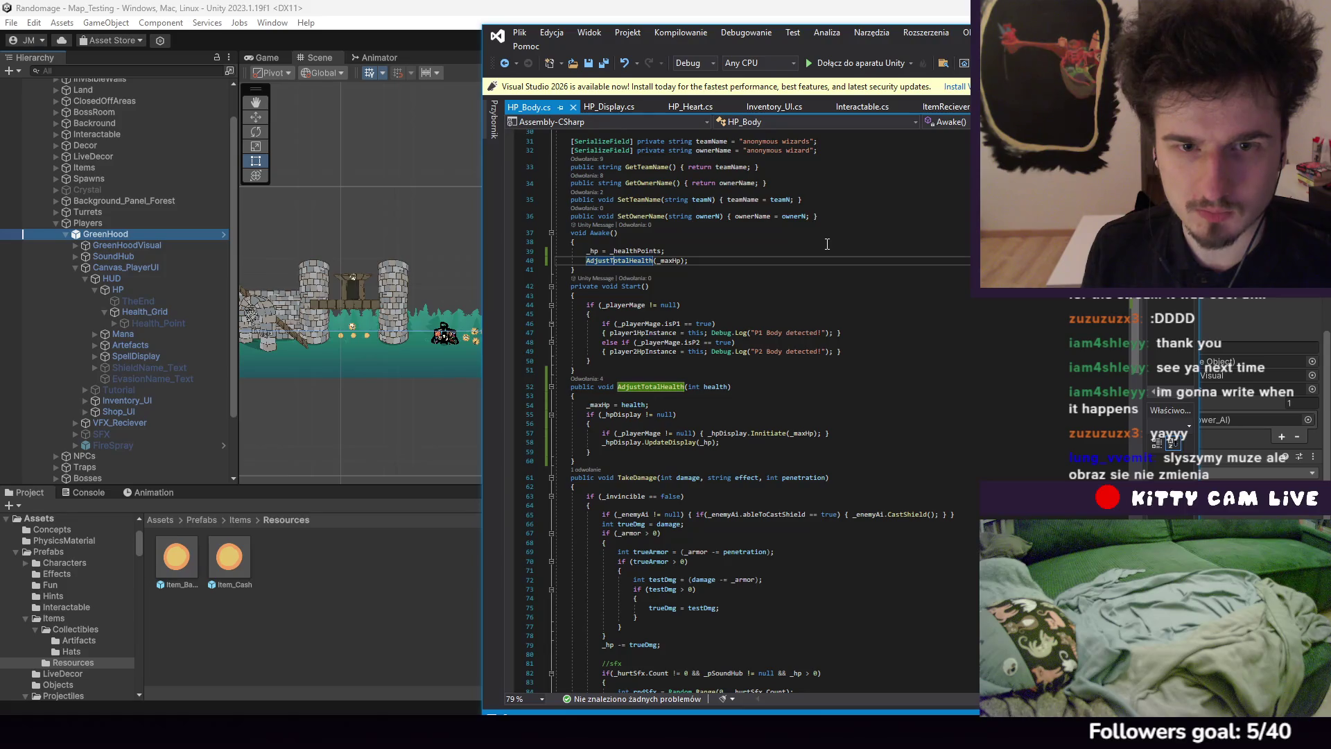
scroll(827, 244, "down", 16)
left_click(623, 389)
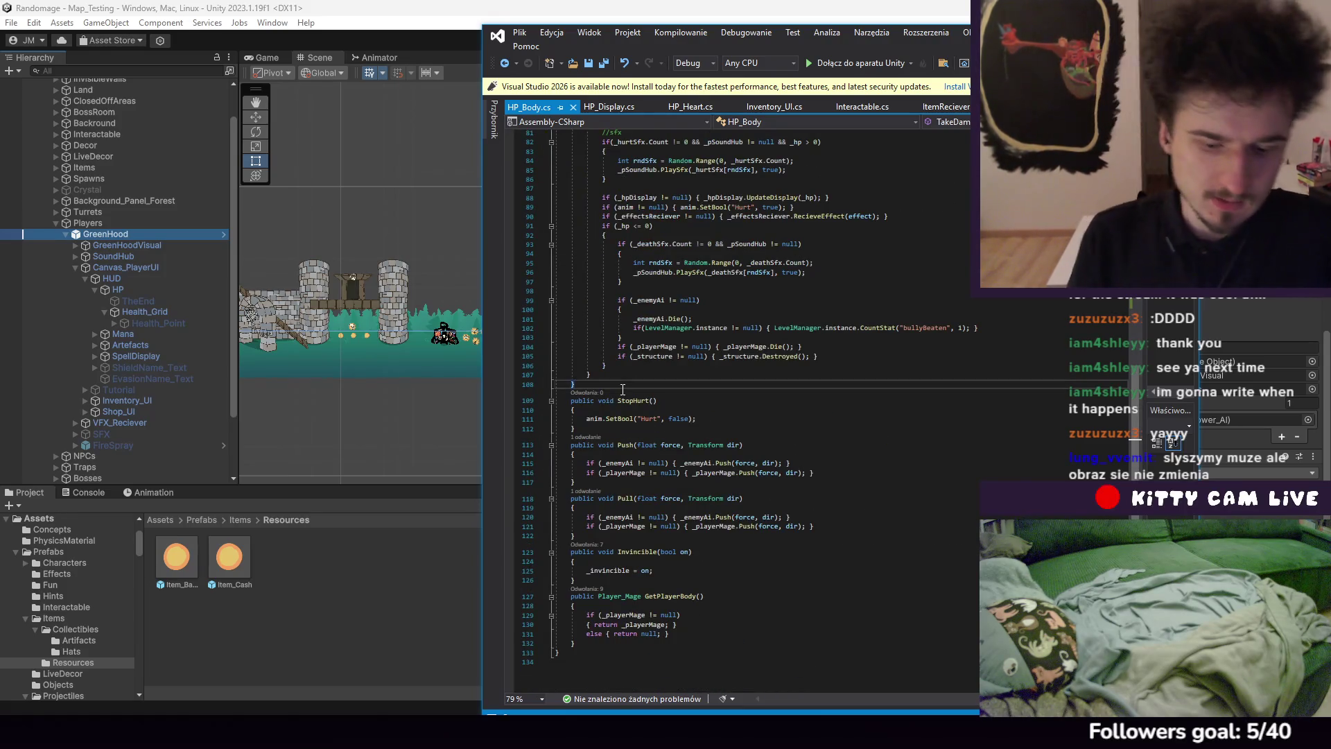
scroll(602, 464, "down", 3)
left_click(611, 456)
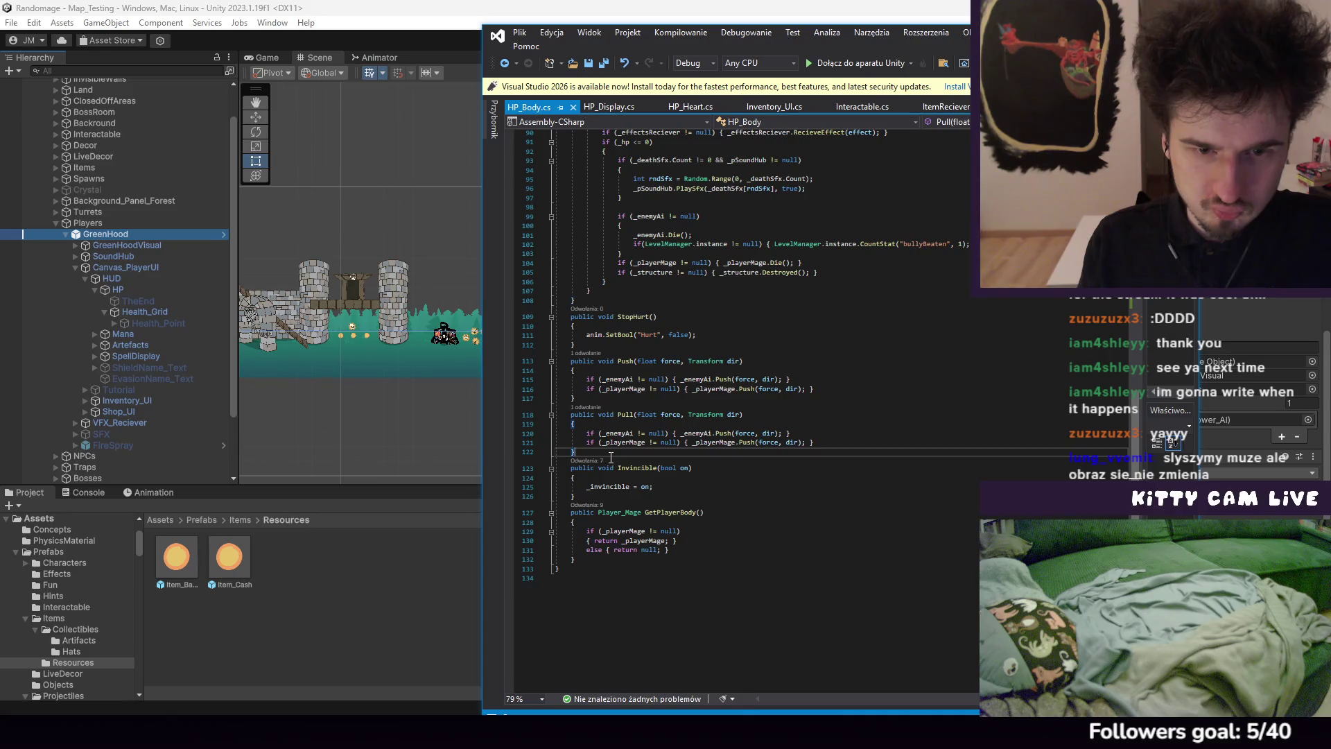
key("Return")
Declare a new method after Pull and rename it to public void Heal(int healPoints)
type("publ")
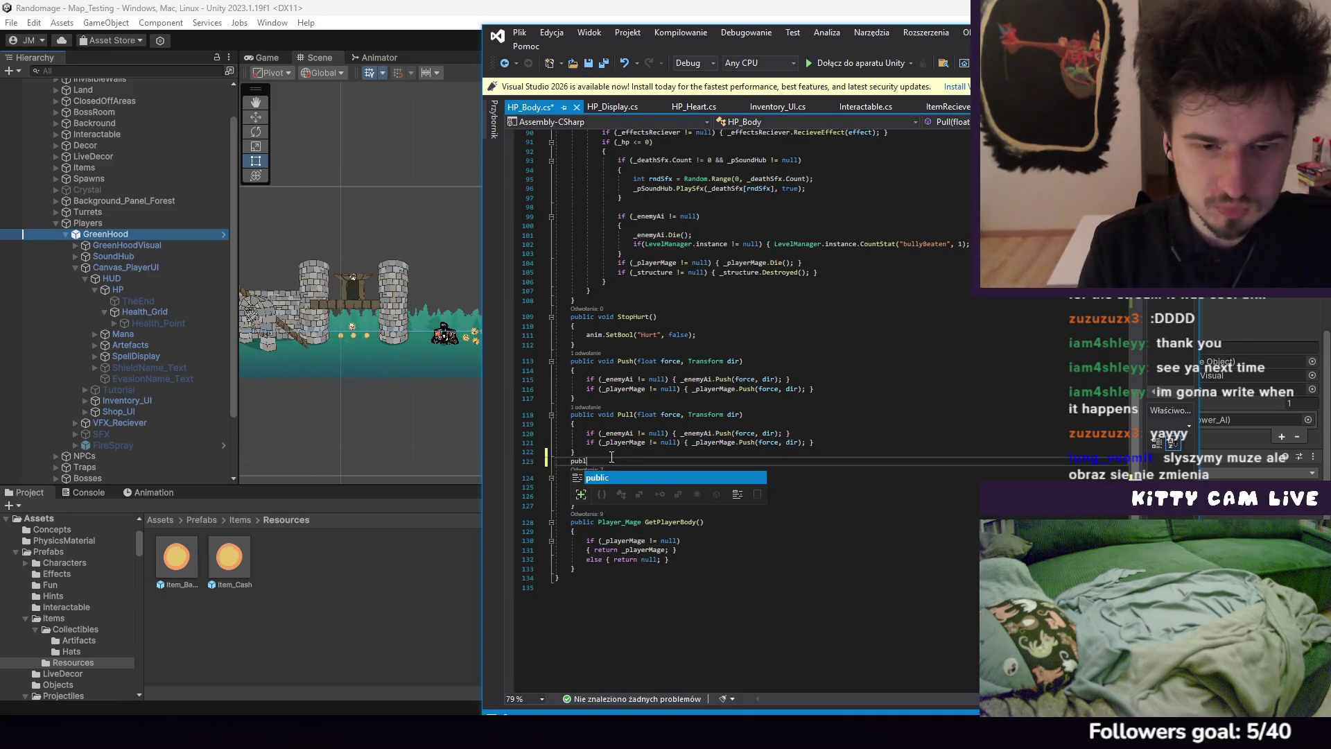
type("ic void ")
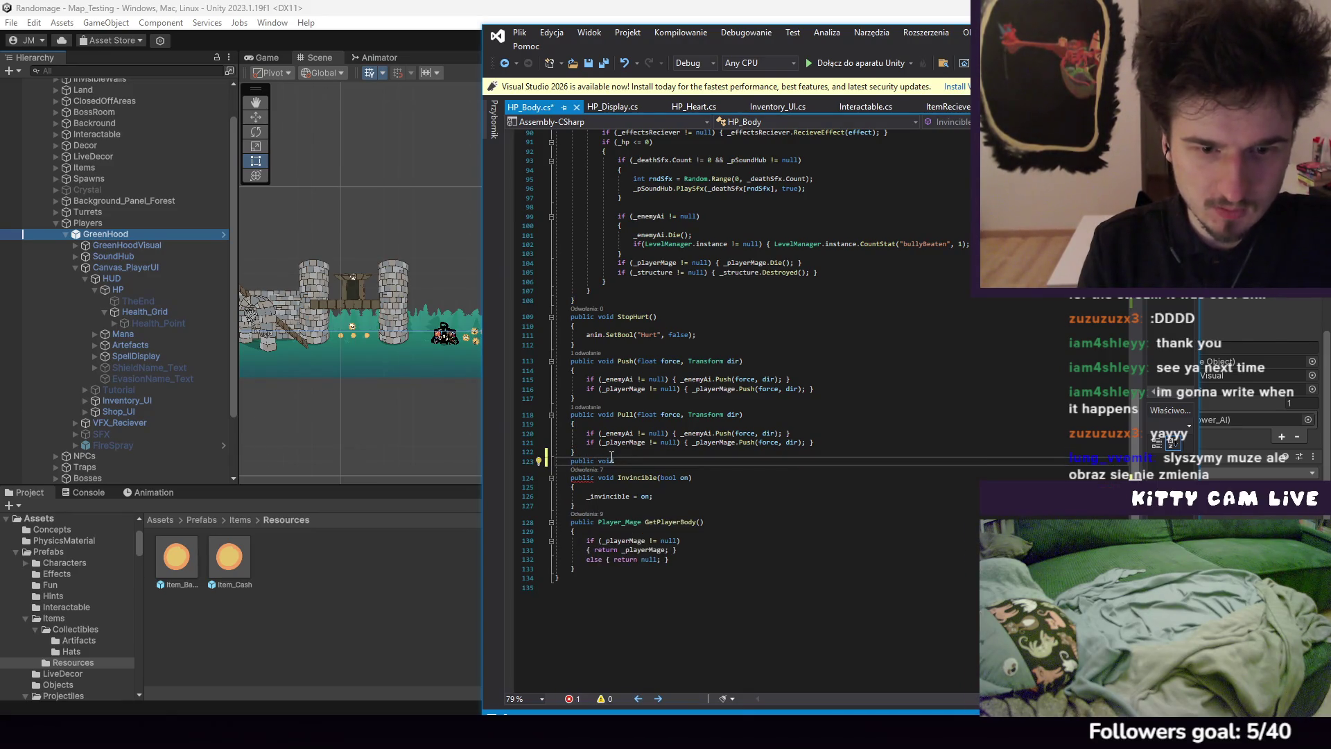
type("Rege")
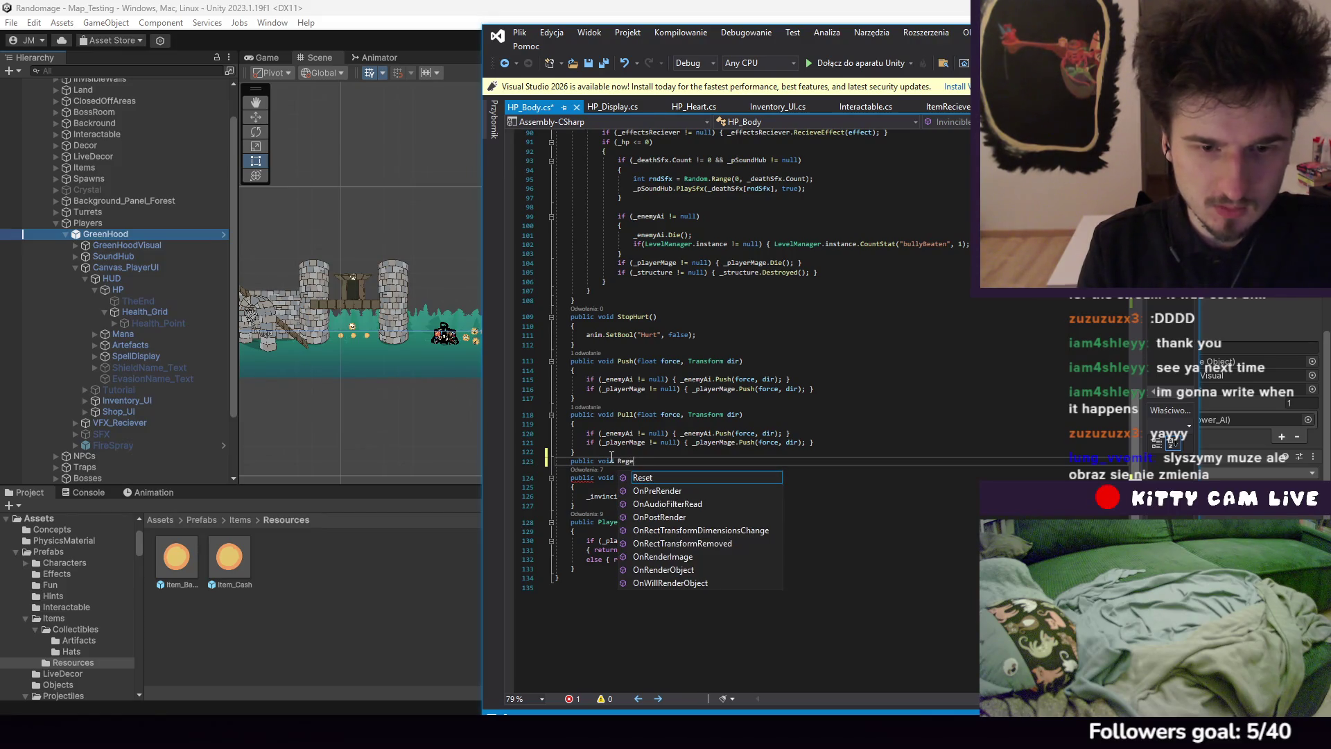
type("nerate")
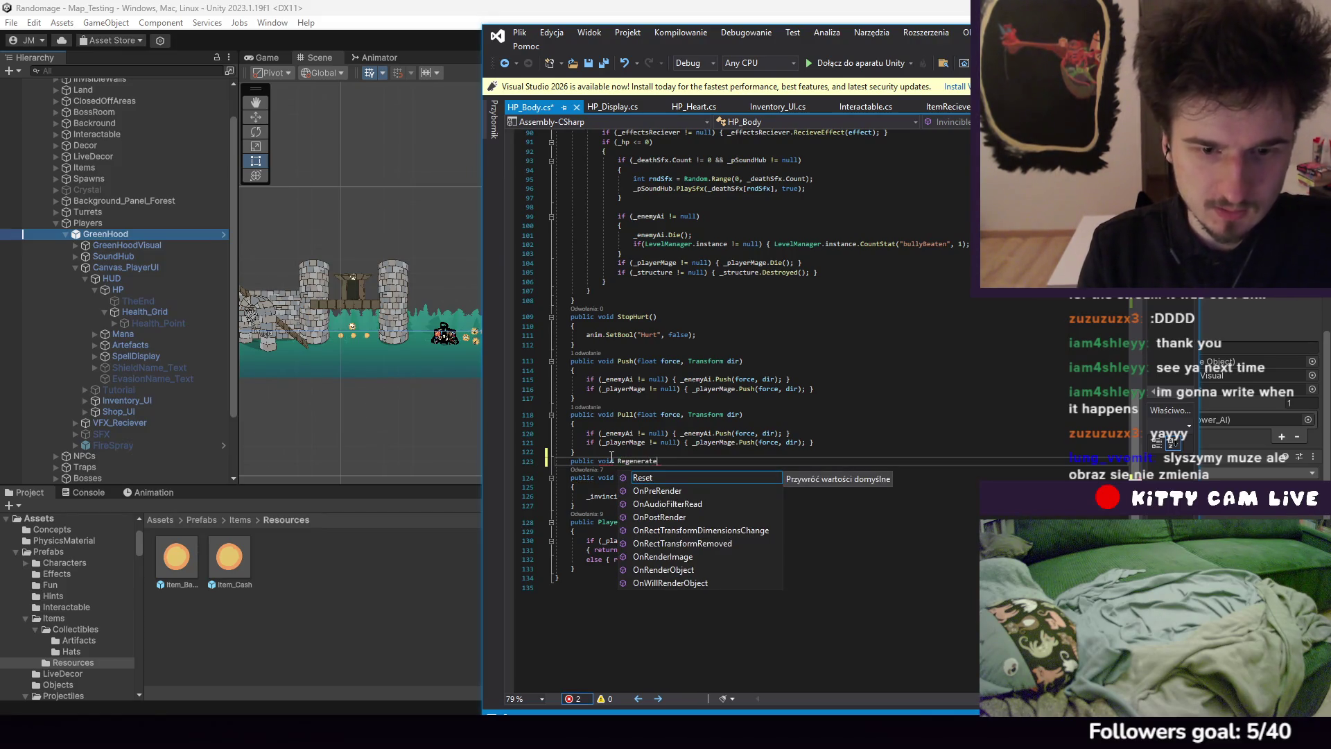
type("() {")
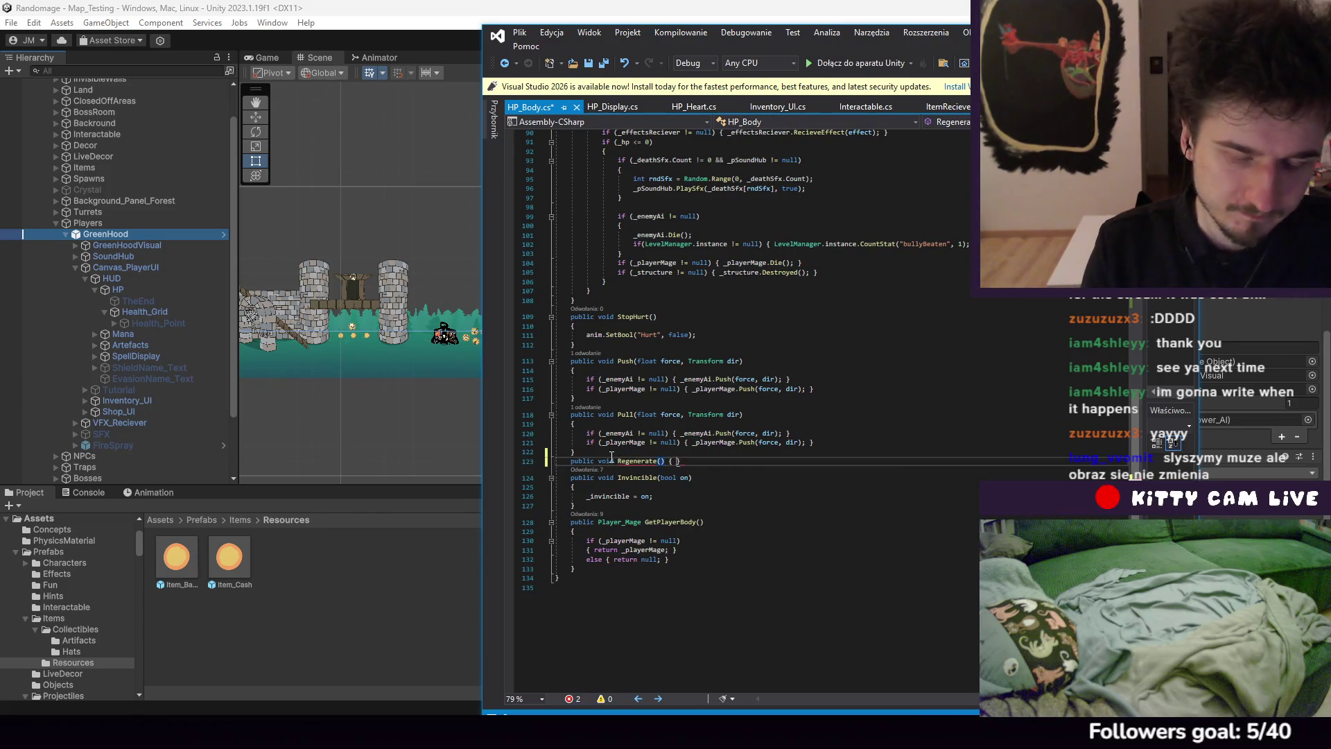
key("Return")
type("{")
key("Return")
left_click(658, 469)
double_click(624, 469)
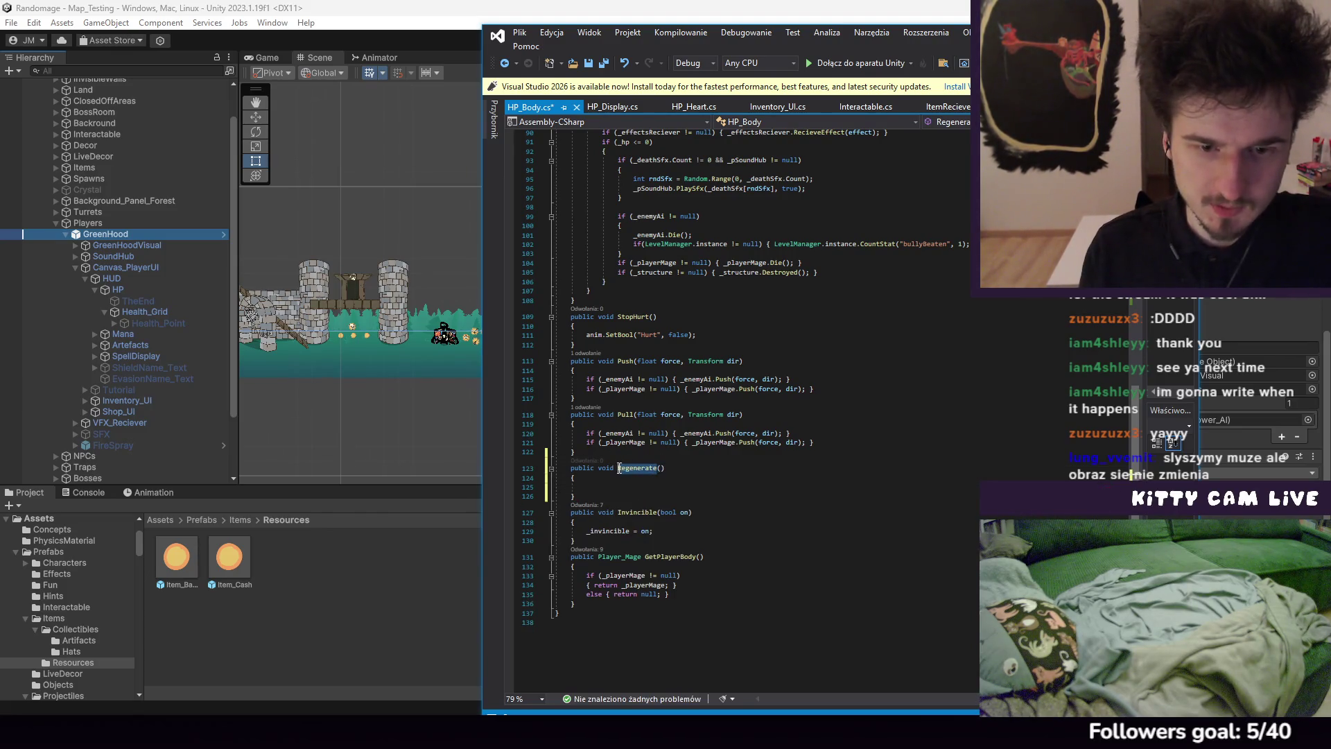
type("Heal(")
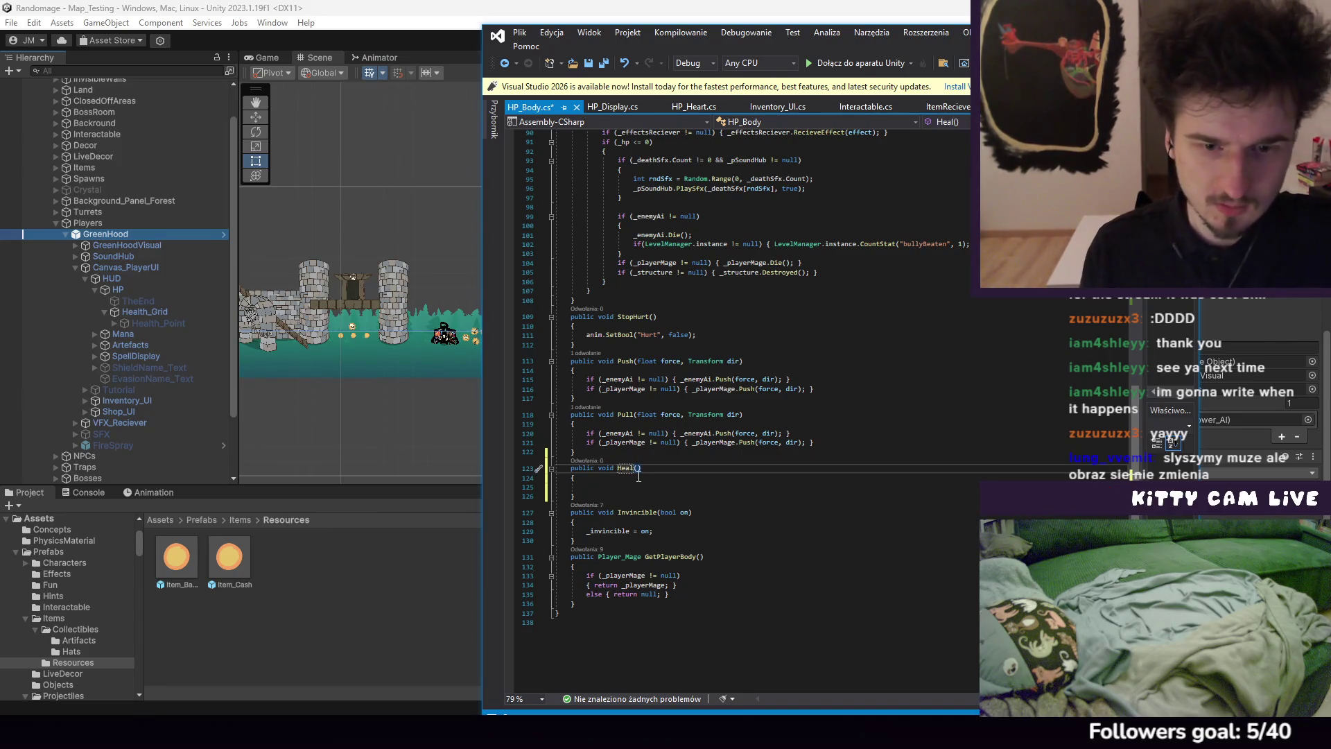
type("int h")
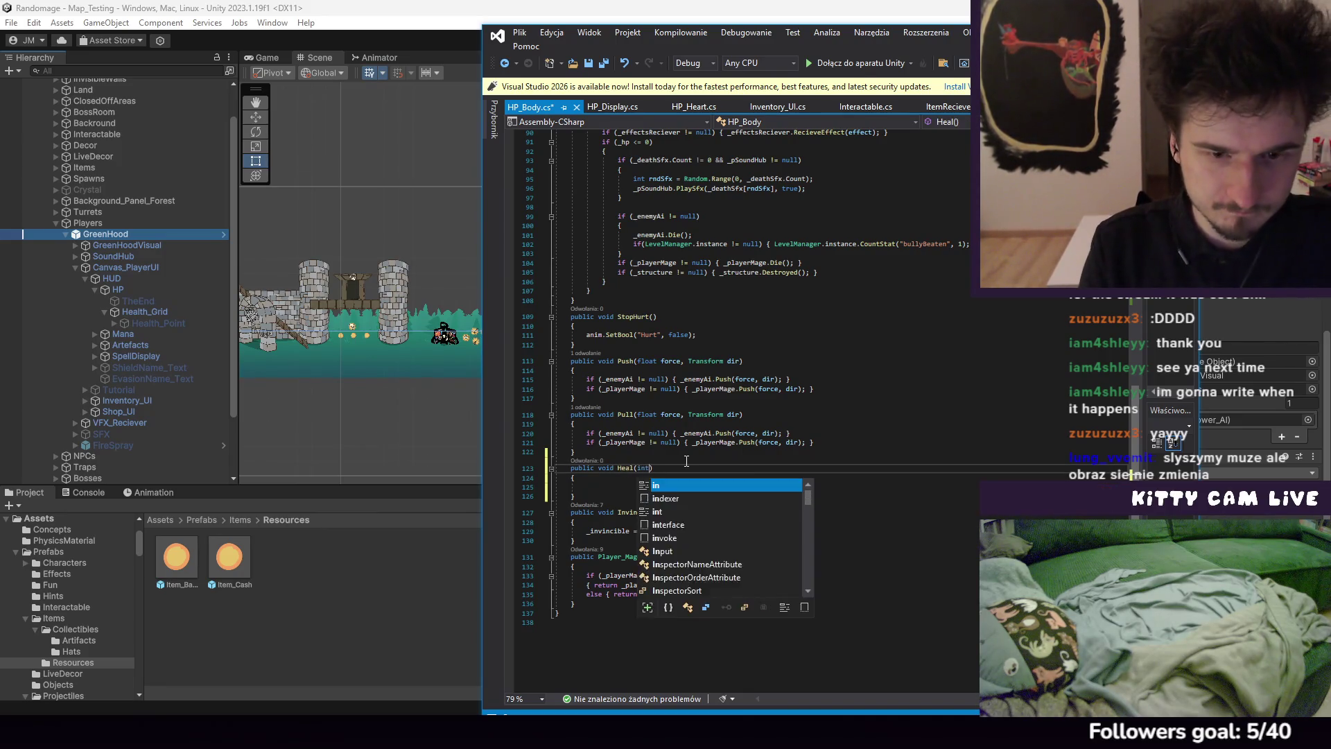
type("ealPoints")
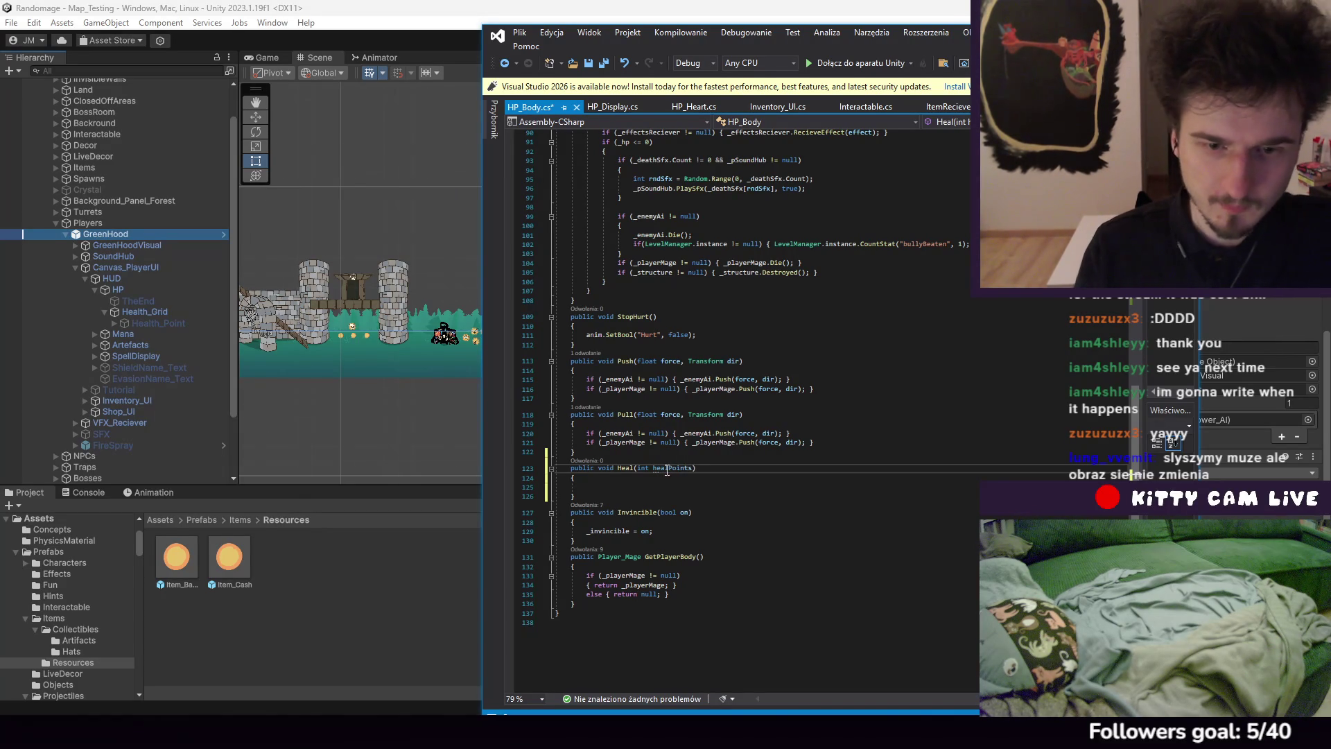
Write Heal's body so it adds healPoints to _hp
left_click(670, 491)
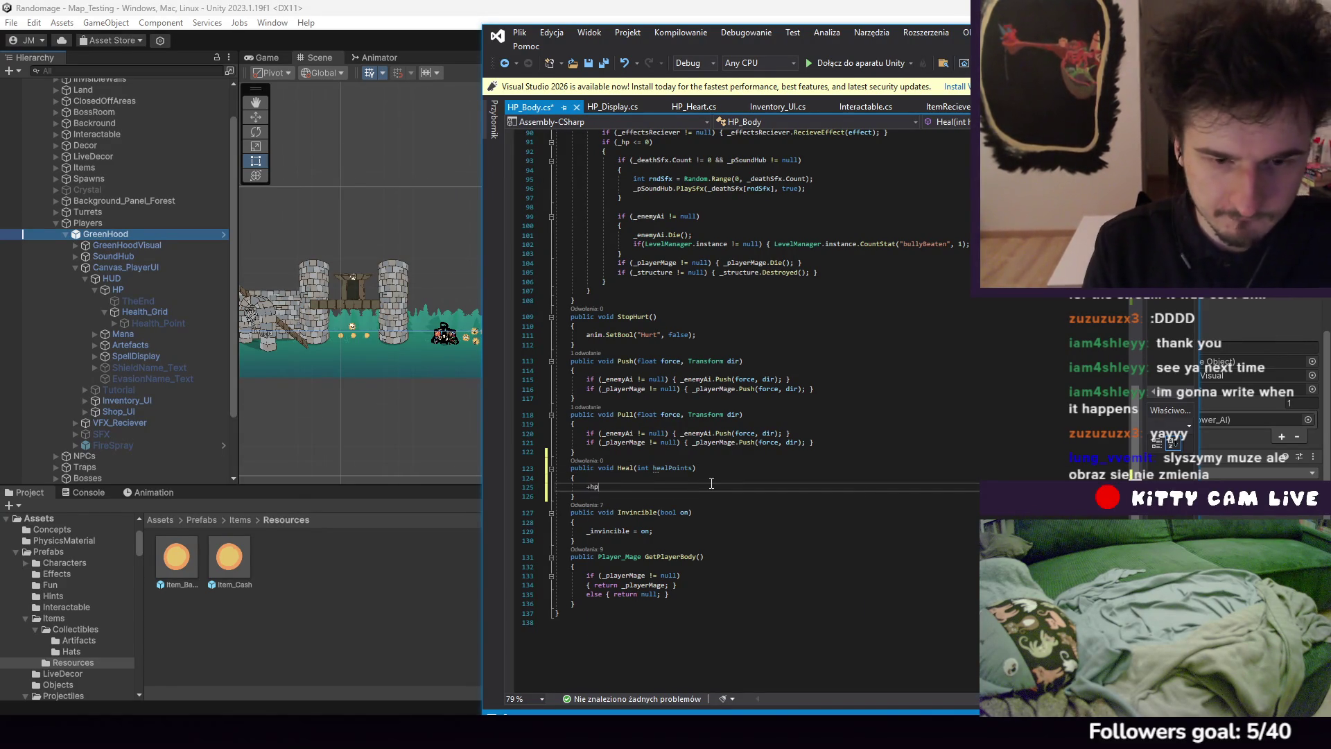
type("h")
key("Escape")
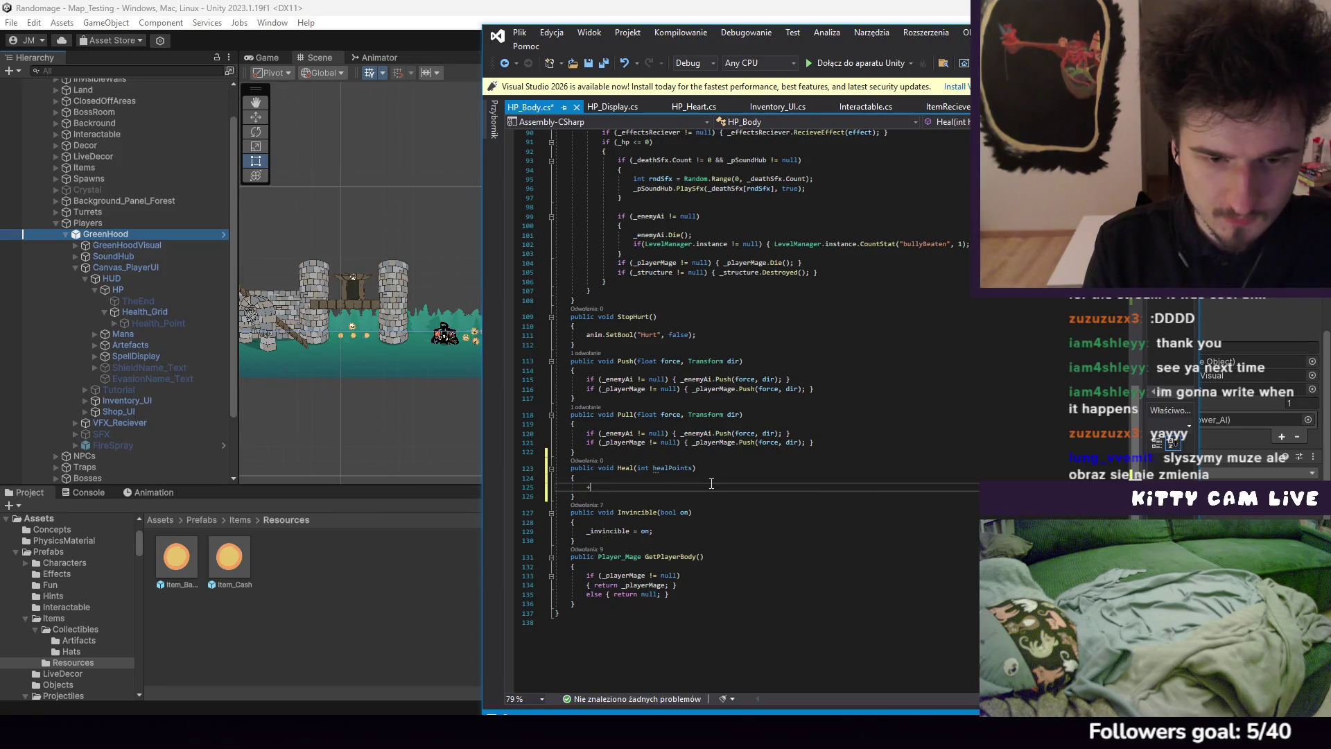
type("_hp +=")
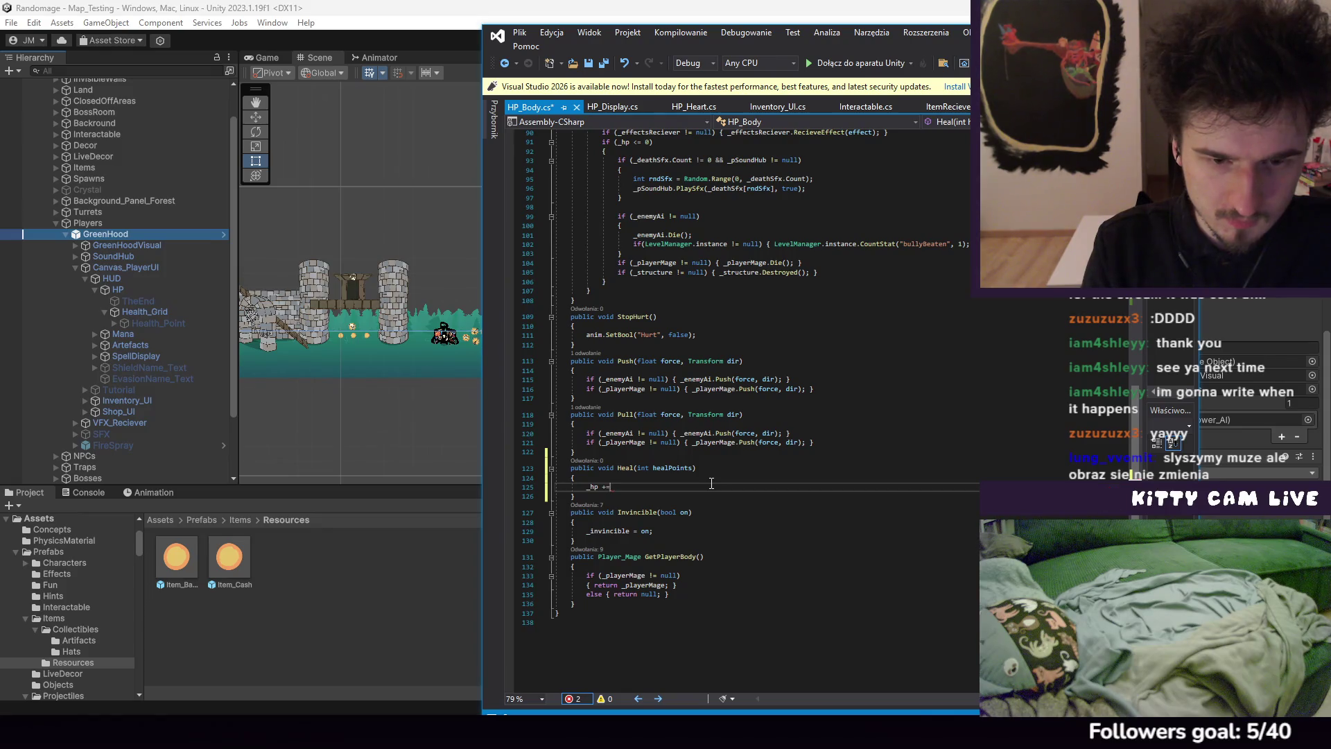
type("healPonts;")
scroll(745, 432, "up", 13)
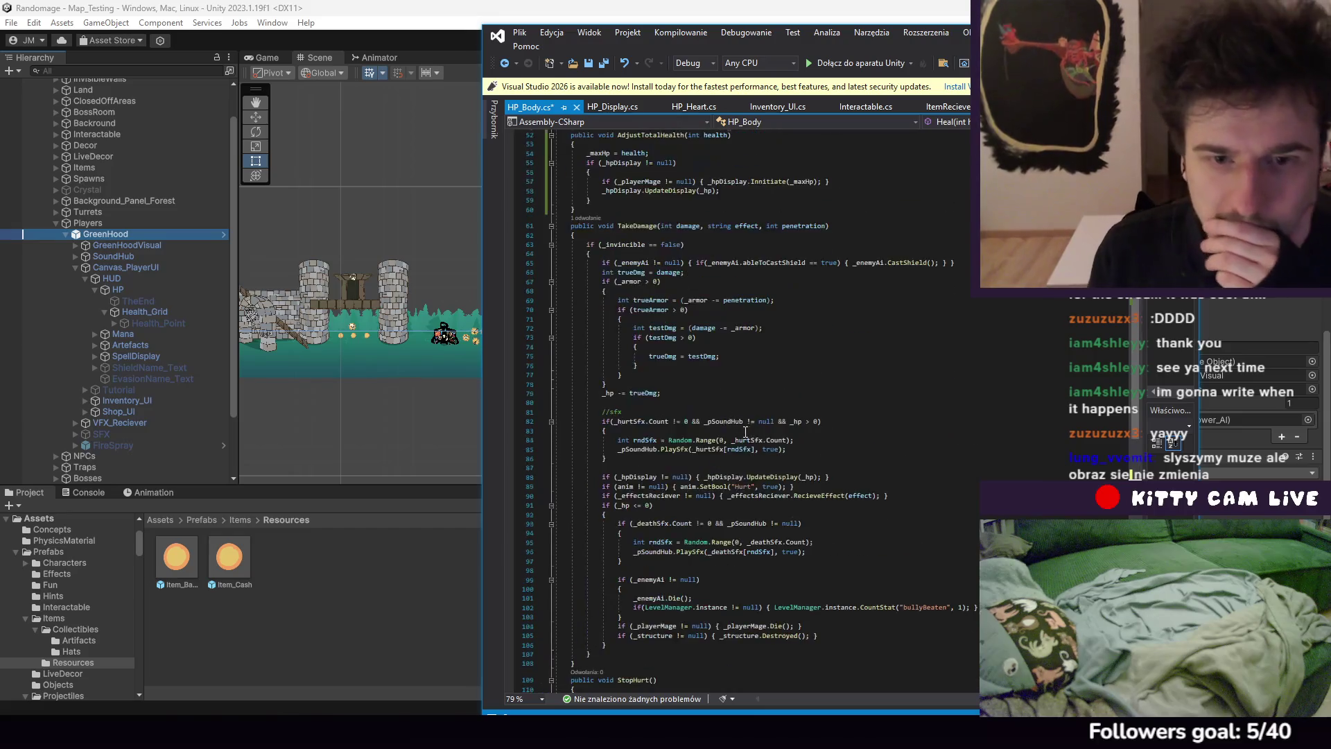
scroll(745, 431, "up", 4)
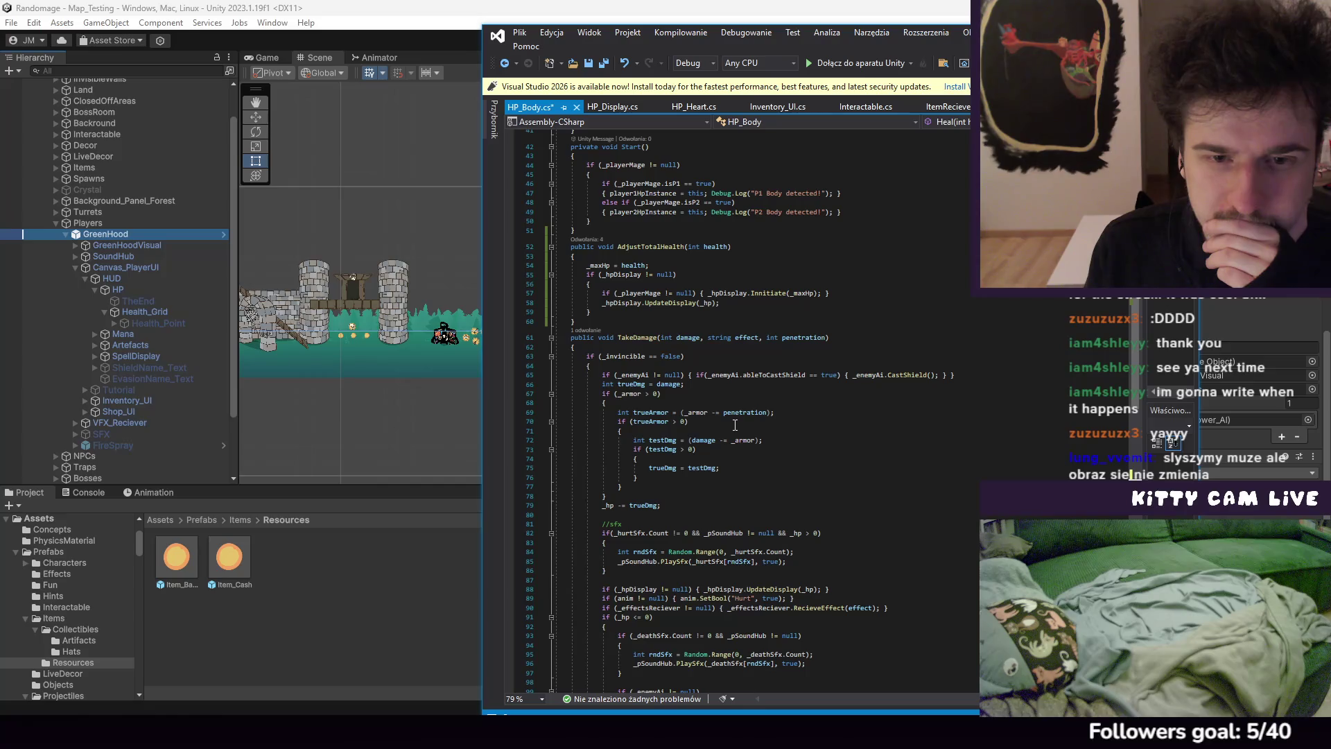
scroll(735, 425, "down", 17)
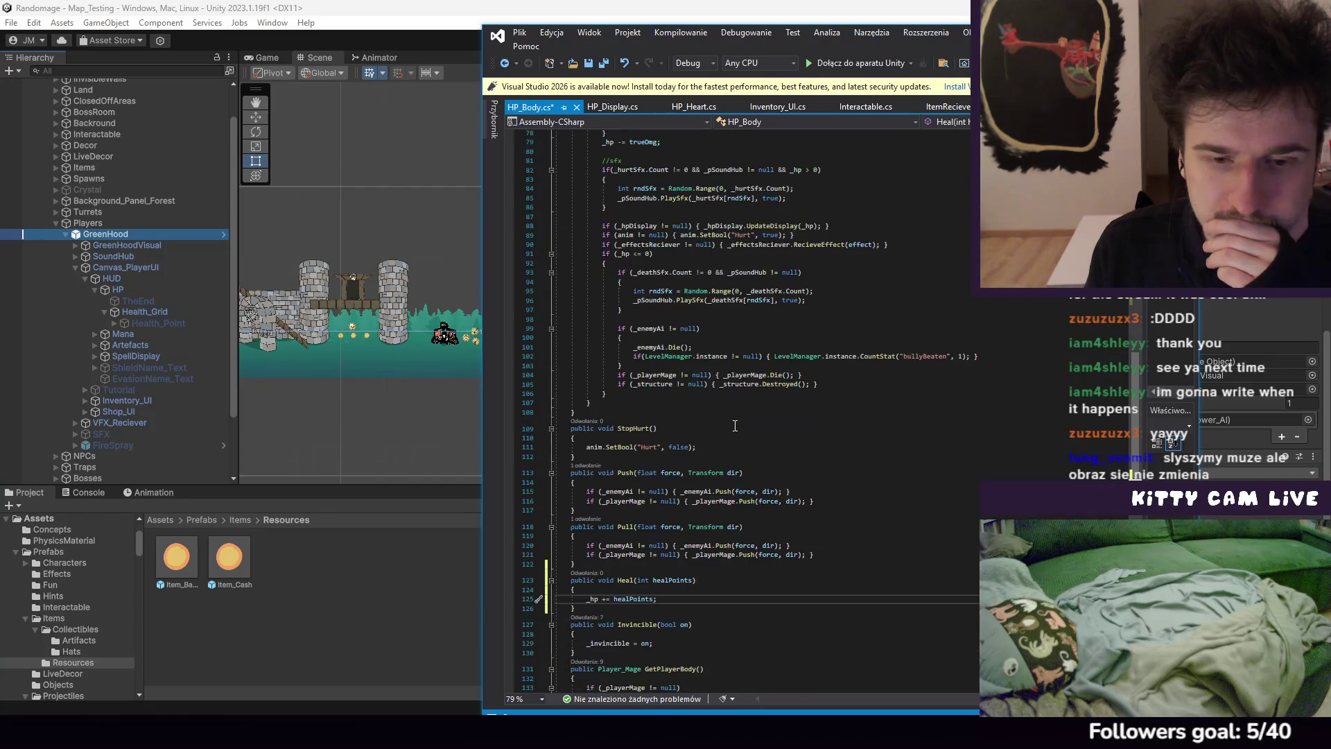
key("Return")
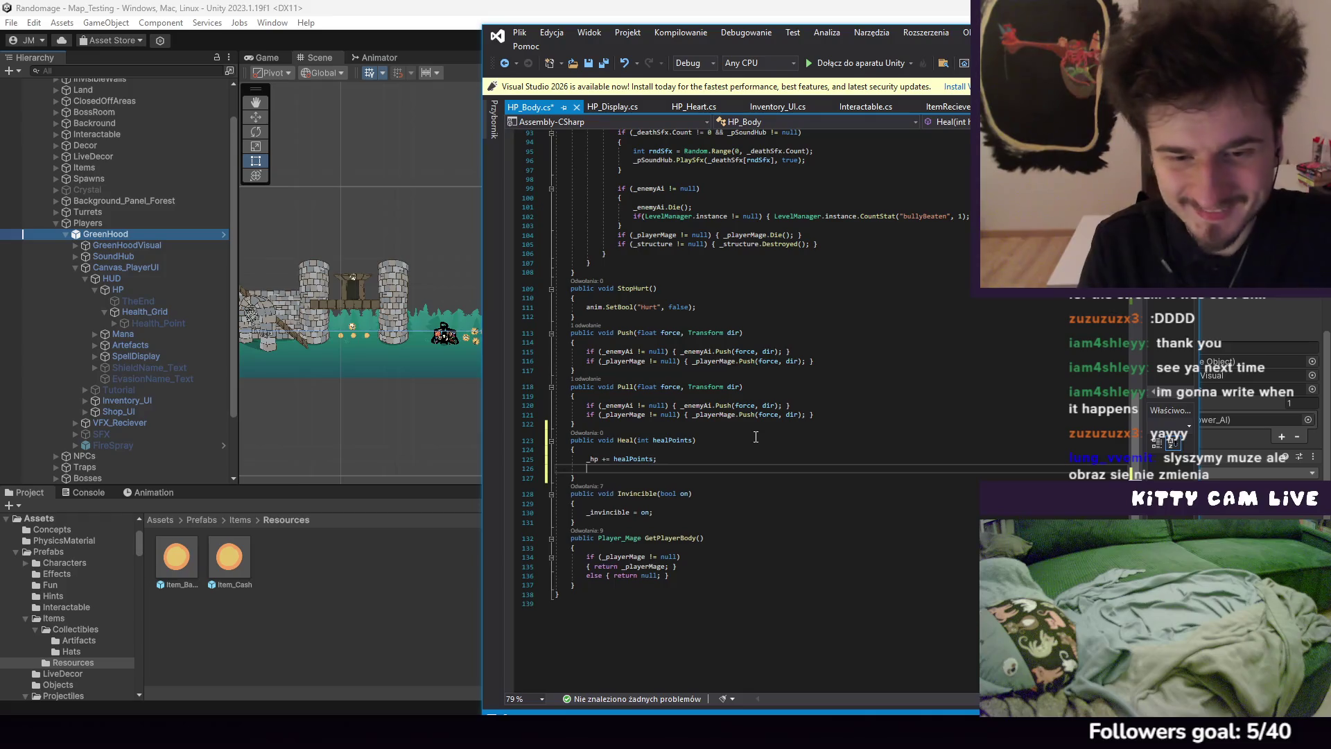
Write an if condition in Heal comparing _hp with _maxHp
type("if(")
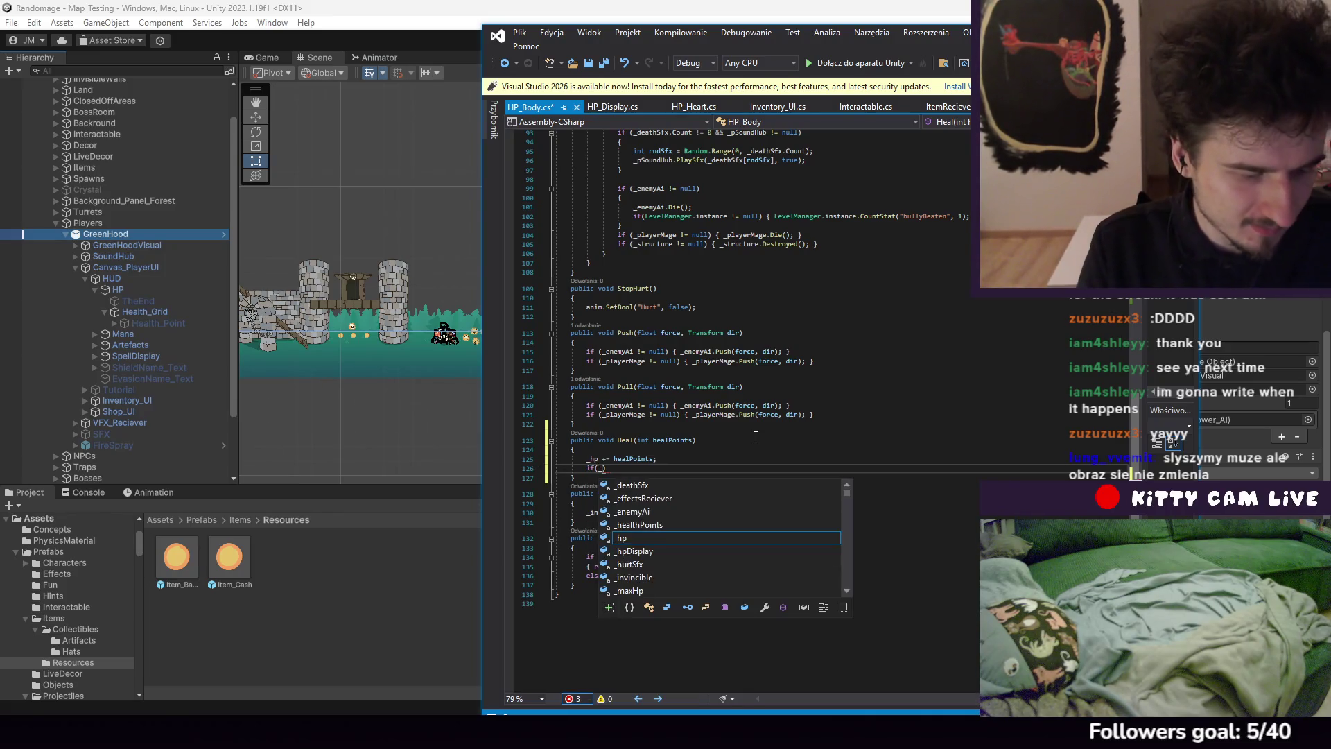
type("_")
type("p -")
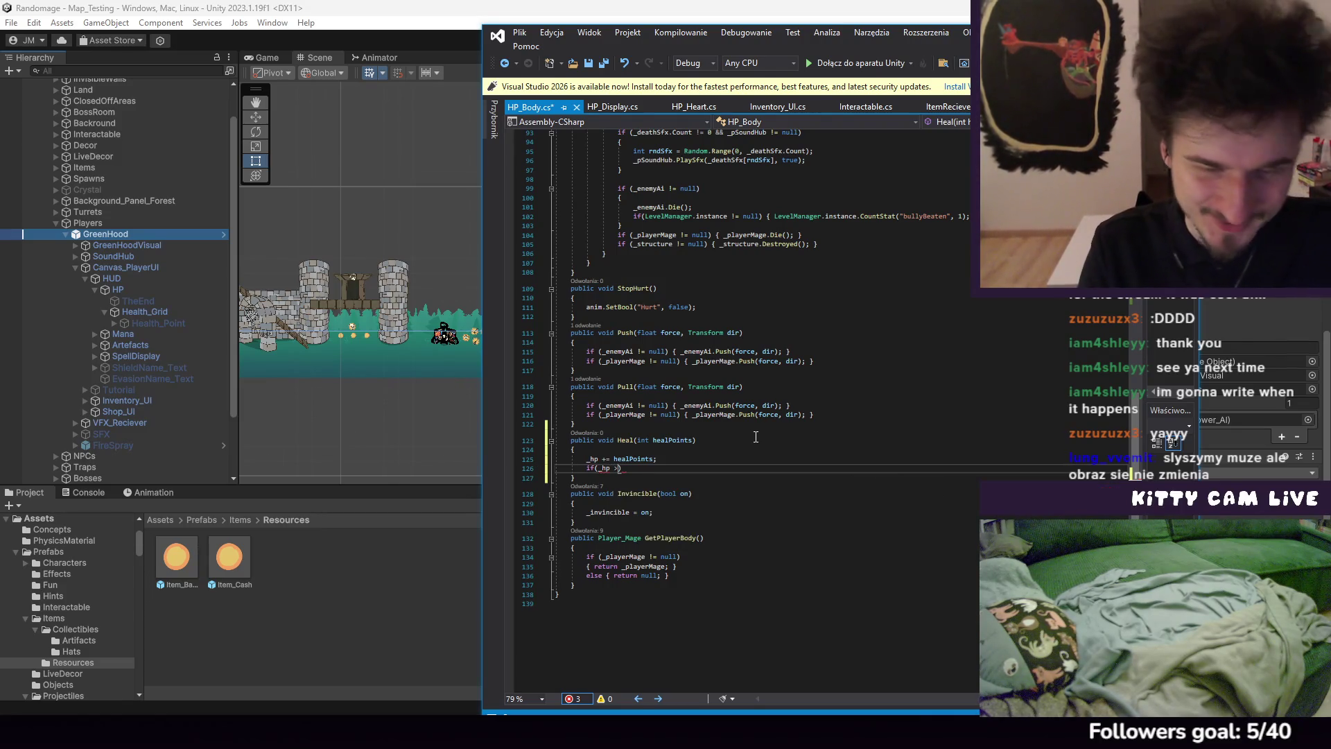
key("BackSpace")
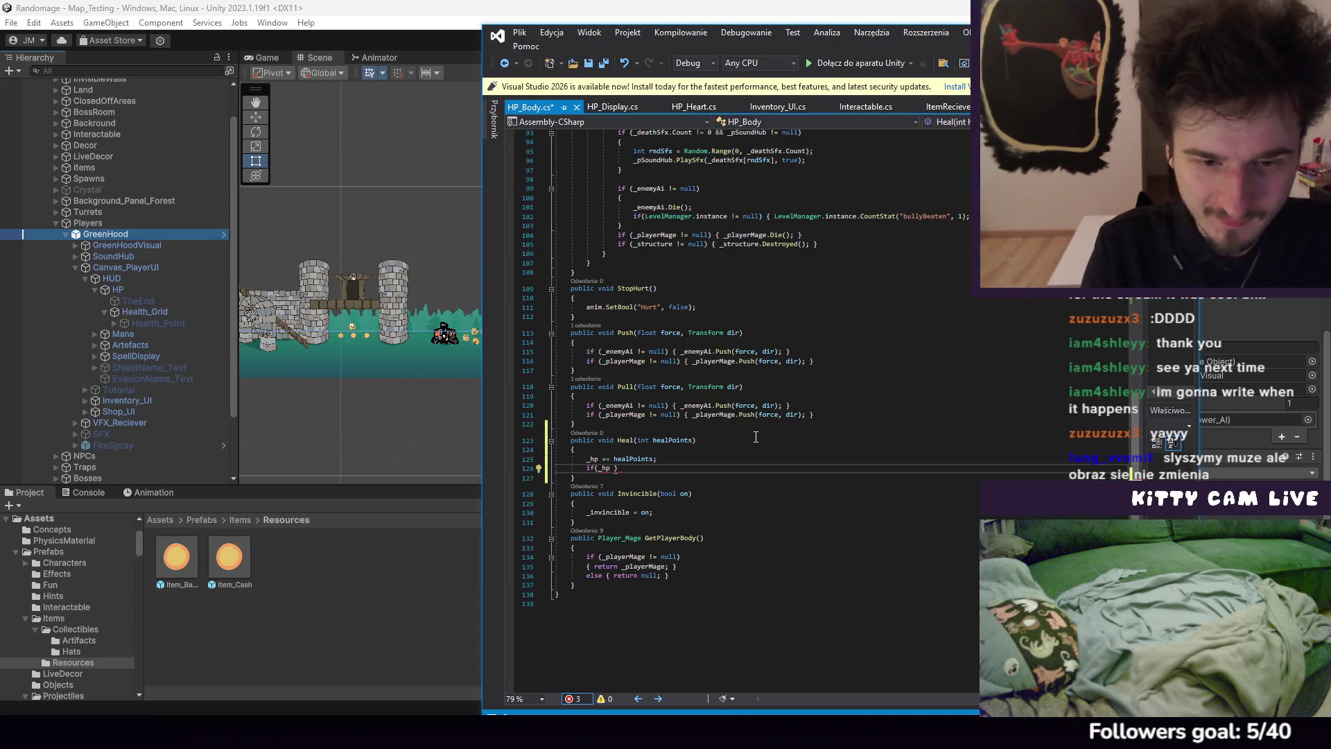
type(">= _heal")
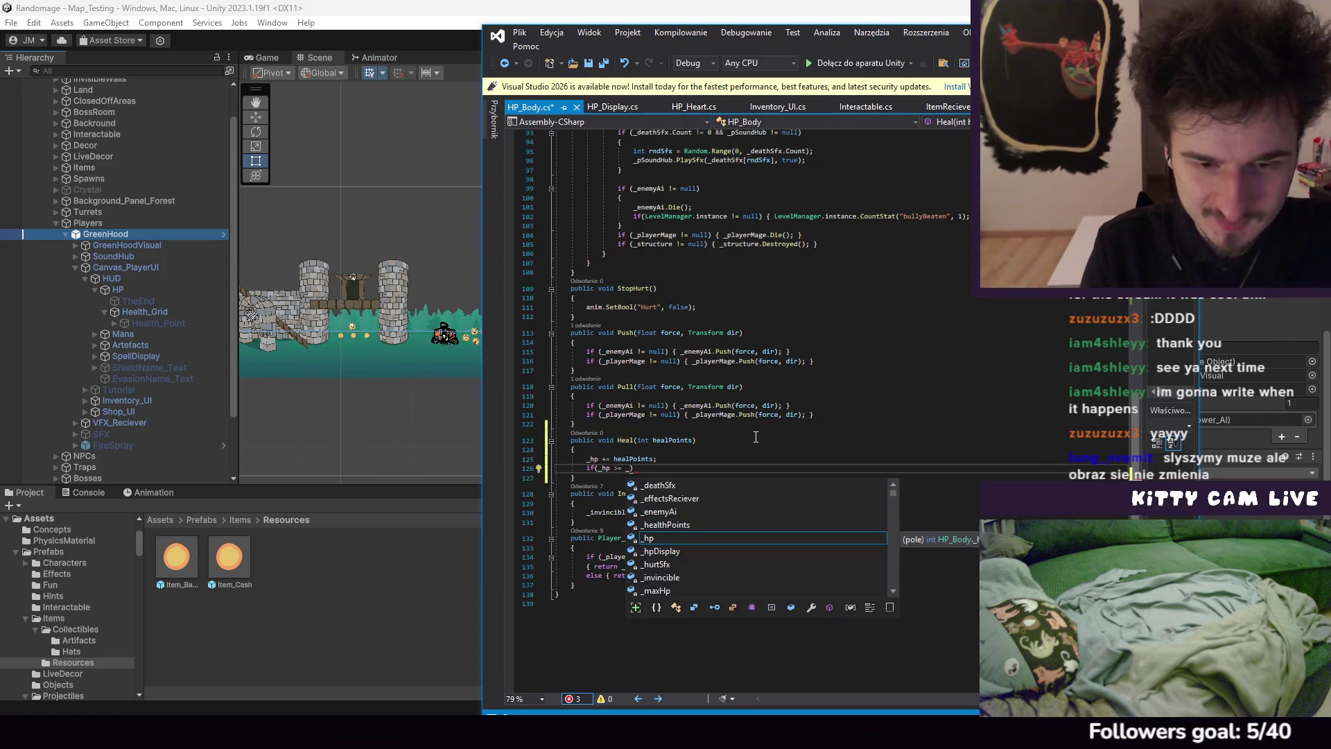
key("BackSpace")
key("BackSpace")
key("BackSpace")
type("maxHp")
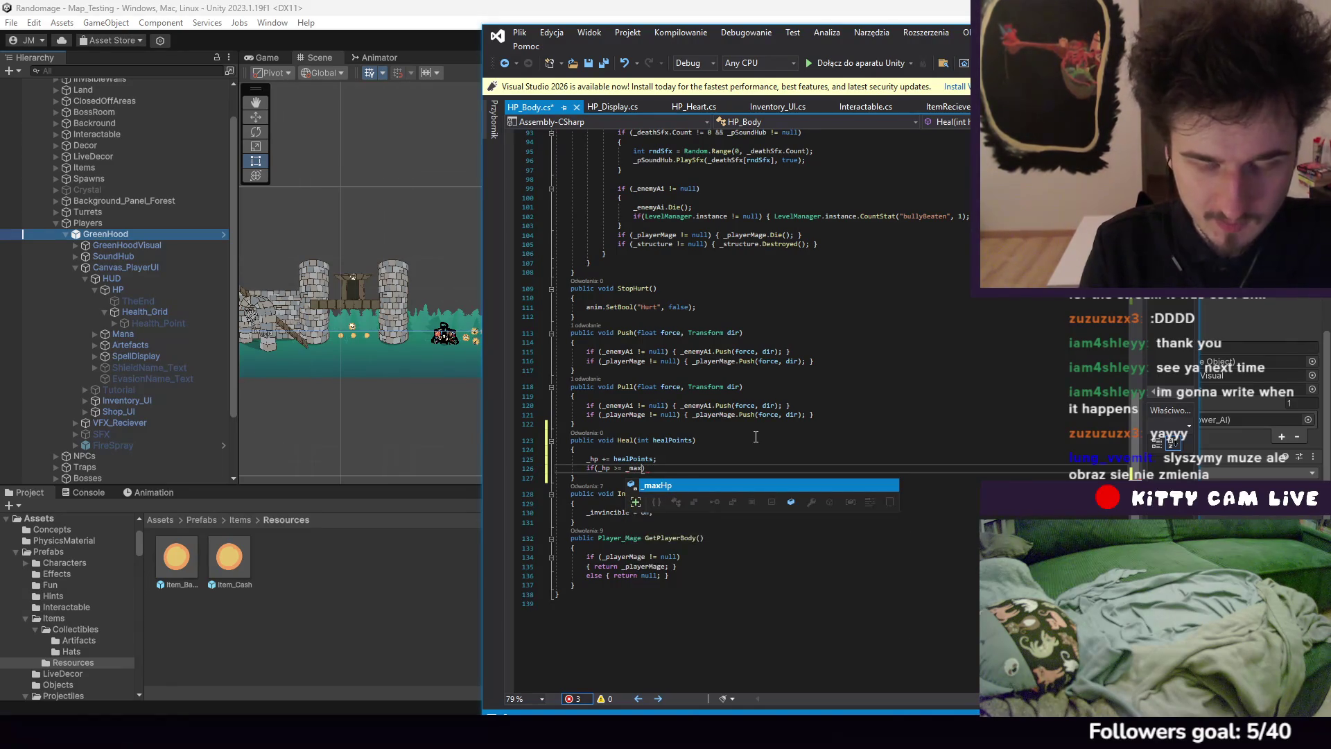
type(")")
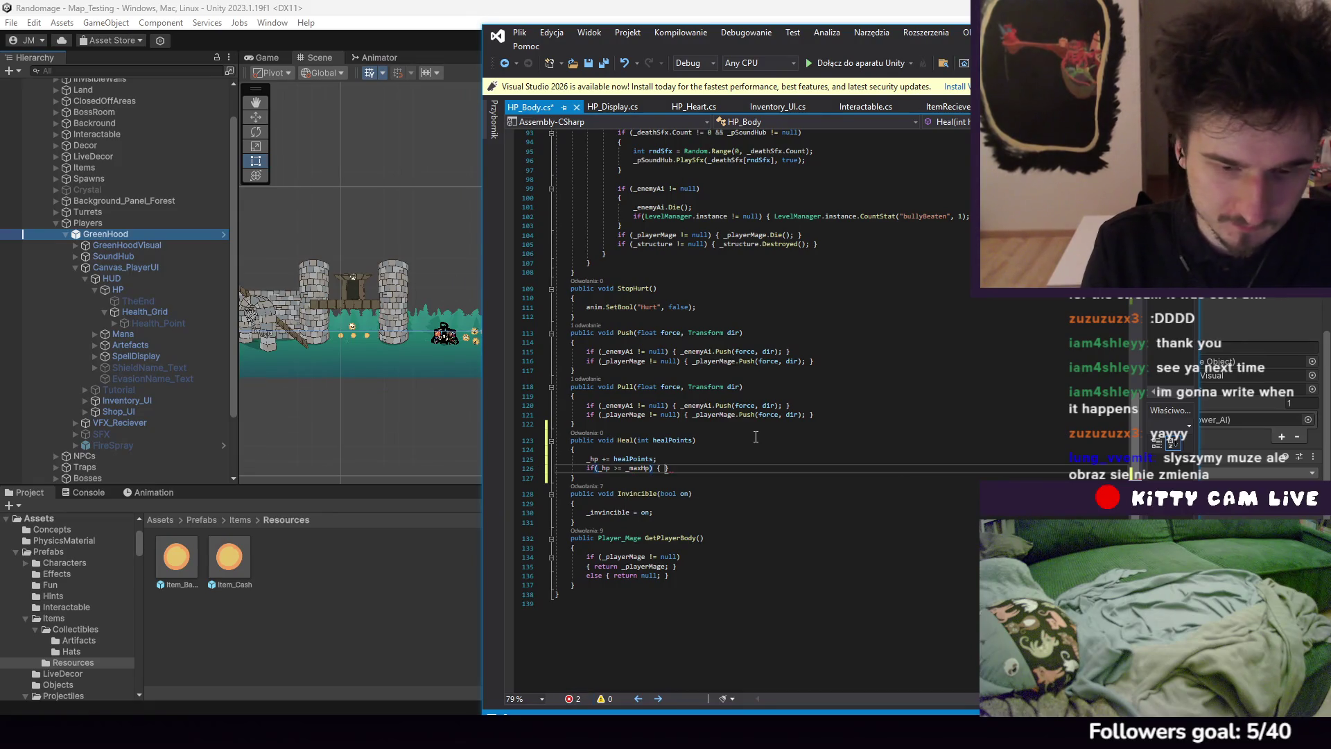
Add the if block that sets _hp to _maxHp, with a new line after it
key("Return")
type("{")
key("Return")
type("_hp == ")
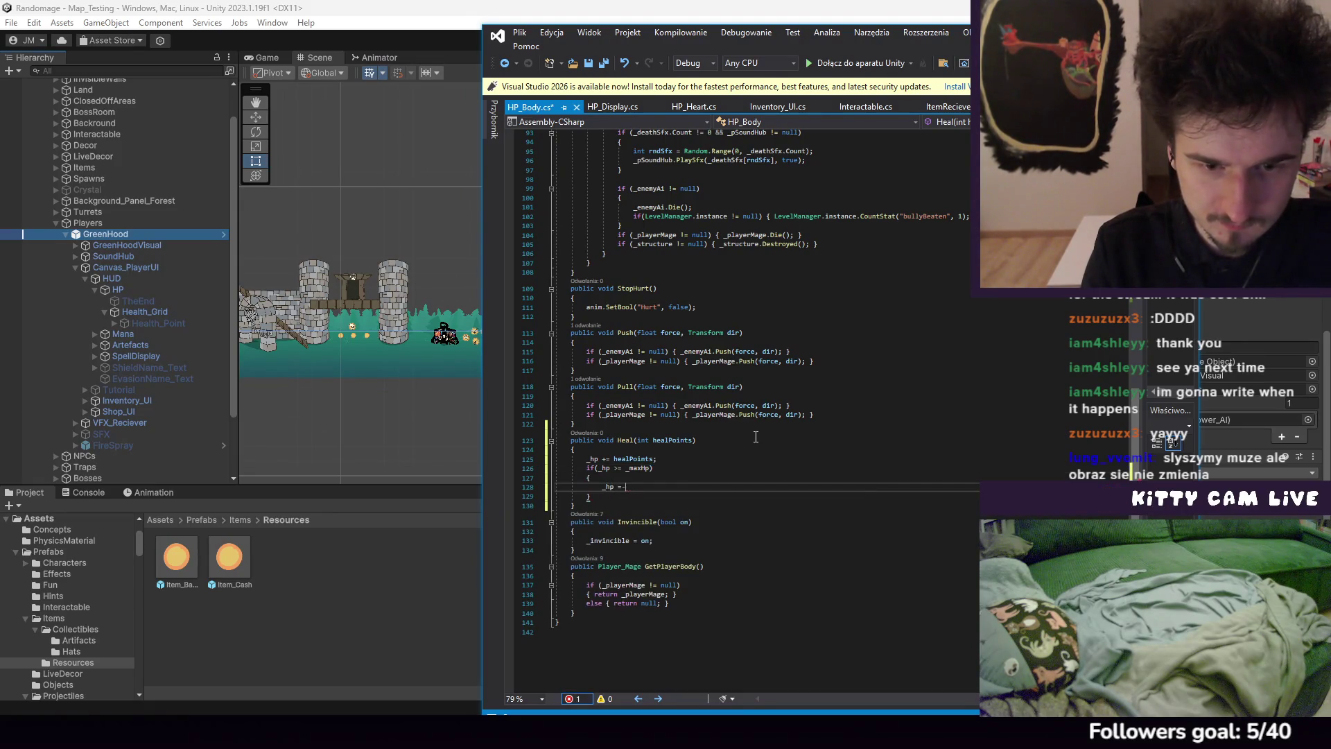
type("_maxH")
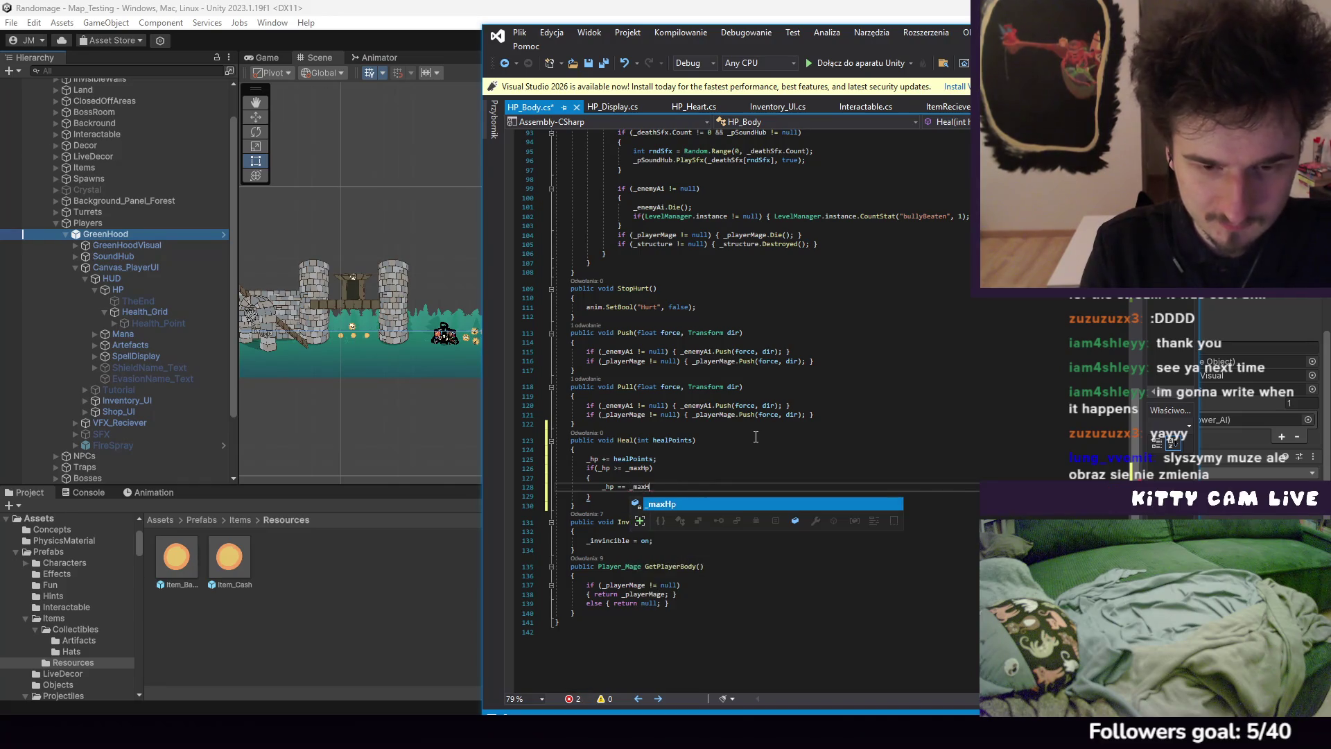
type("p;")
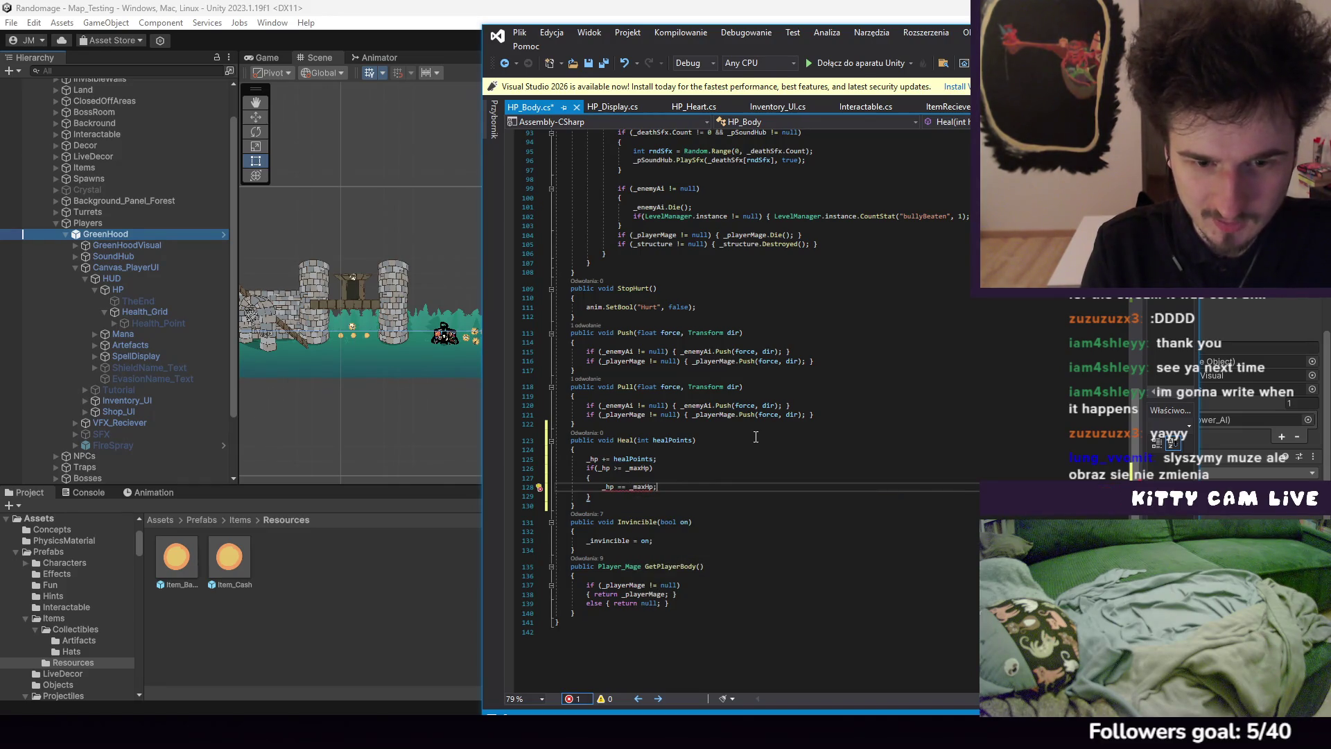
left_click(629, 503)
left_click(635, 497)
key("Return")
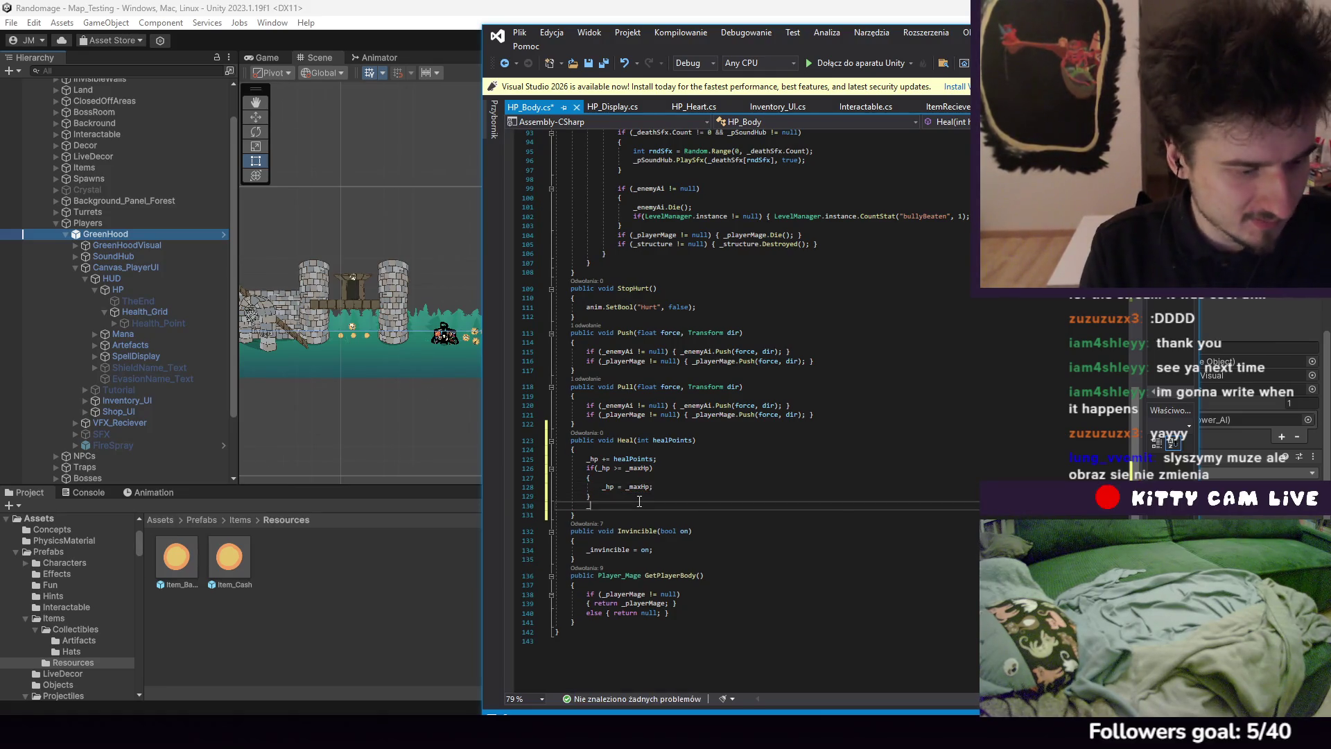
type("_hp")
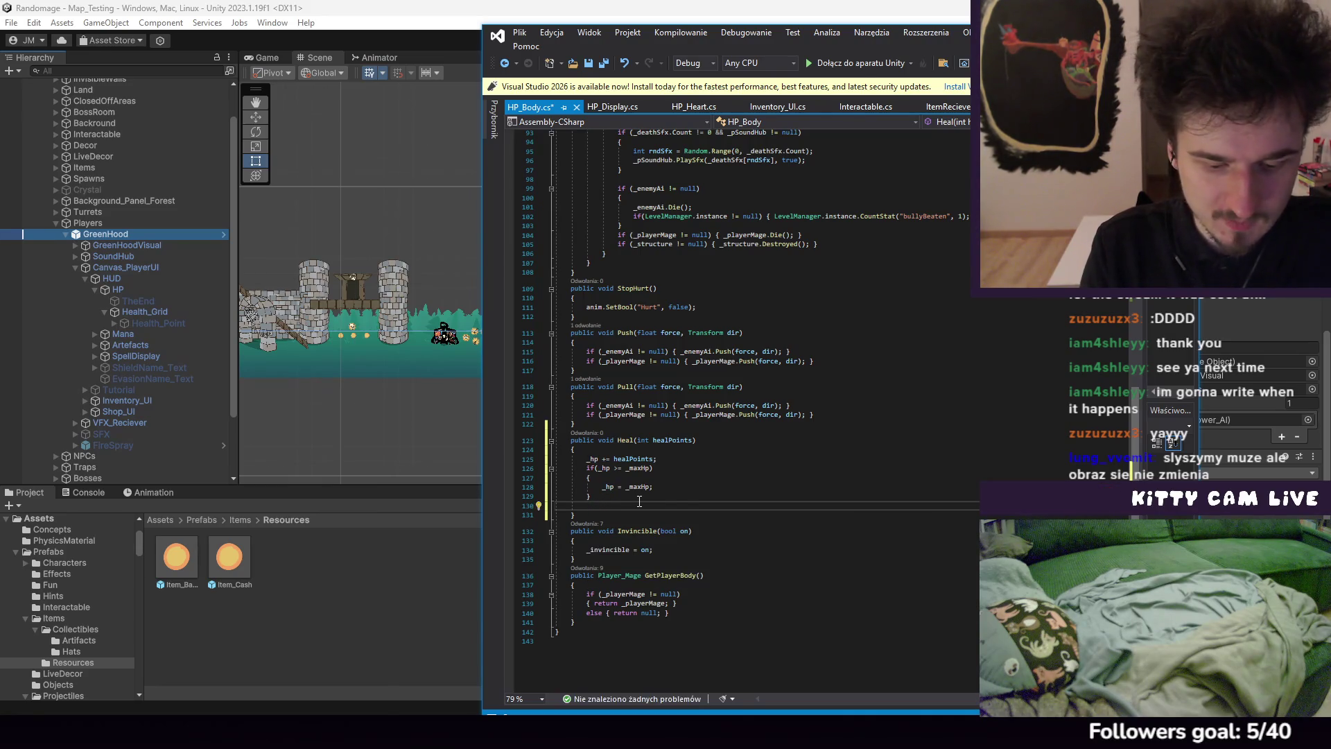
scroll(639, 501, "up", 15)
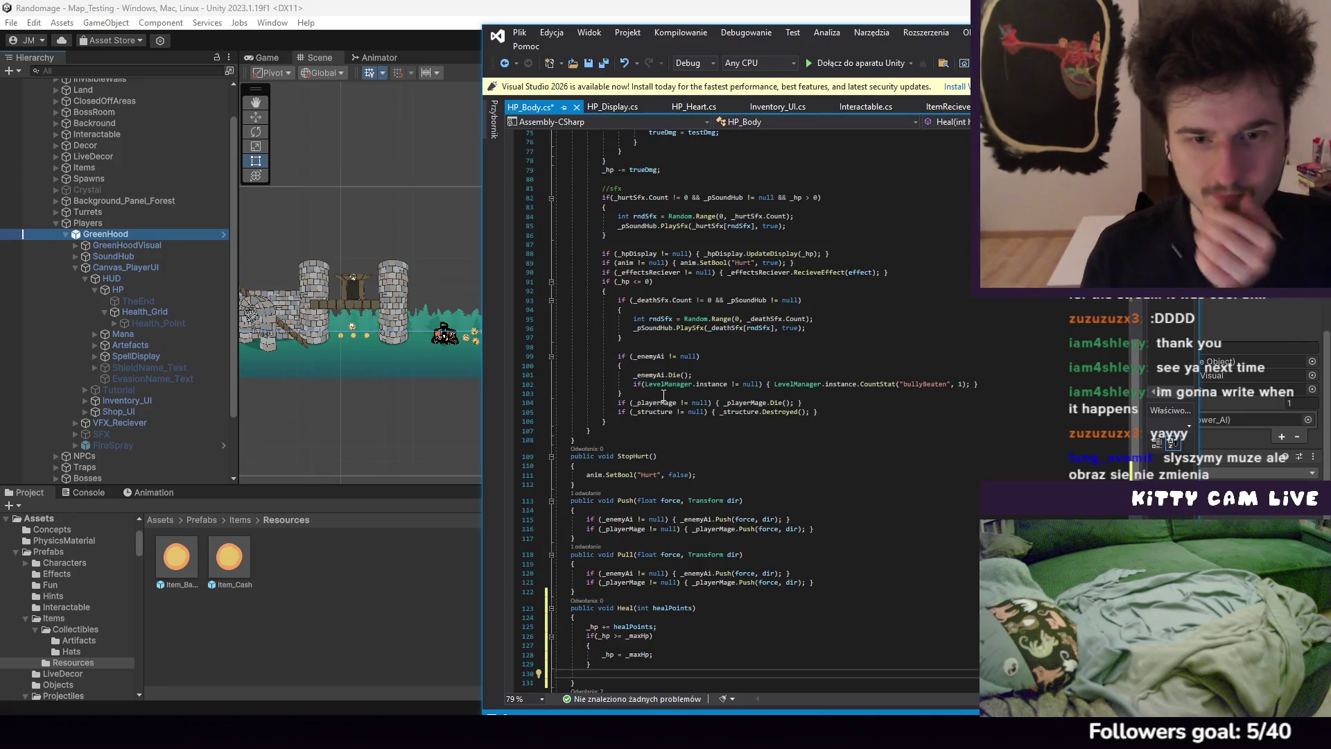
Copy the _hpDisplay.UpdateDisplay(_hp) line from TakeDamage to the end of Heal
mouse_move(699, 412)
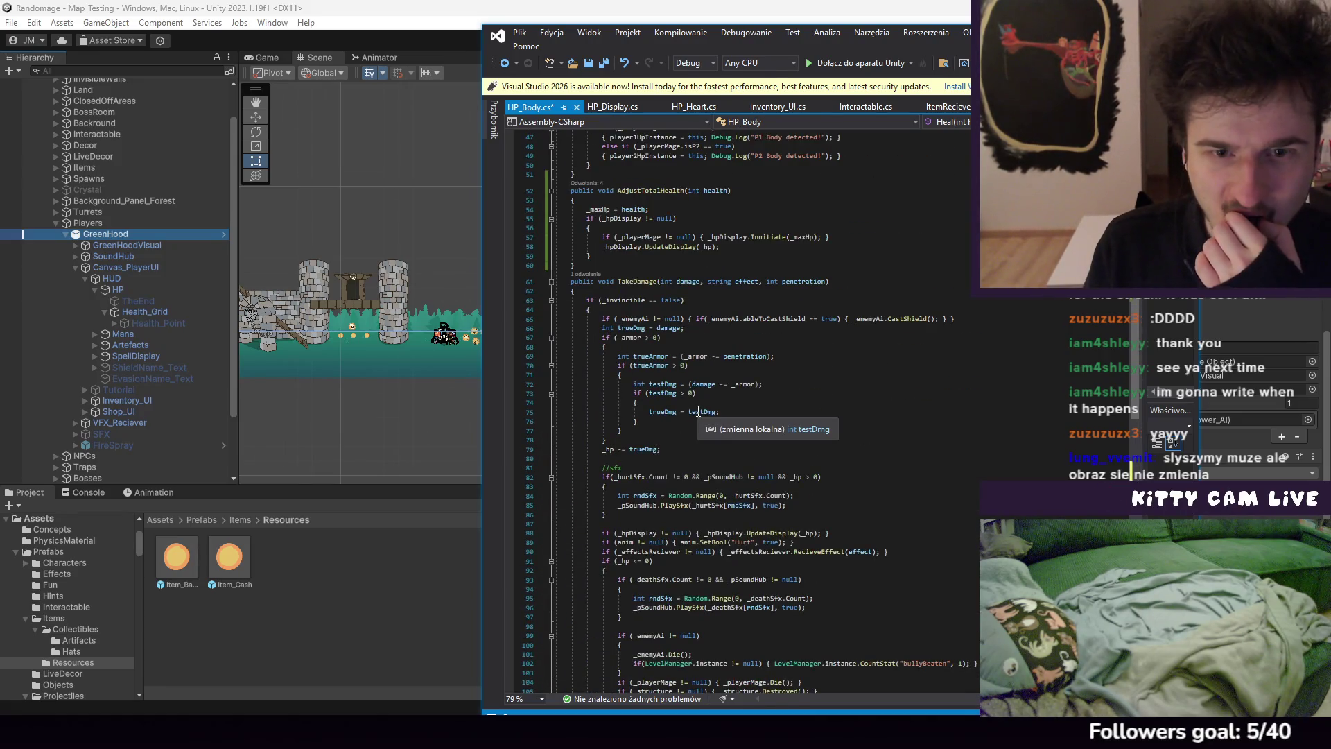
scroll(699, 412, "down", 6)
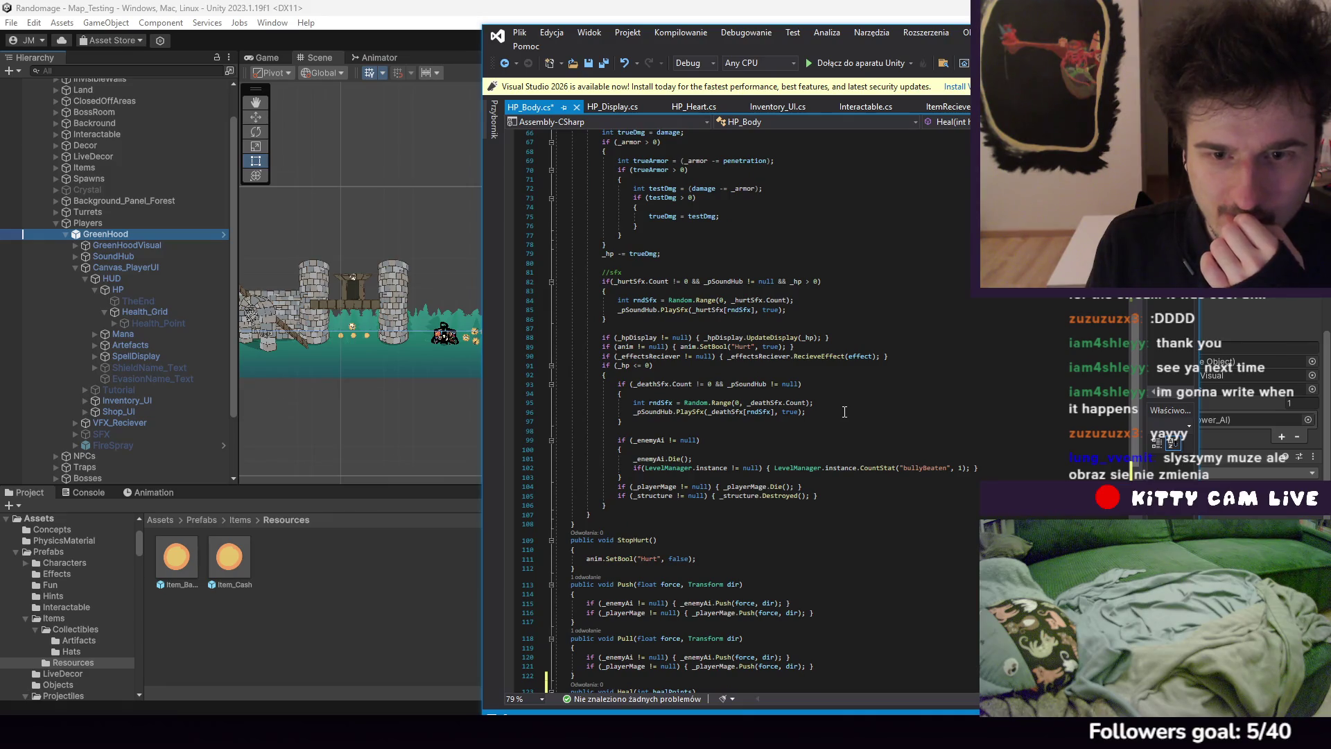
left_click_drag(847, 340, 847, 331)
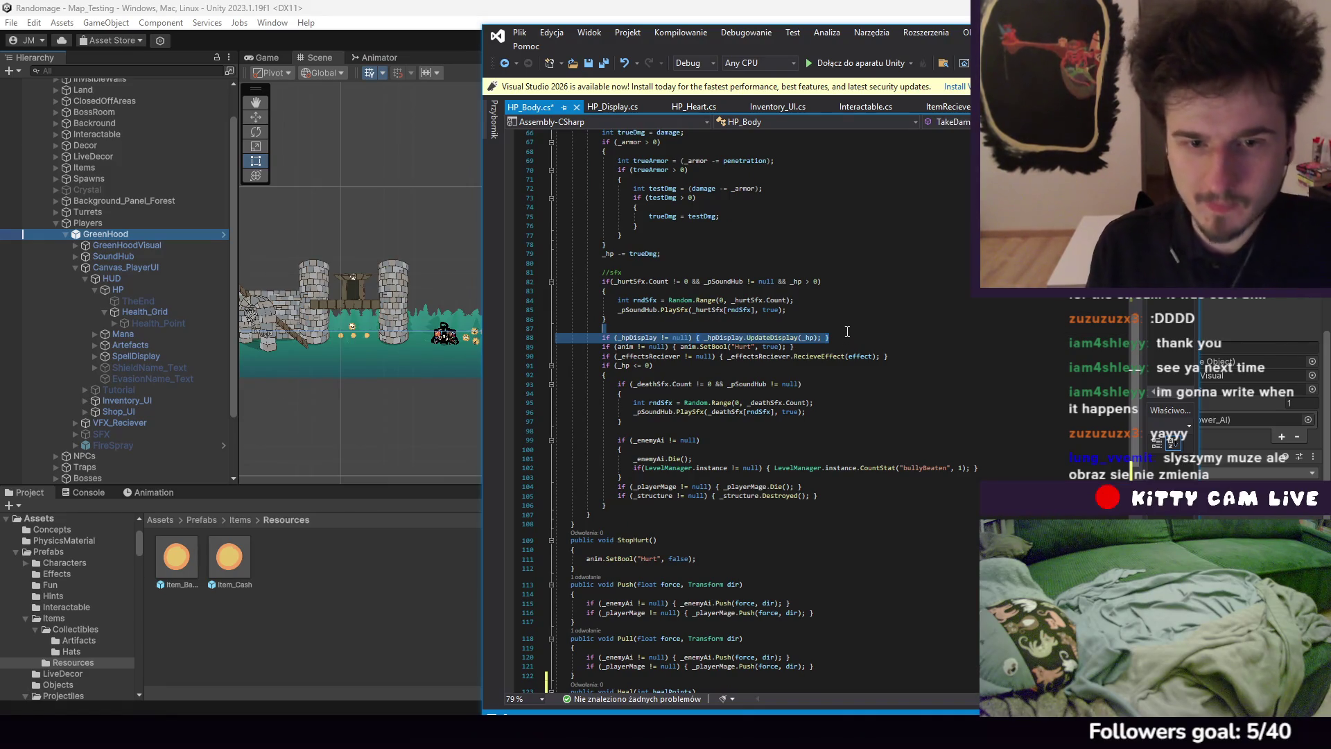
key("ctrl+c")
scroll(747, 435, "down", 8)
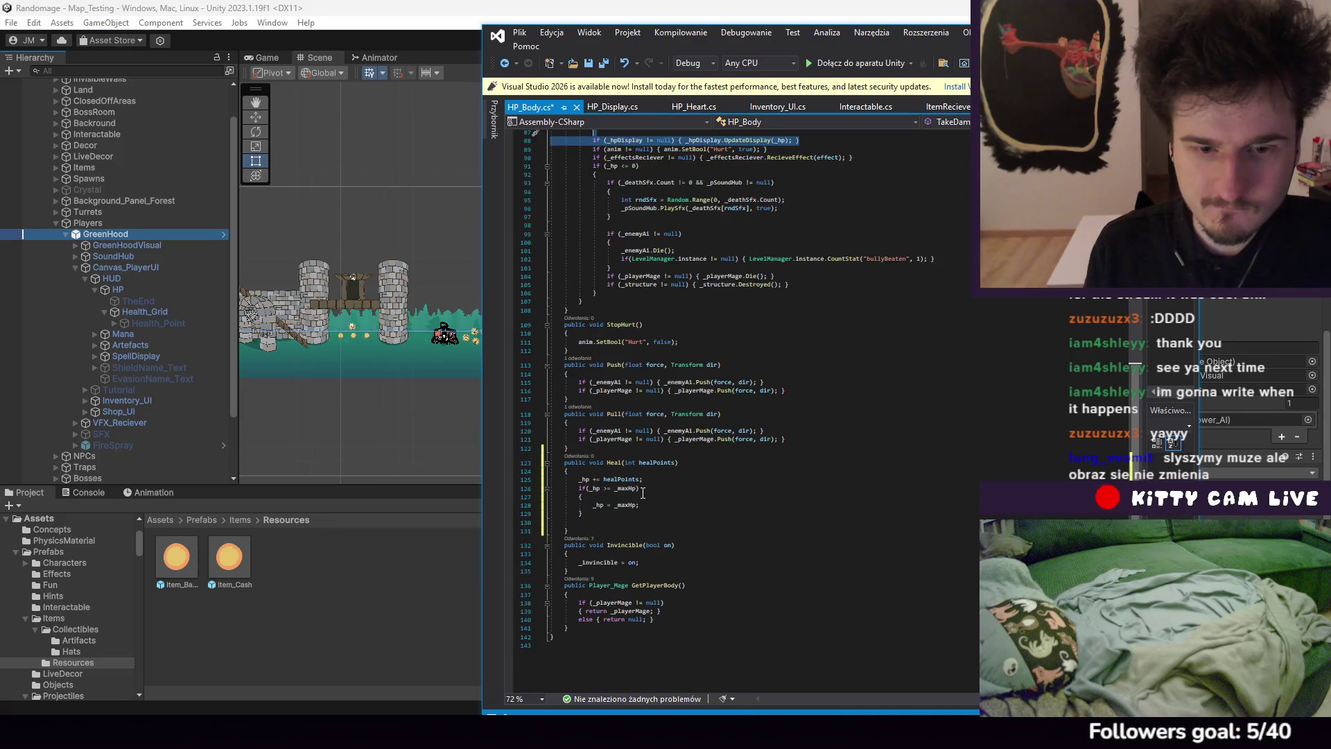
left_click(635, 531)
key("ctrl+v")
left_click(635, 524)
key("Delete")
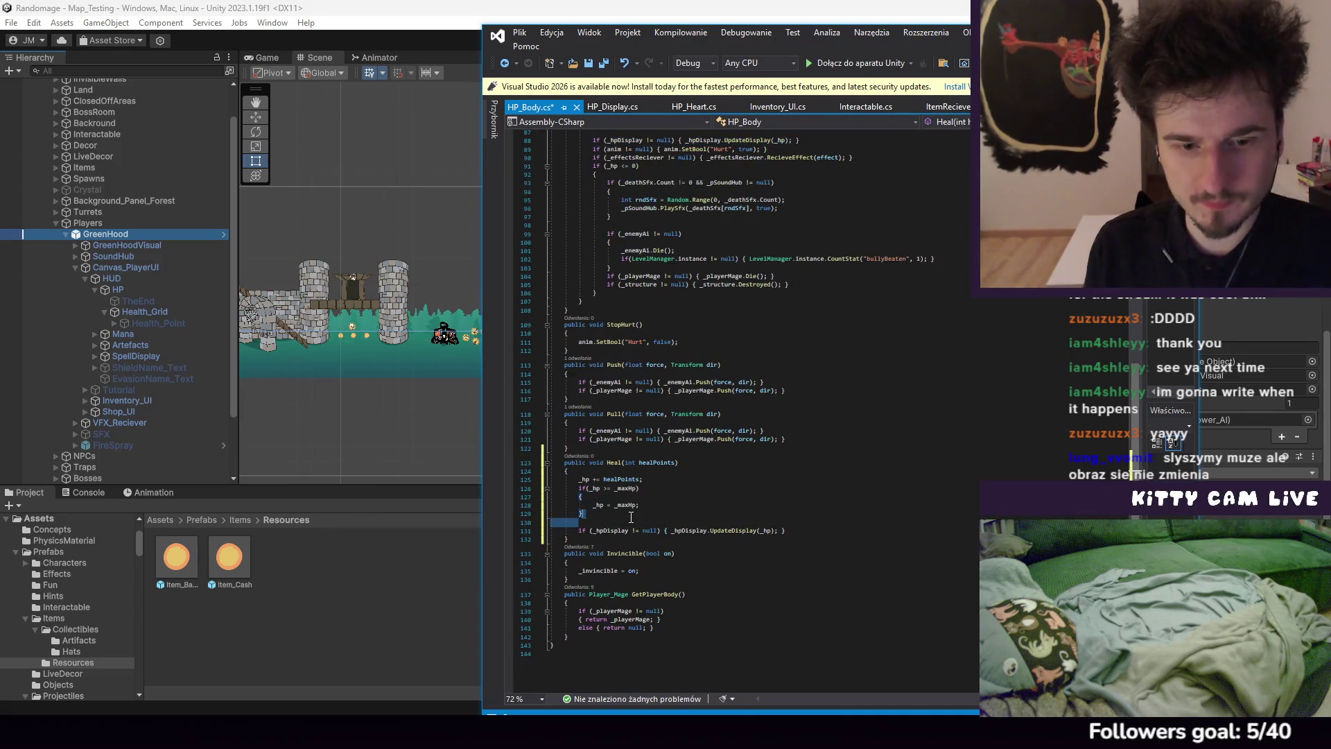
Save HP_Body.cs and return to Unity so the scripts recompile
left_click(519, 32)
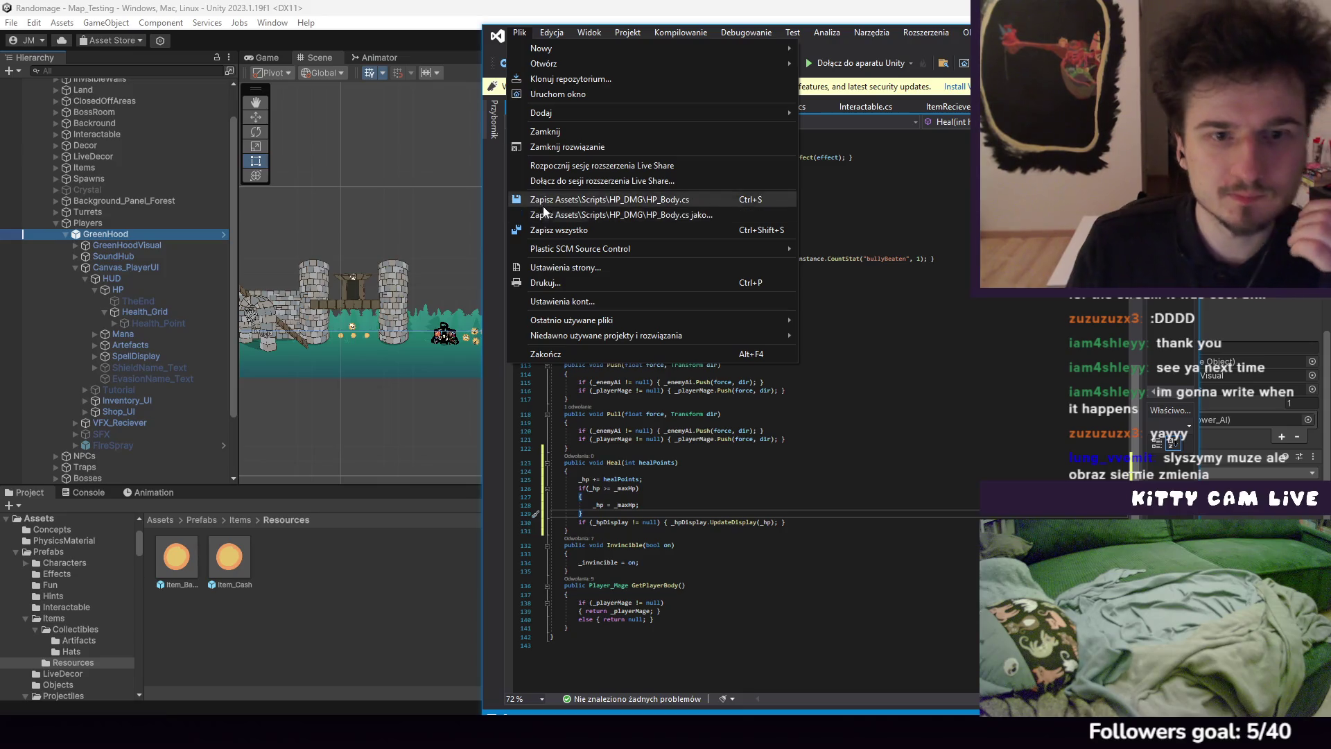
left_click(604, 199)
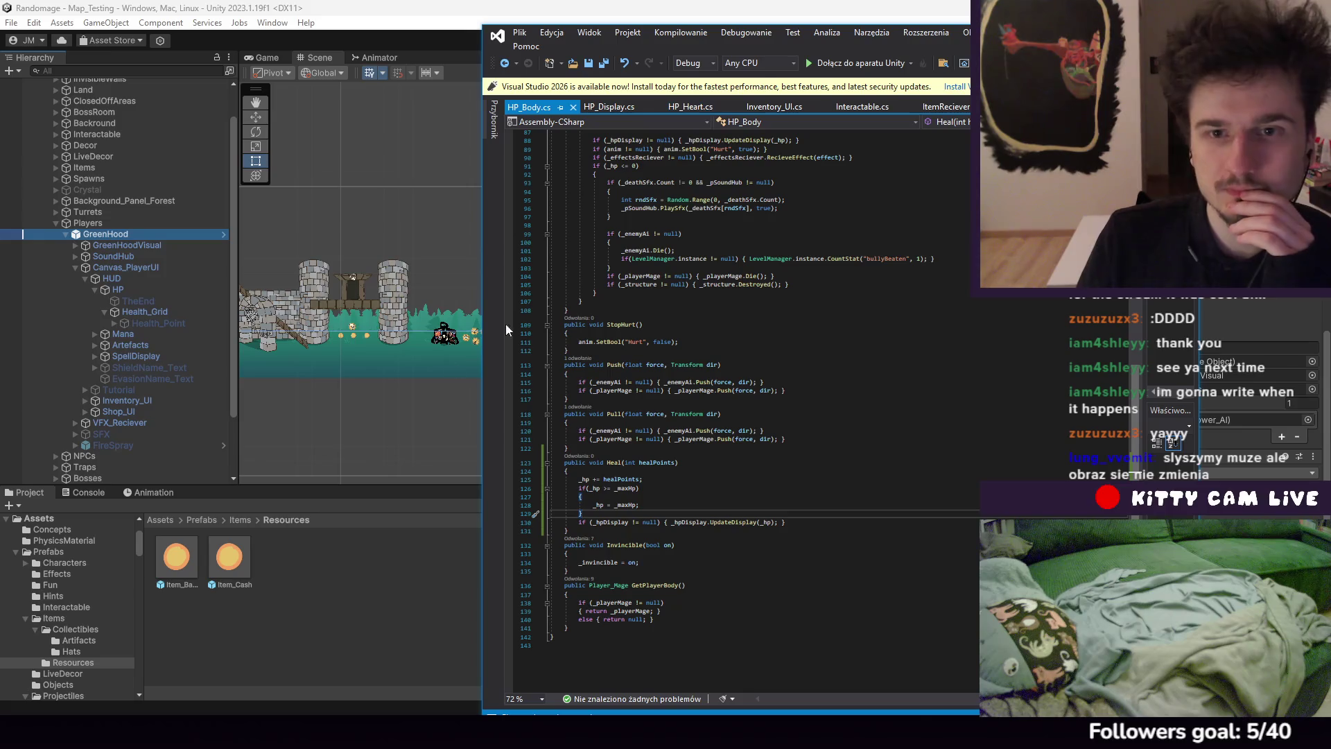
left_click(478, 326)
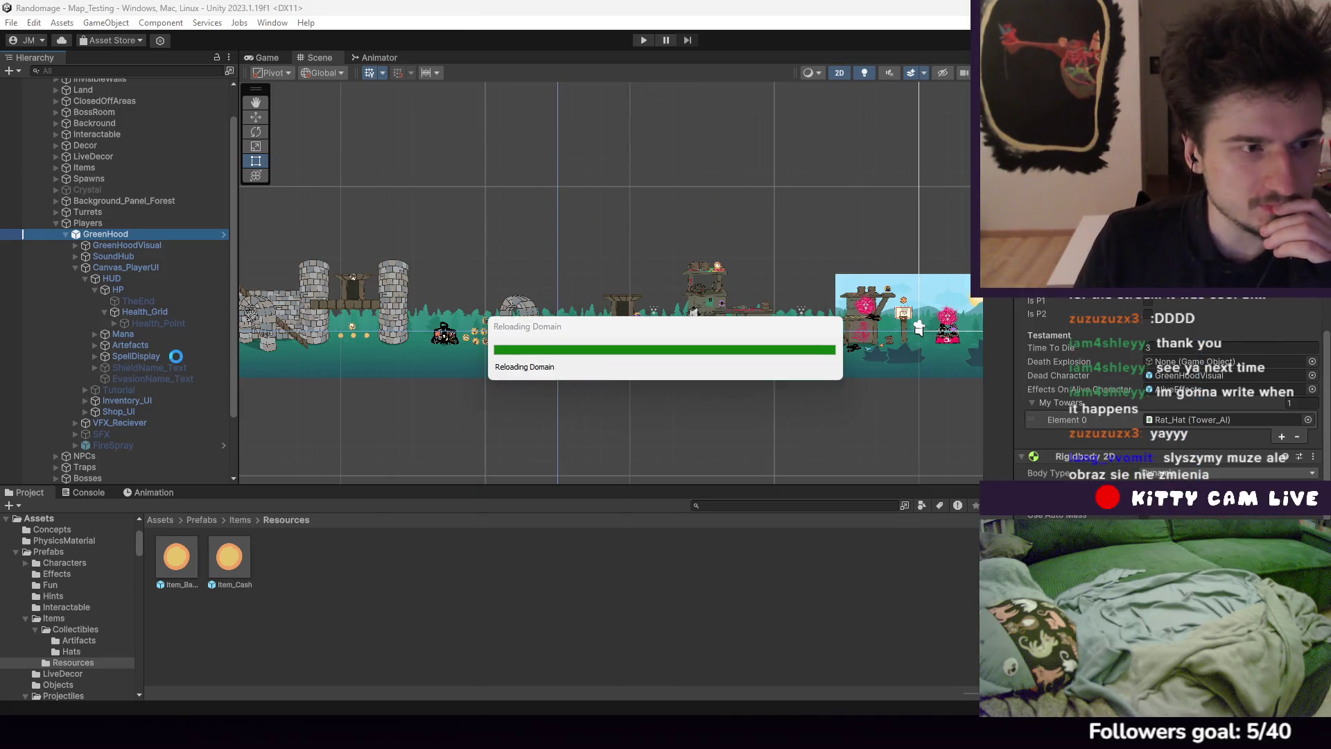
Set the Item_Bandaid prefab's Category Name to 'consumable' in the Inspector
left_click(194, 577)
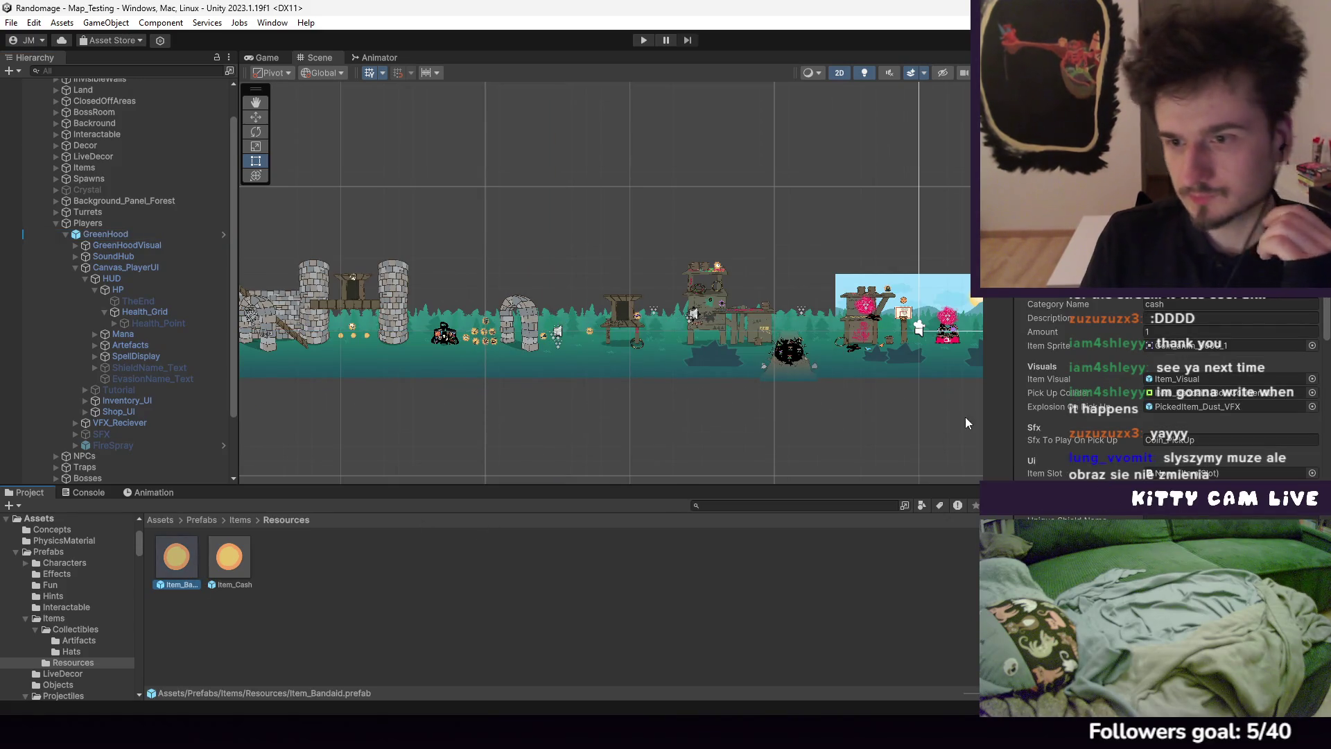
left_click(1175, 303)
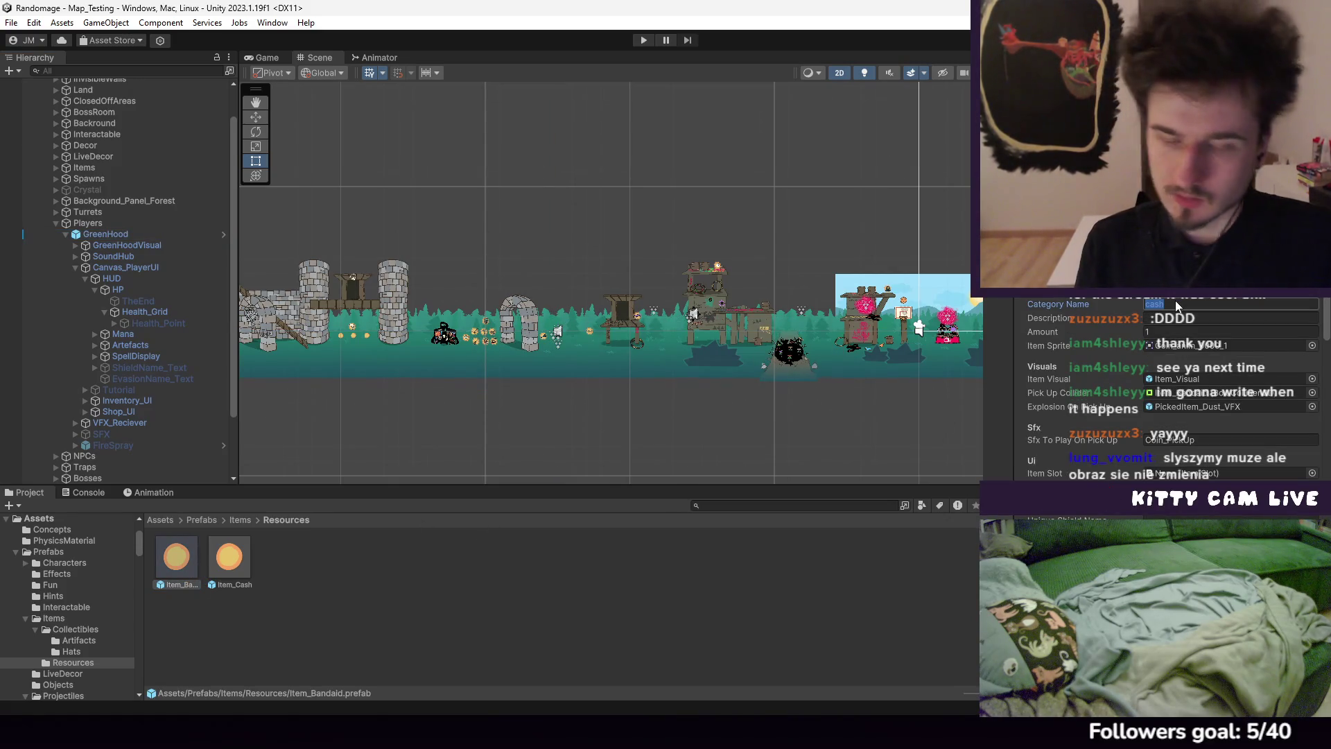
key("alt+Tab")
scroll(866, 259, "up", 14)
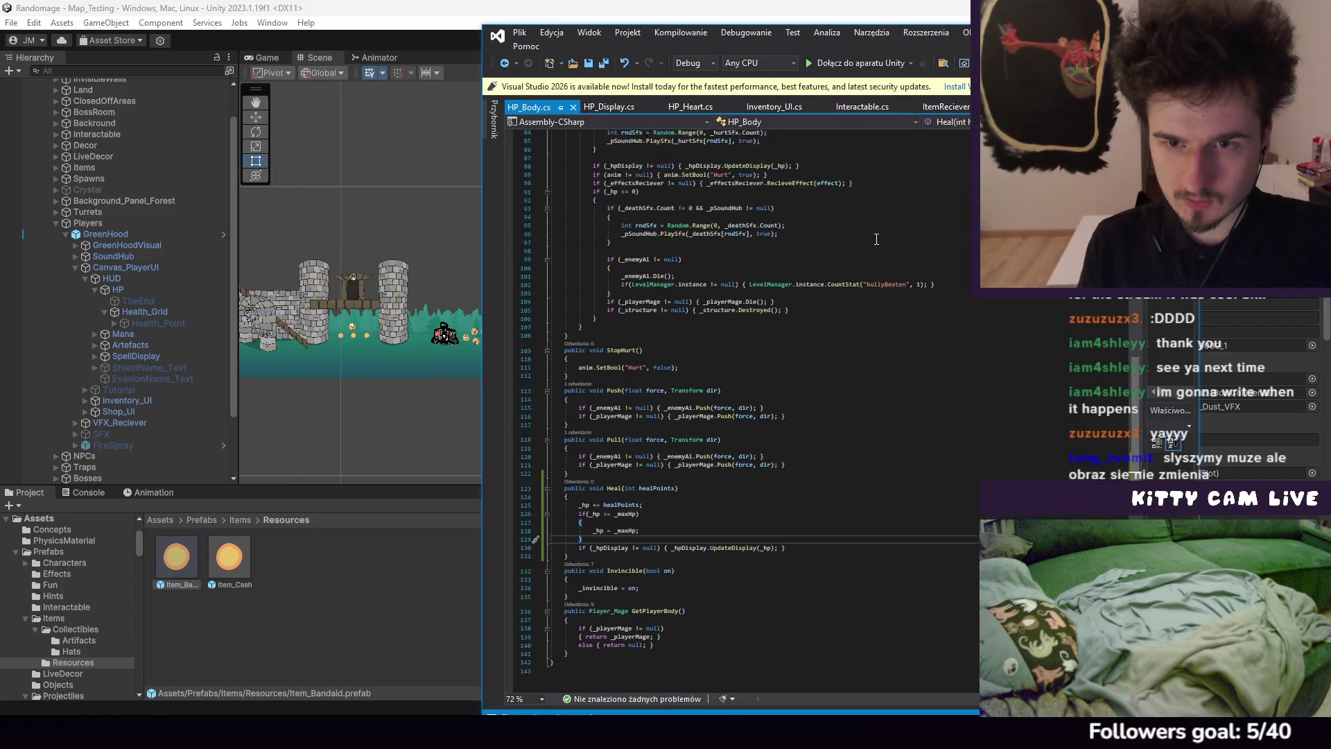
key("alt+Tab")
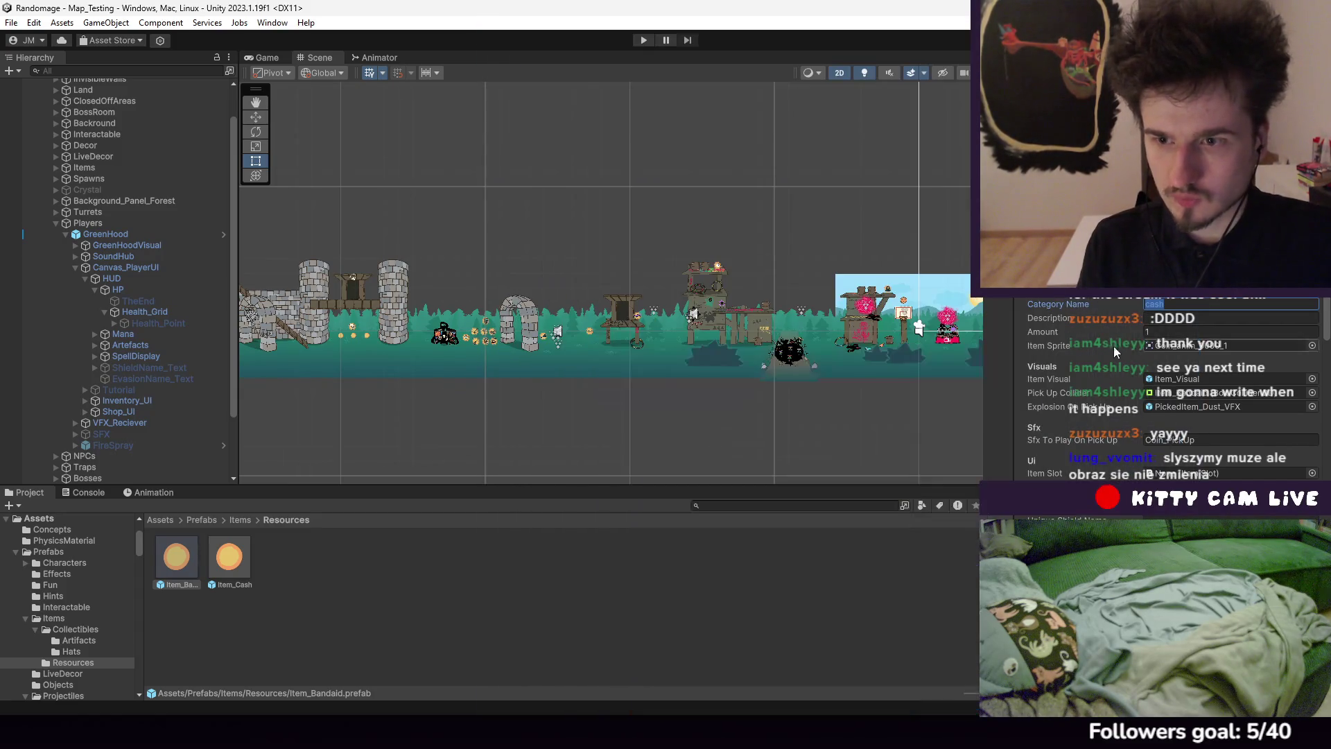
type("consumable")
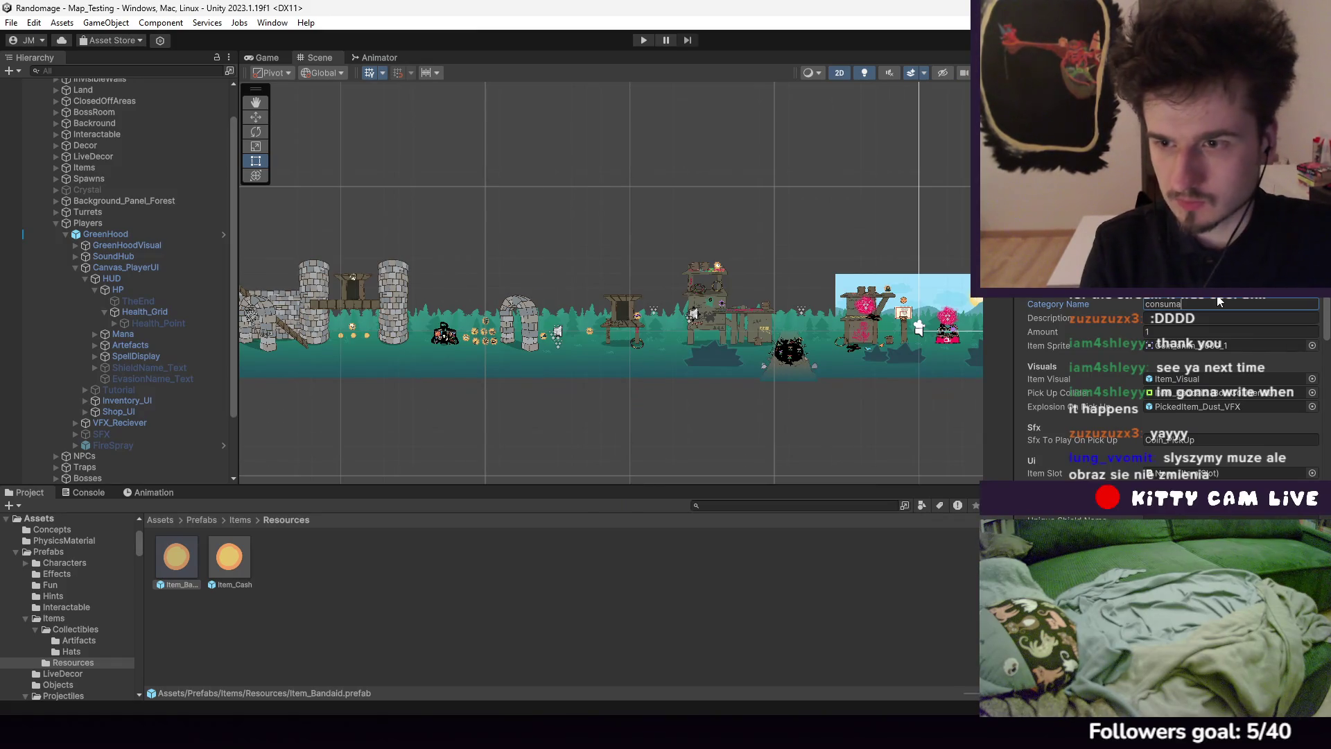
key("Return")
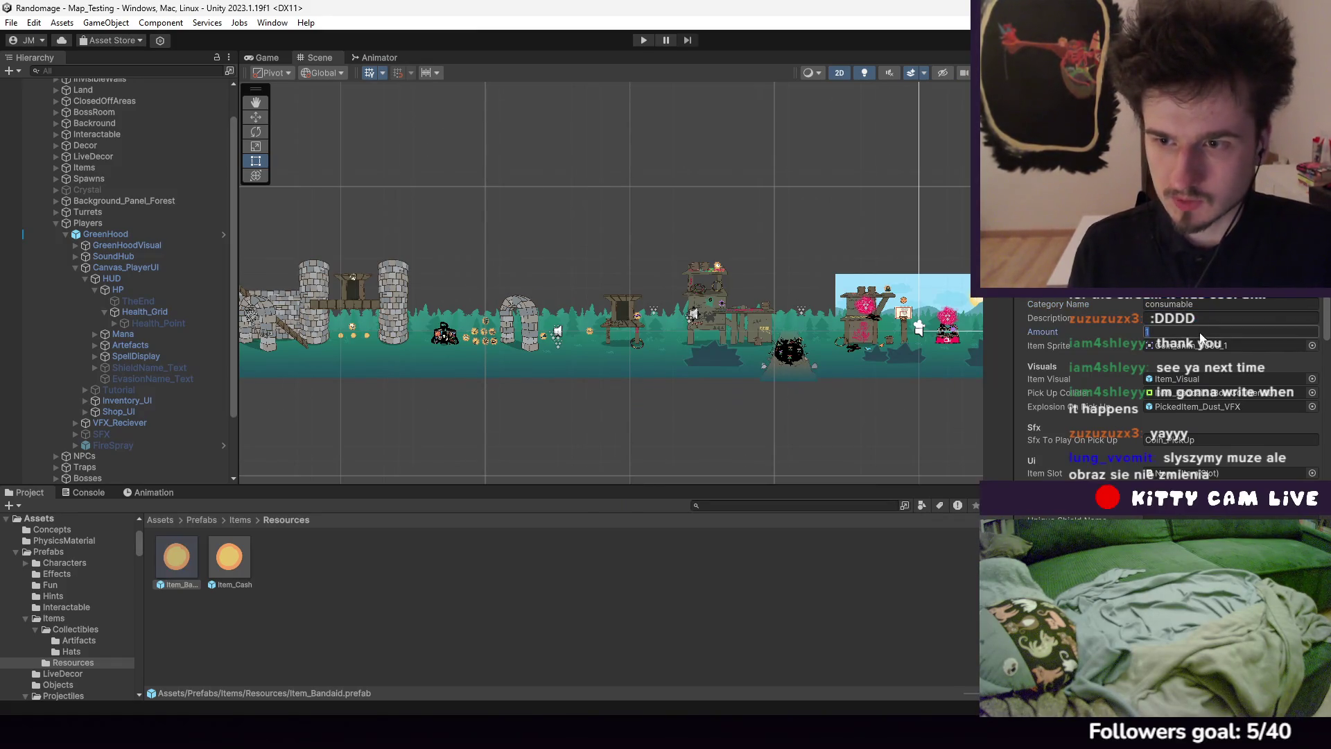
type("2")
key("alt+Tab")
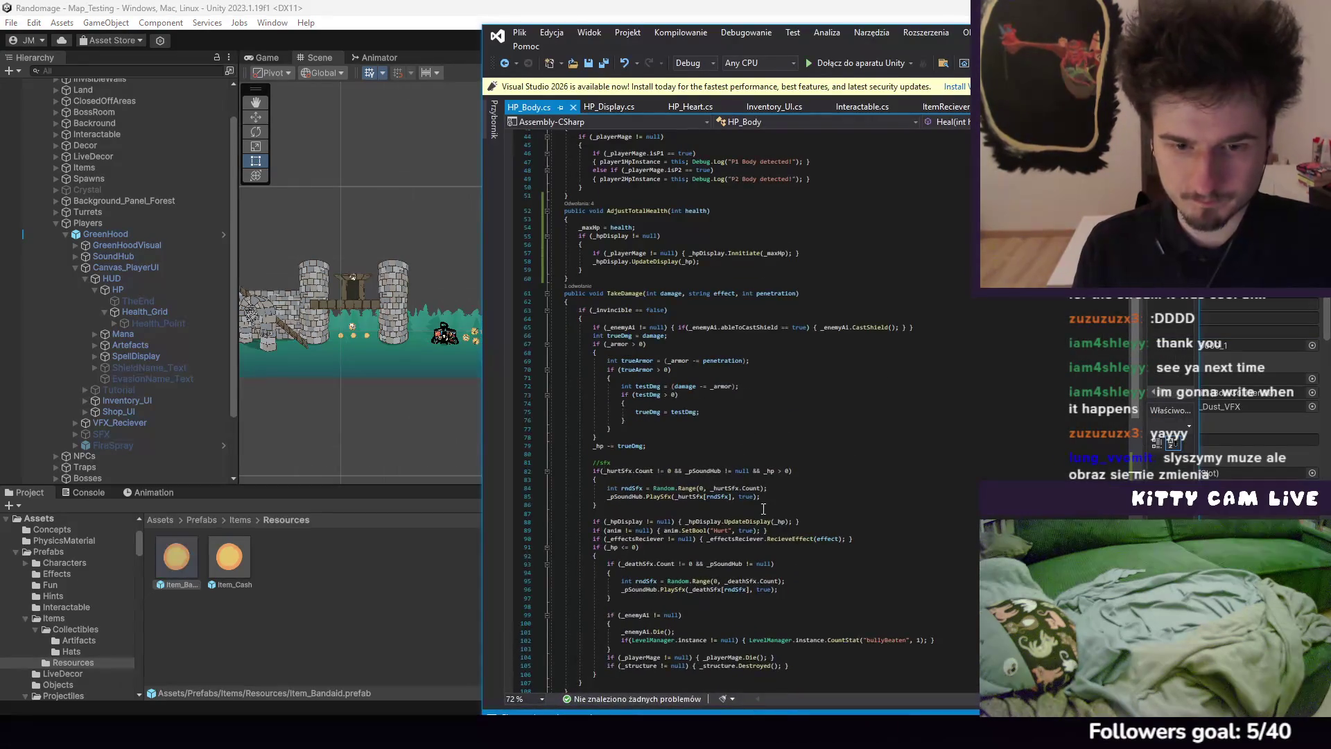
Go from the ItemReciever script to the AddItem definition's consumable branch in Inventory_UI
scroll(693, 416, "down", 8)
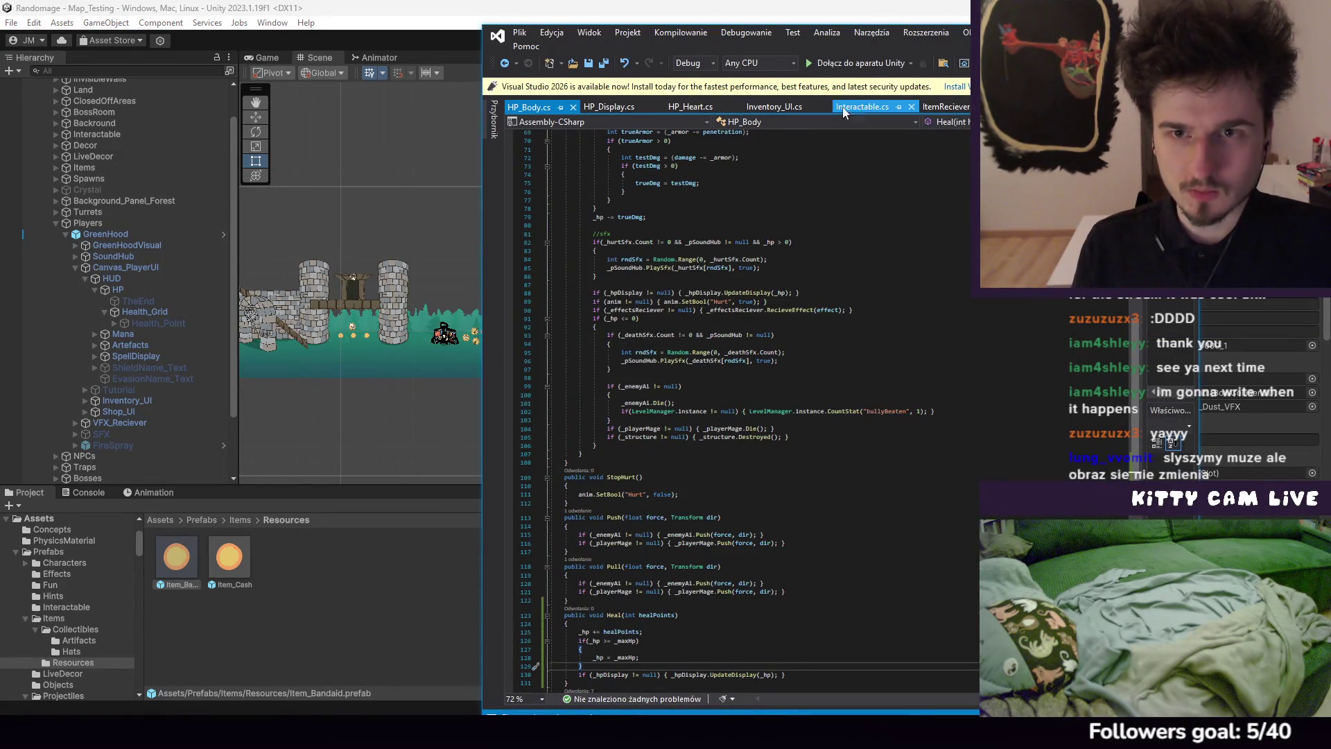
left_click(947, 106)
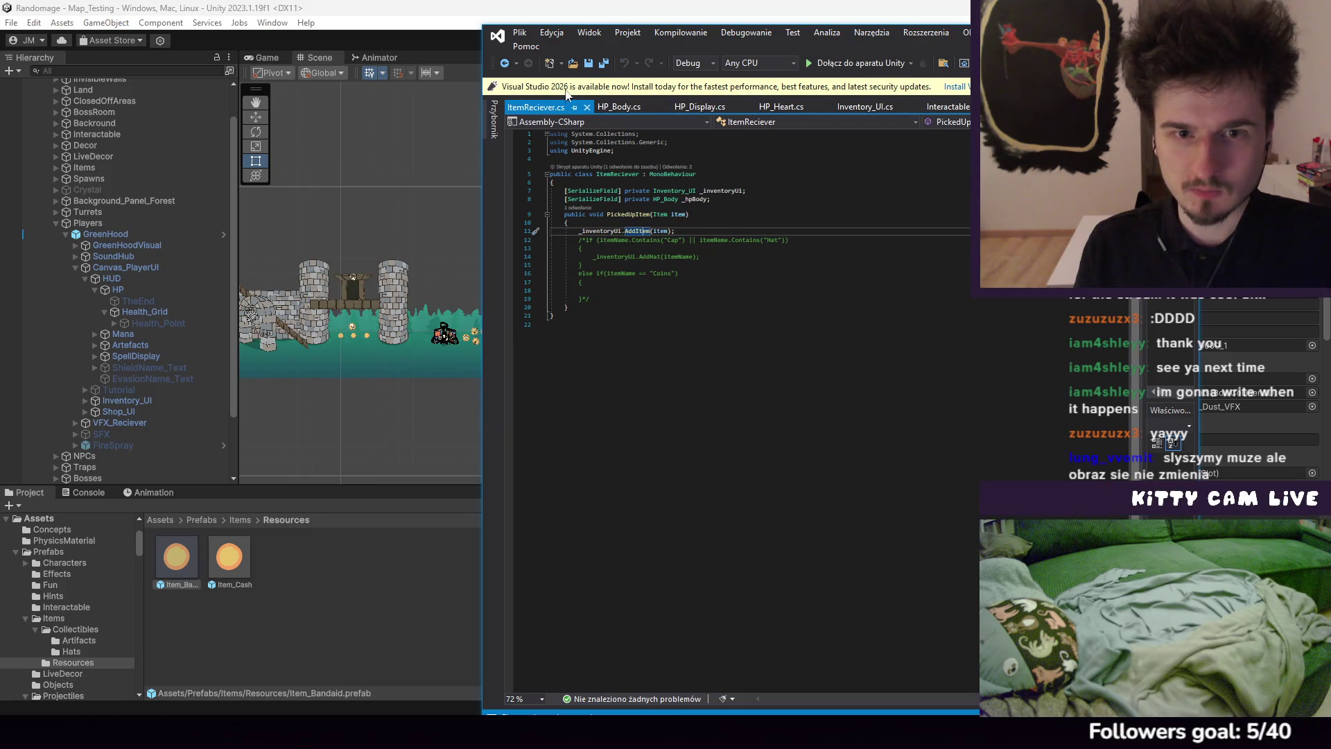
key("F12")
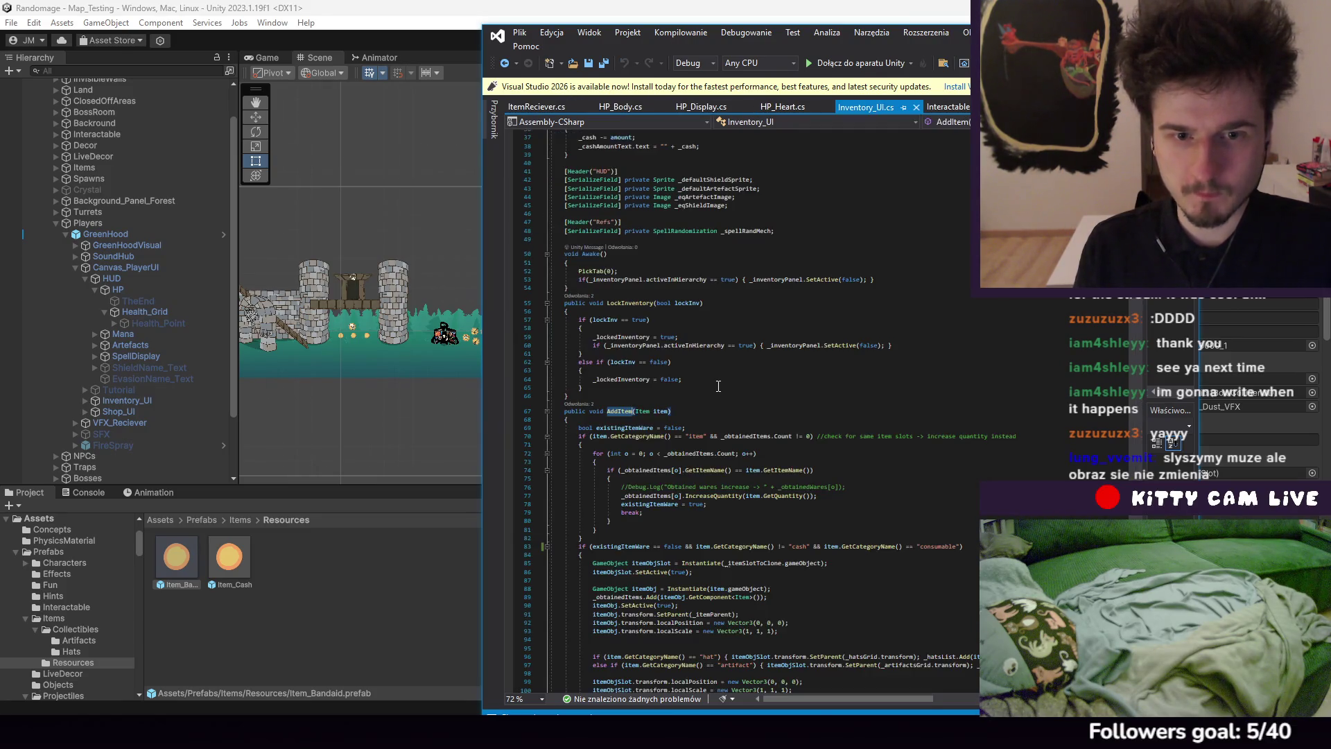
scroll(743, 393, "down", 5)
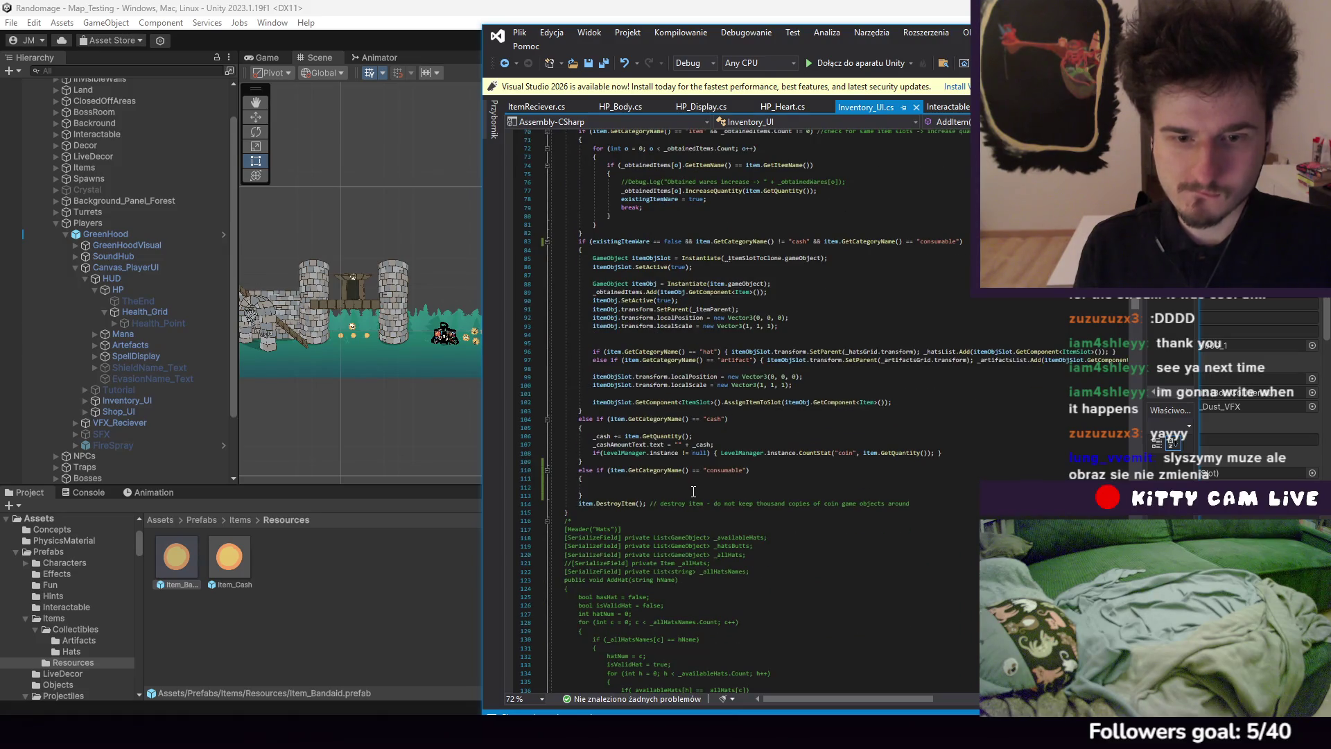
left_click(694, 487)
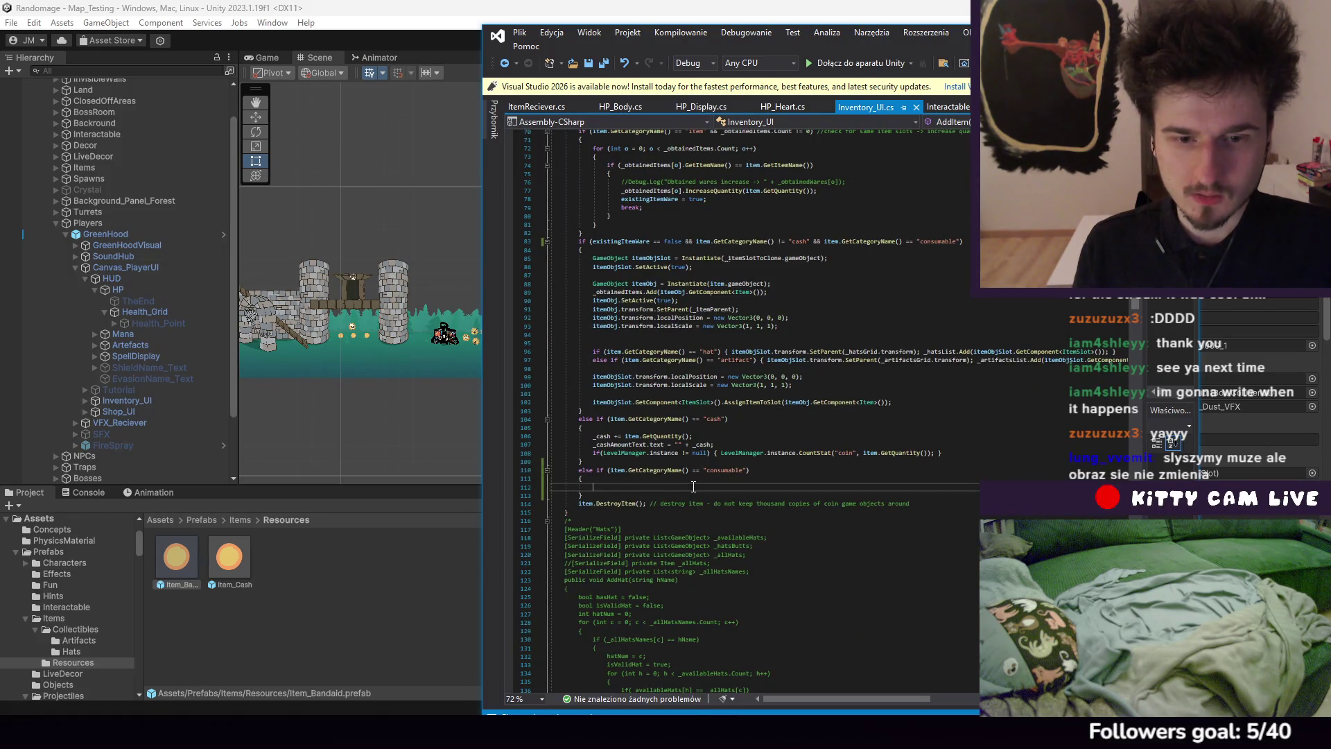
Remove the partial _hpB entry and move up to the Refs field section
type("_hpB")
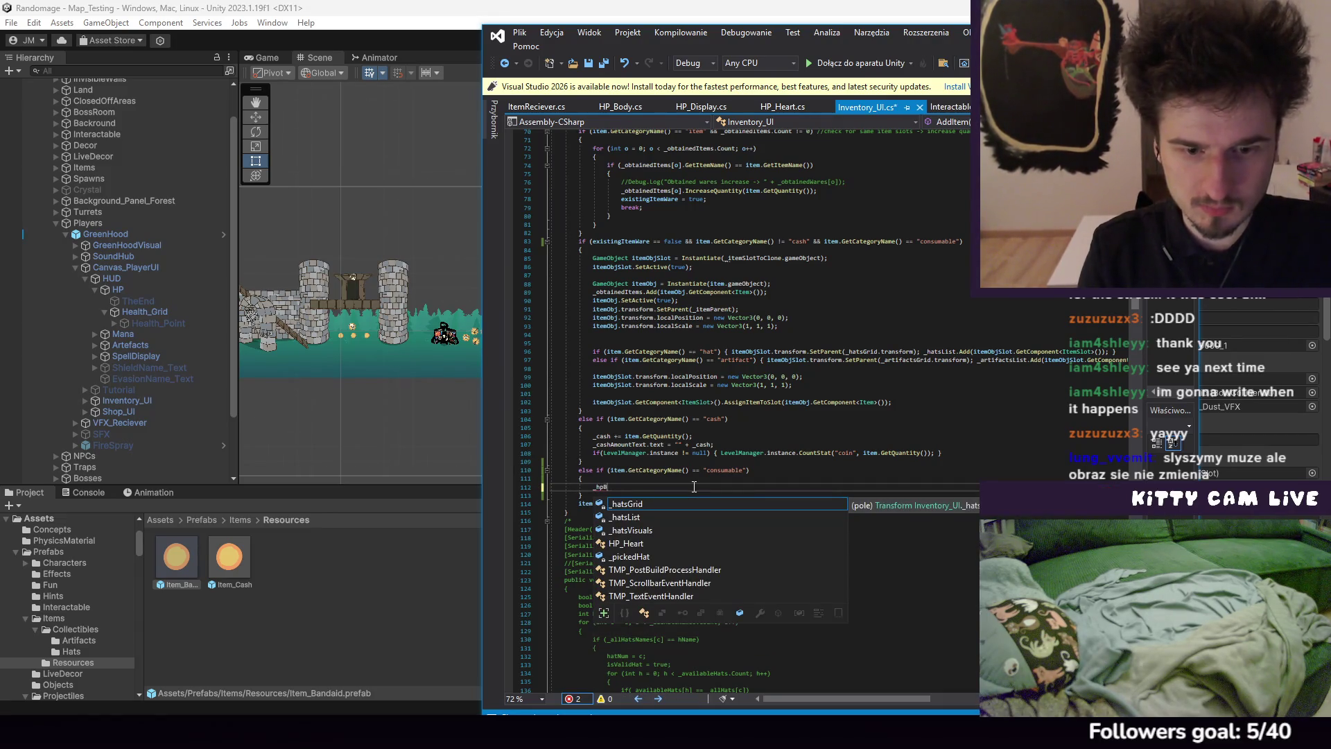
key("BackSpace")
key("BackSpace")
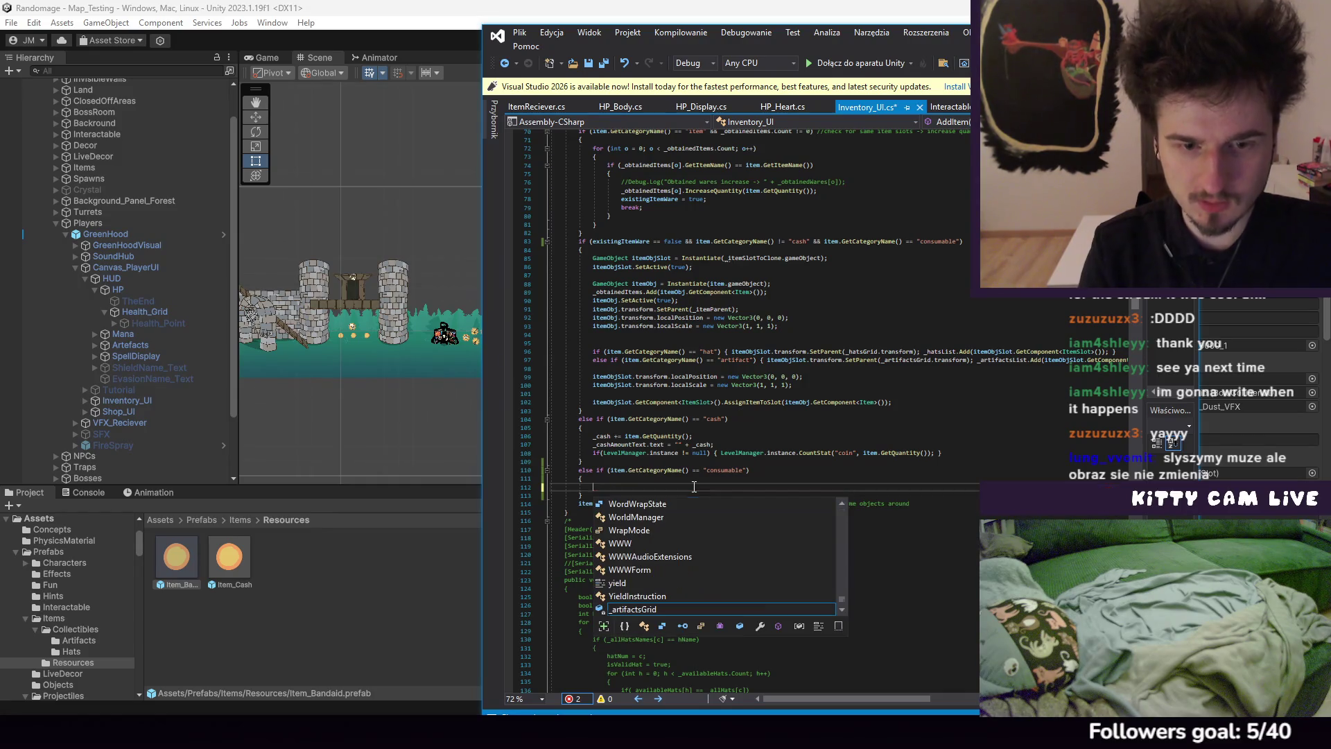
scroll(789, 337, "up", 20)
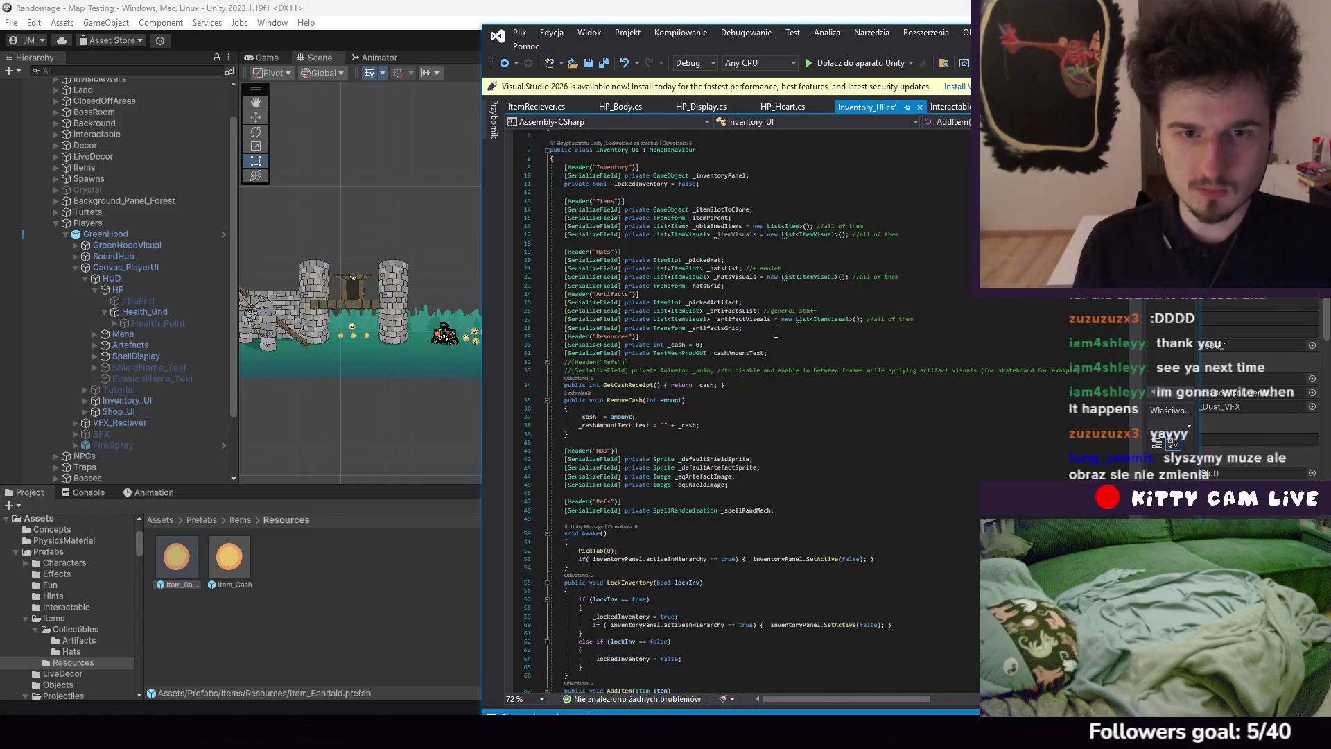
scroll(776, 332, "up", 2)
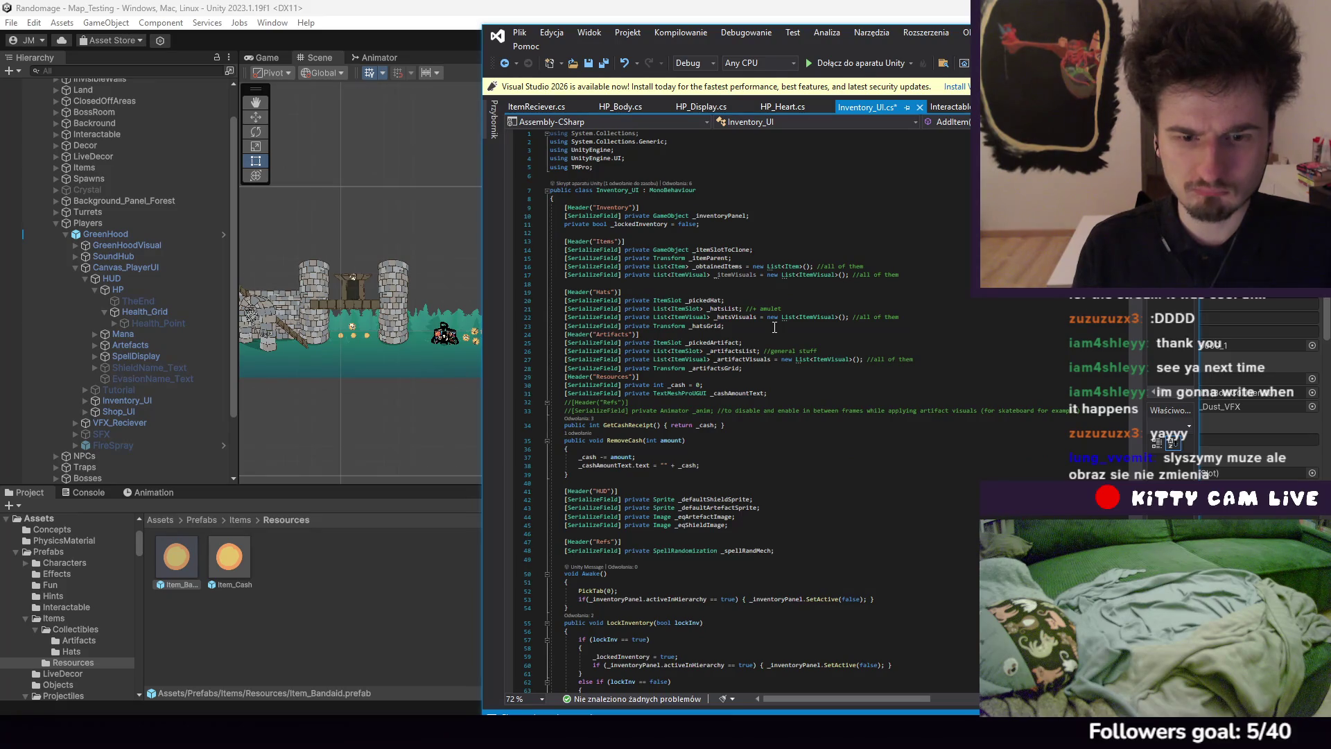
left_click(800, 541)
Add a serialized private HP_Body _hpBody field under the _spellRandMech field
left_click(802, 551)
key("Return")
type("er")
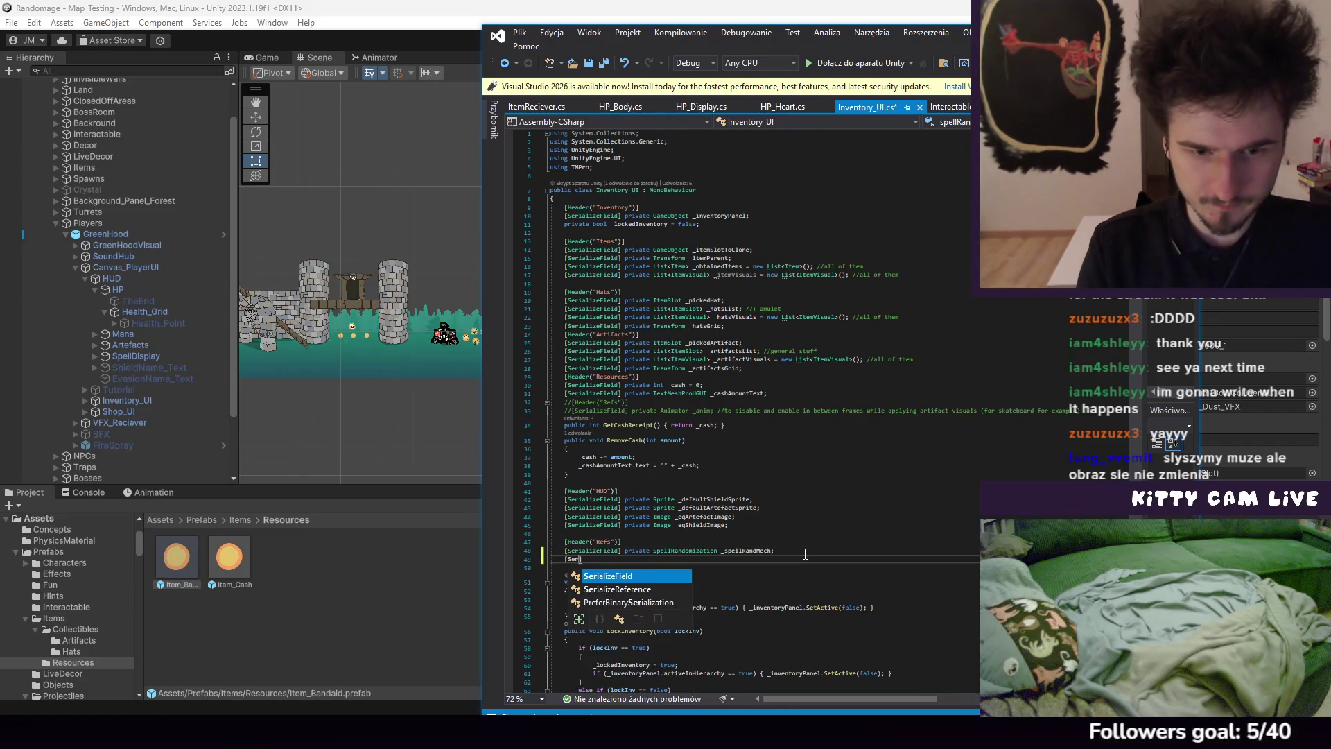
type("zeField")
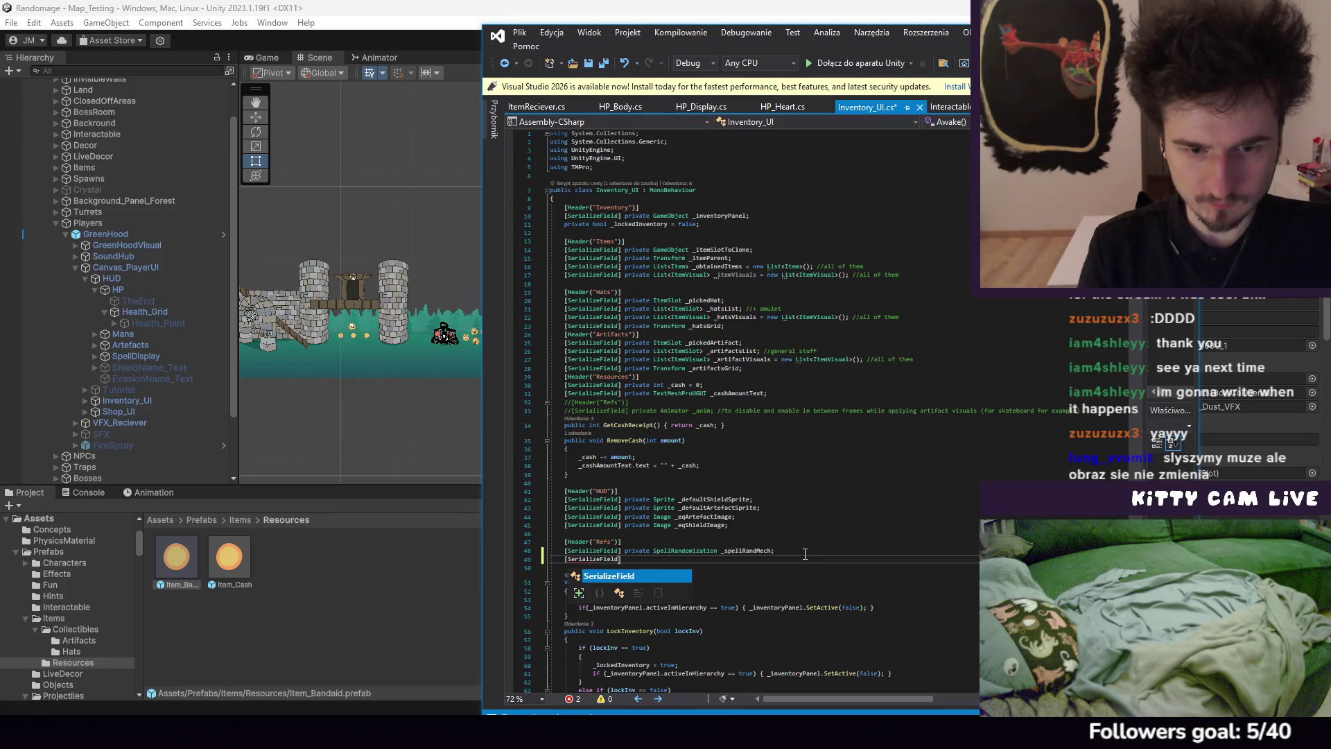
type("] private HP")
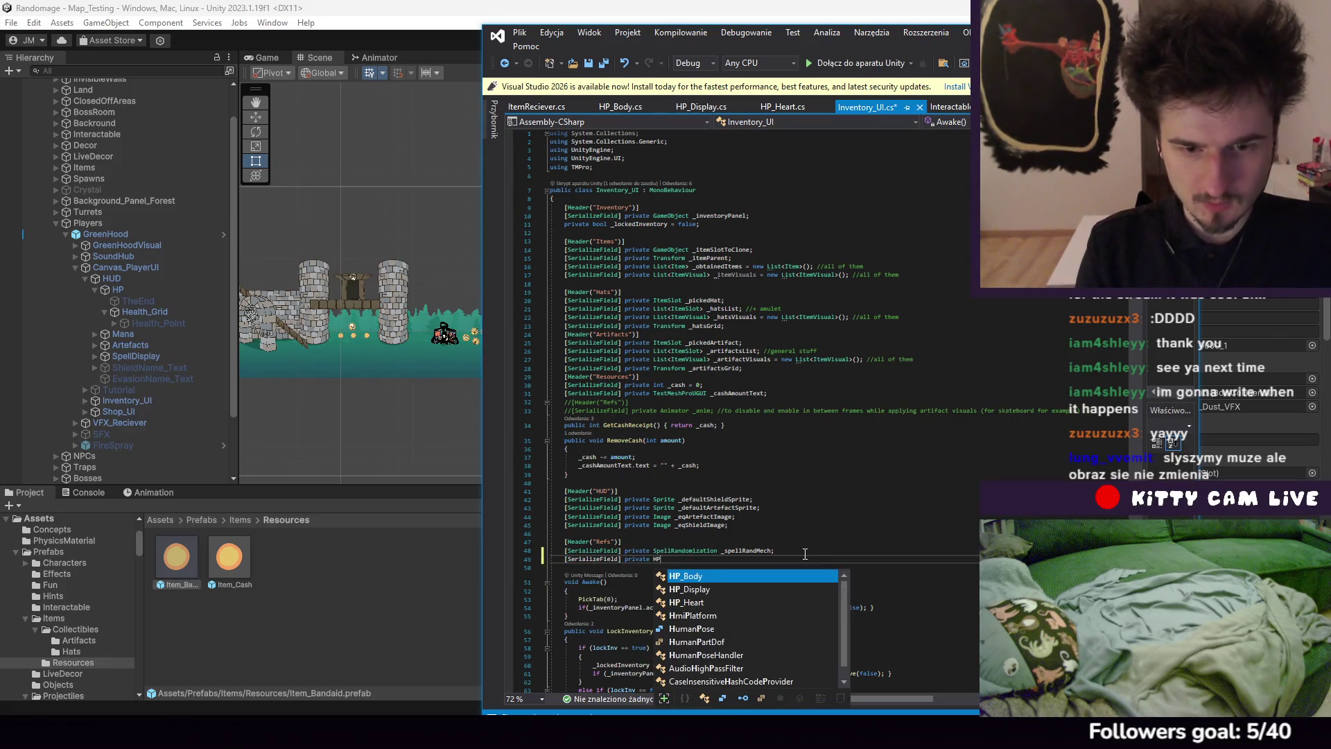
type("_Body _h")
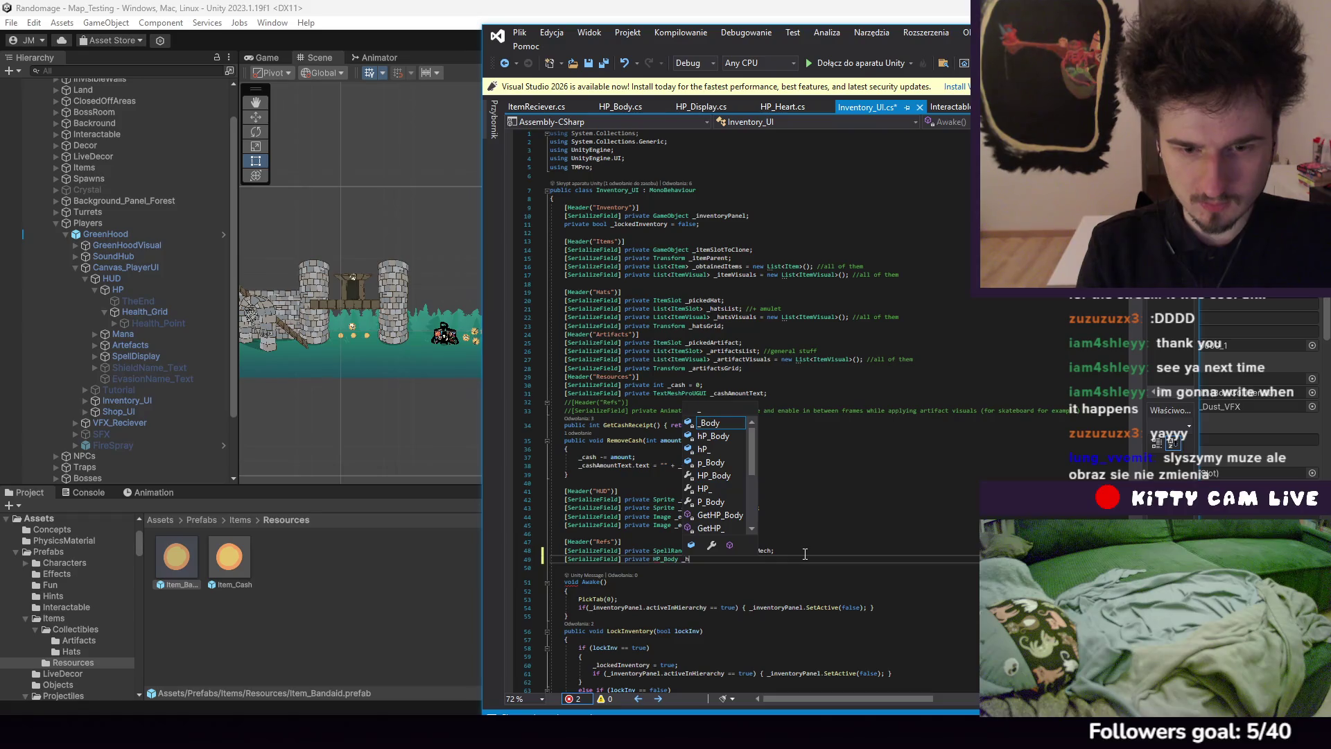
type("pBody;")
scroll(694, 394, "down", 20)
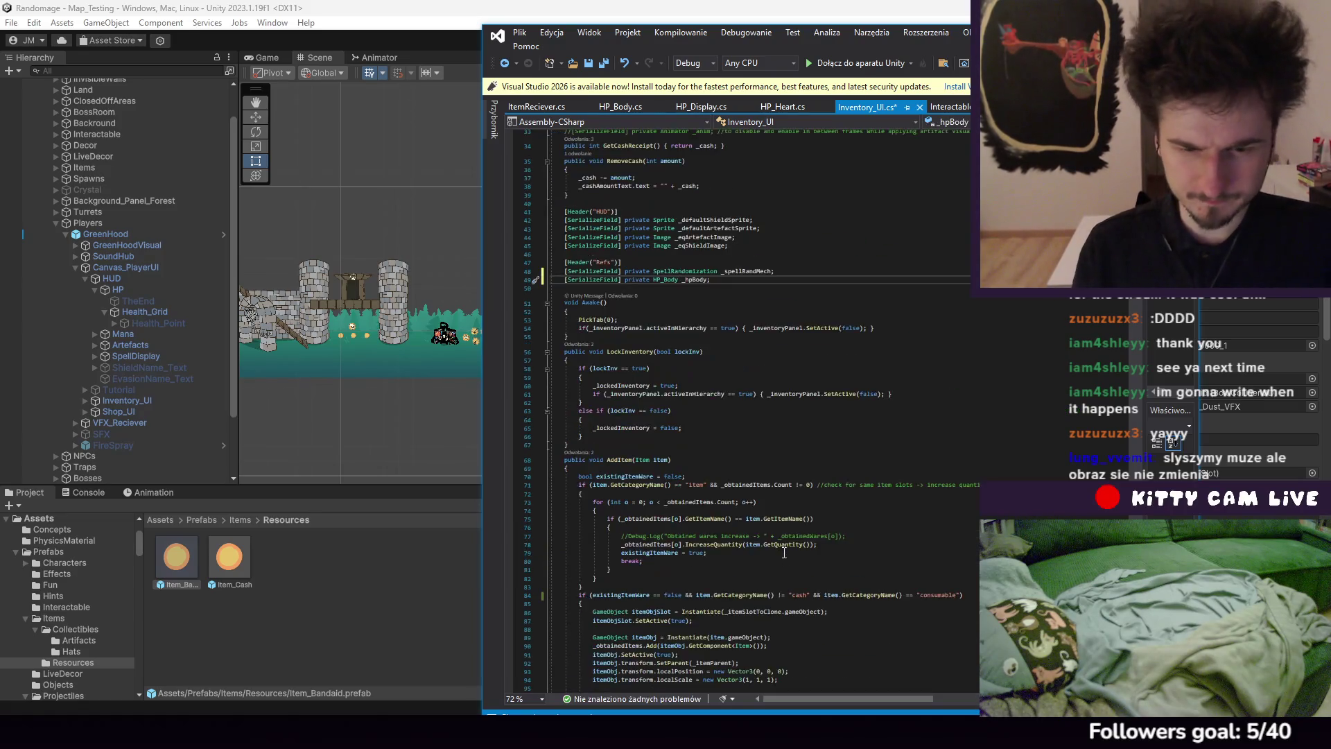
In the consumable branch, call _hpBody.Heal(item.Amoun) inside an if(_hpBody != null) check
left_click(695, 385)
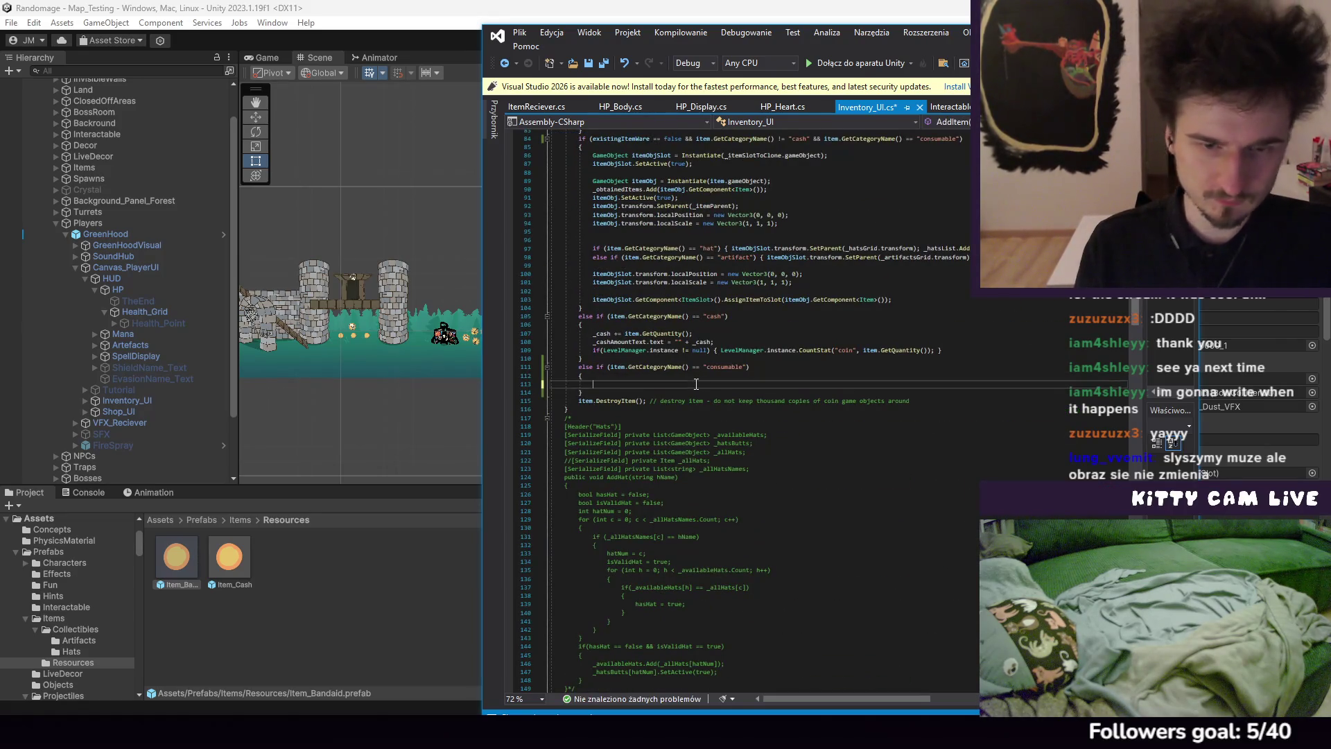
type("if(_hp")
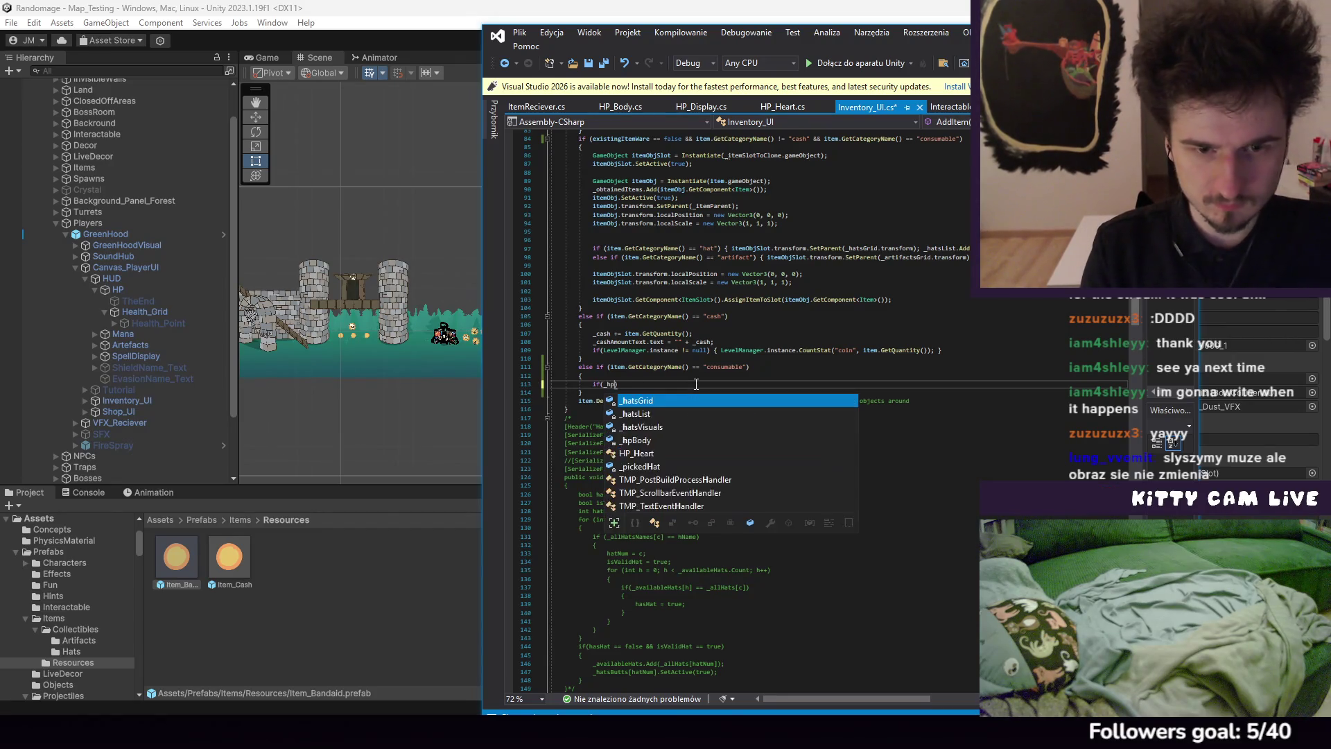
type("Body != null")
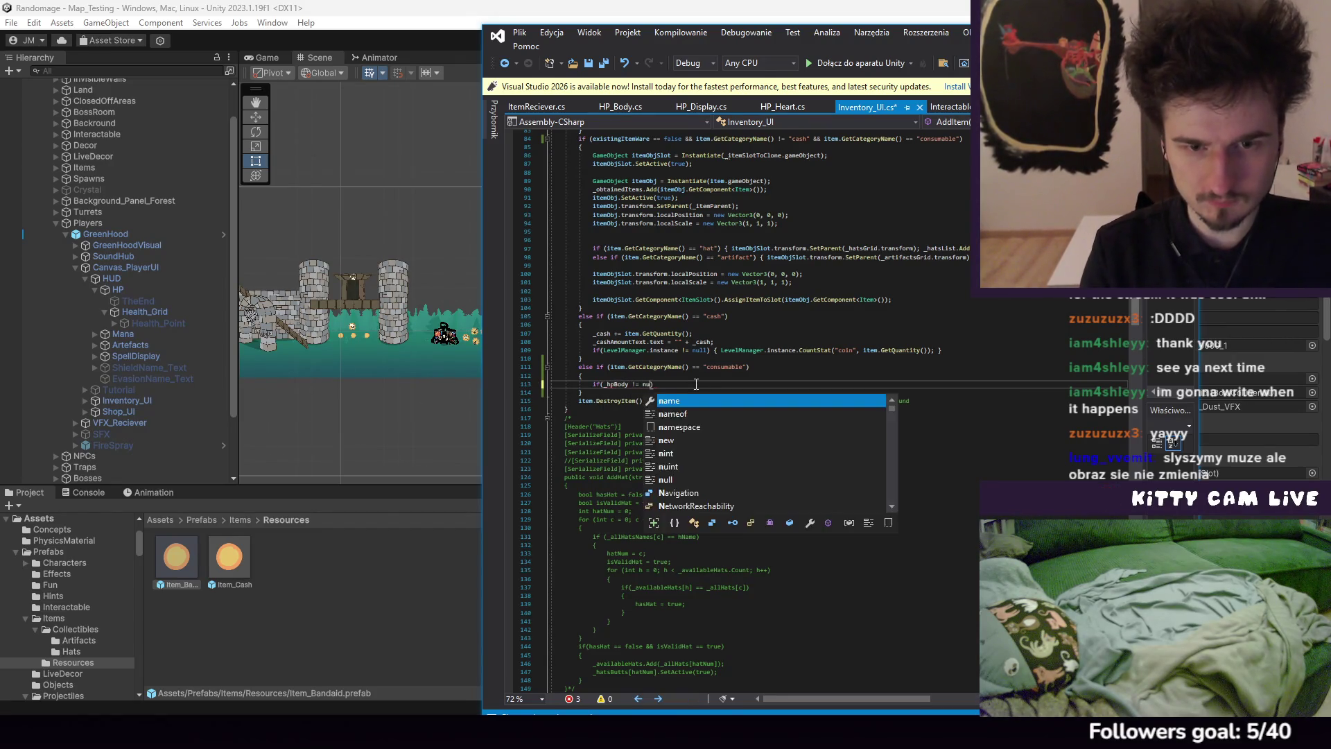
key("Escape")
type("{")
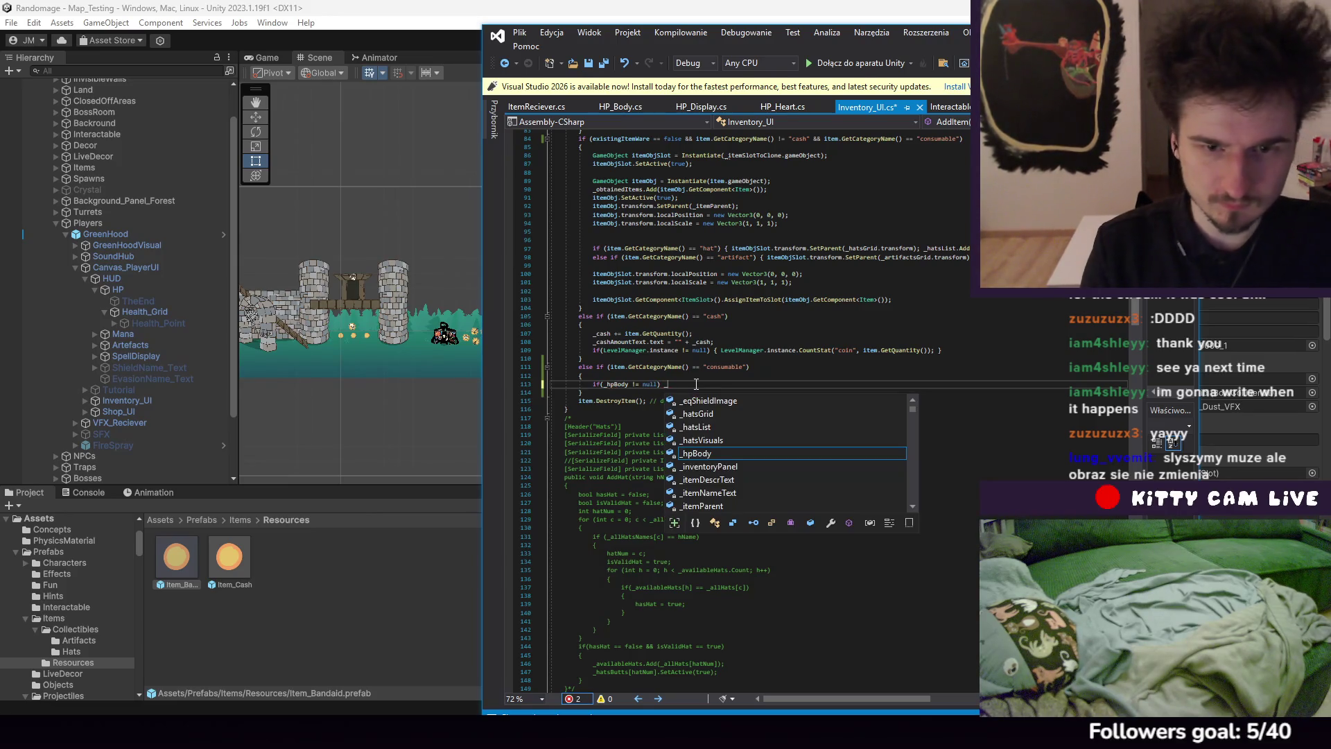
key("Escape")
type("_hpBod")
type("y.H")
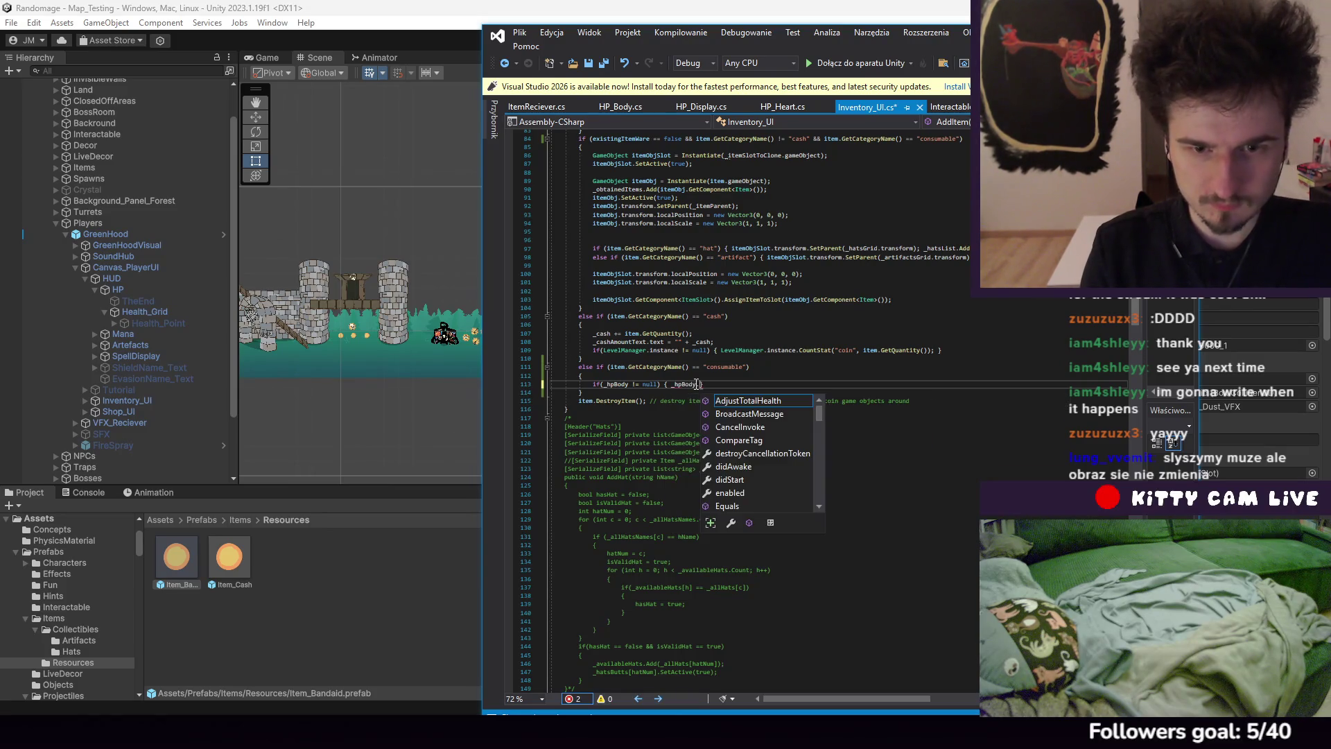
type("eal(")
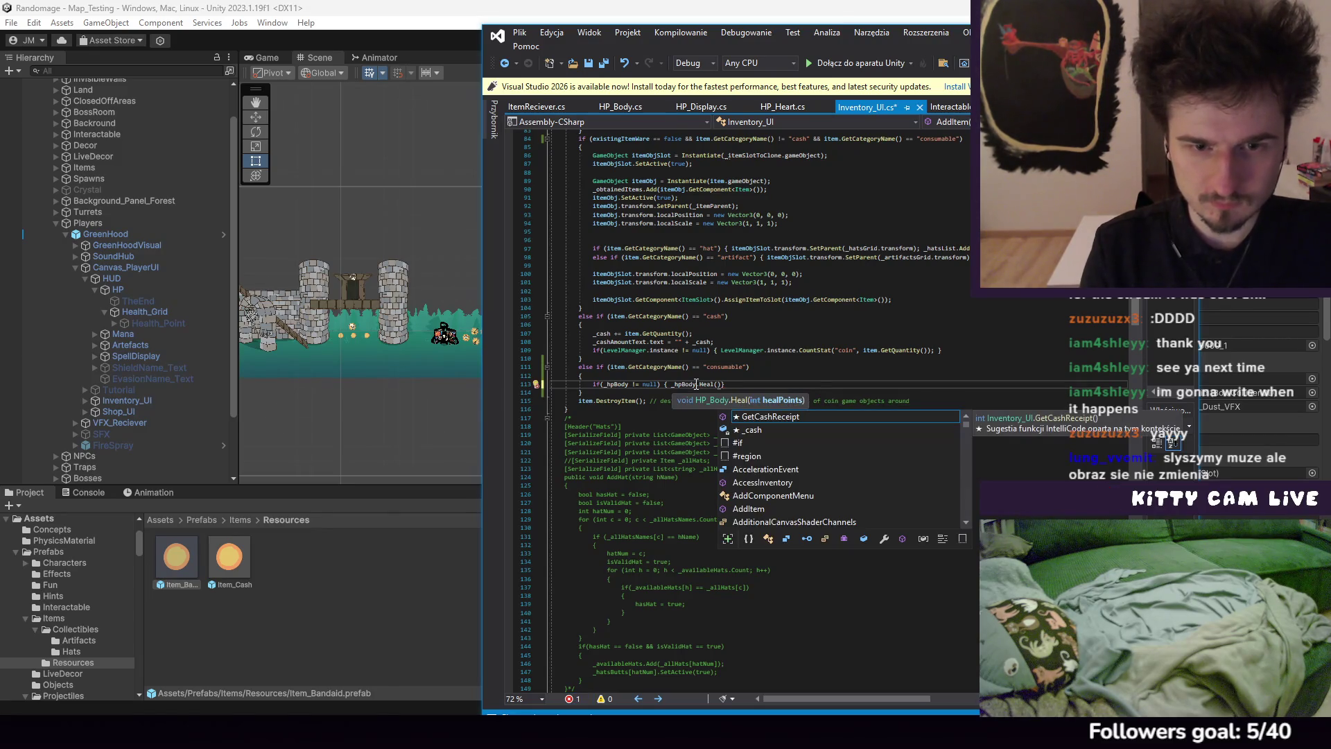
type("item.")
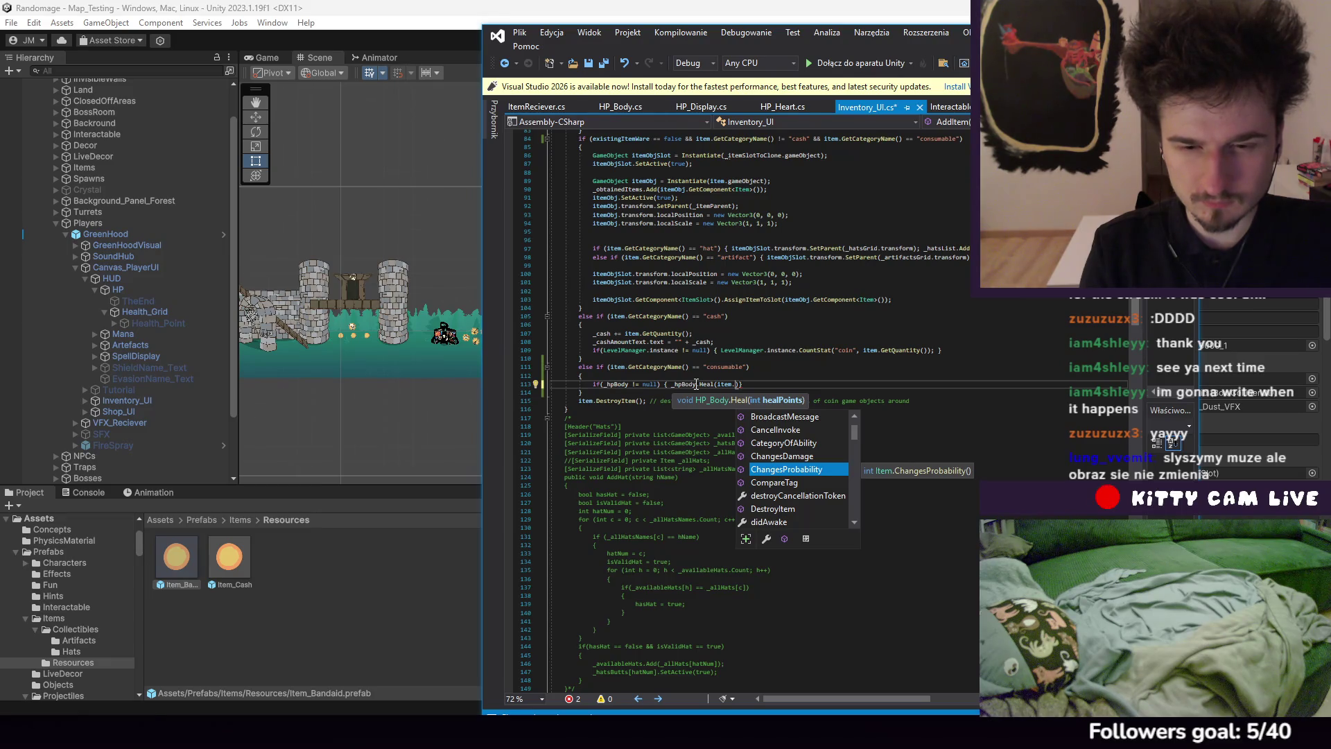
type("GetAmo")
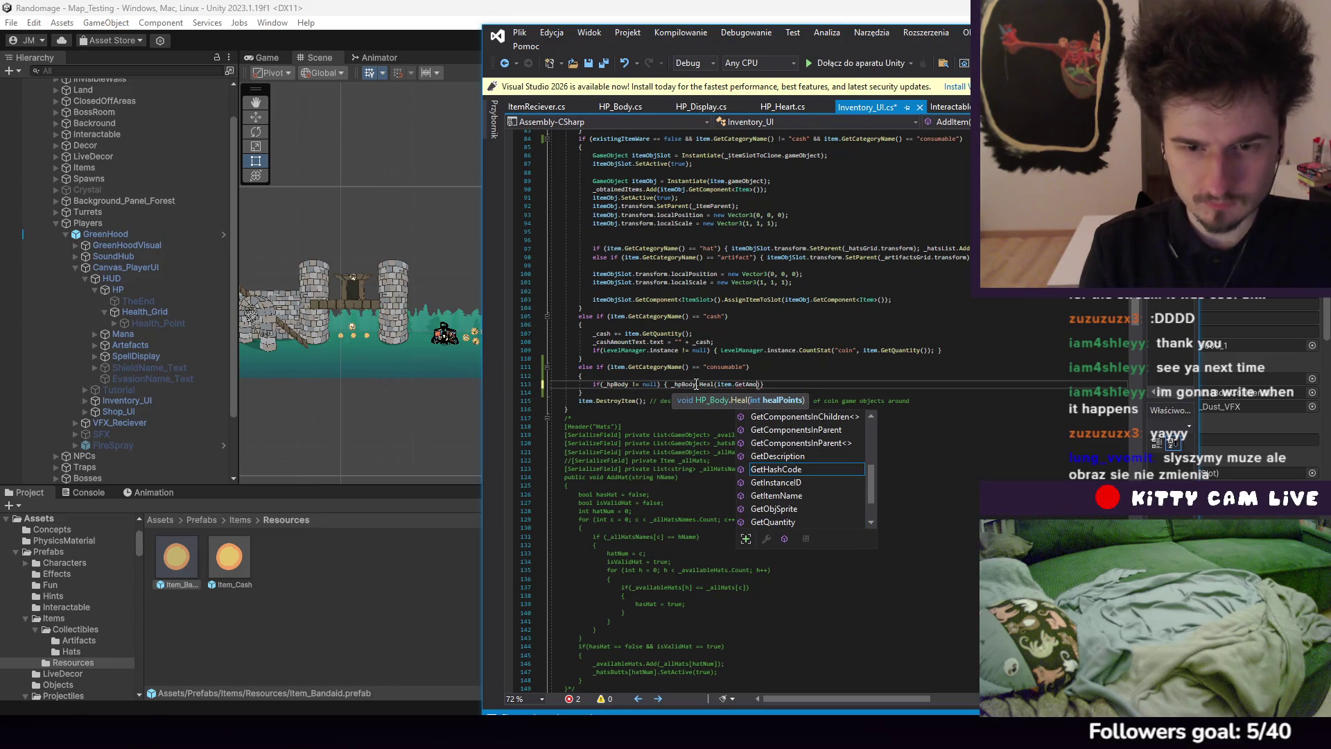
key("BackSpace")
key("BackSpace")
key("BackSpace")
type("Amoun")
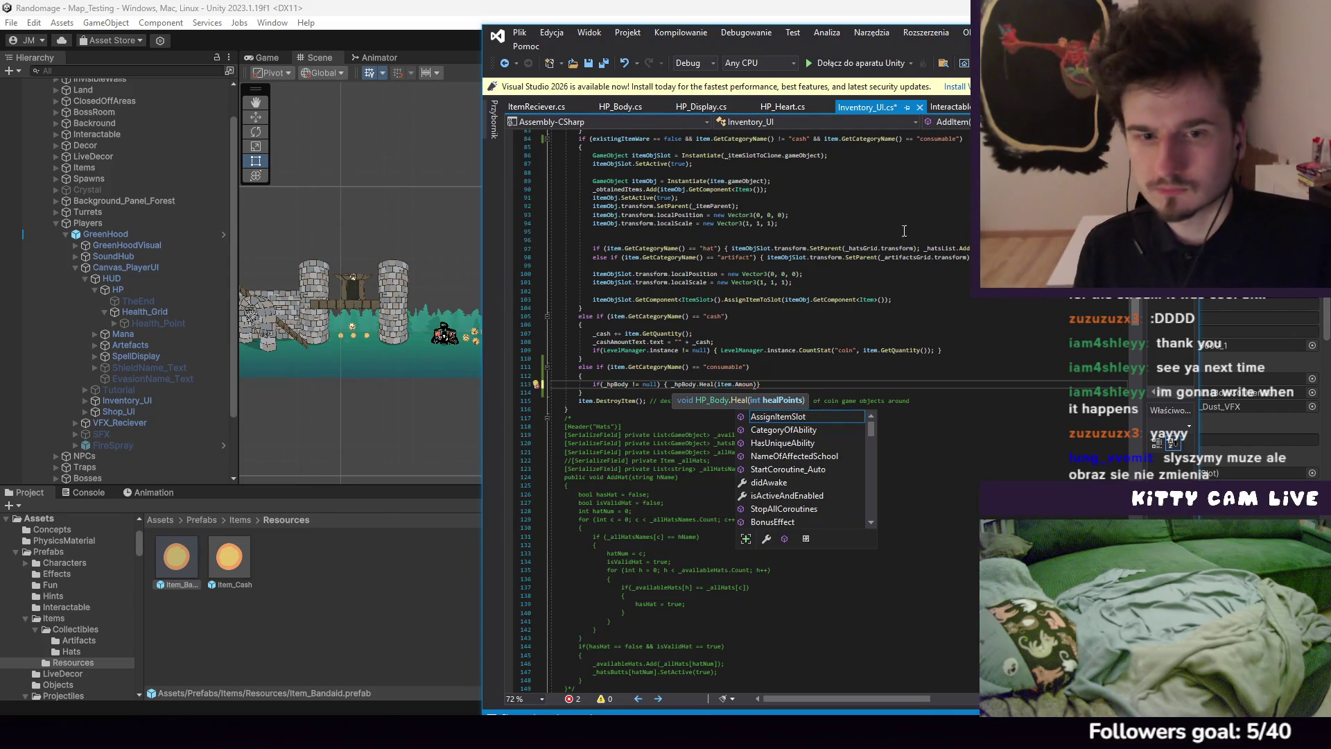
key("Escape")
scroll(777, 283, "up", 12)
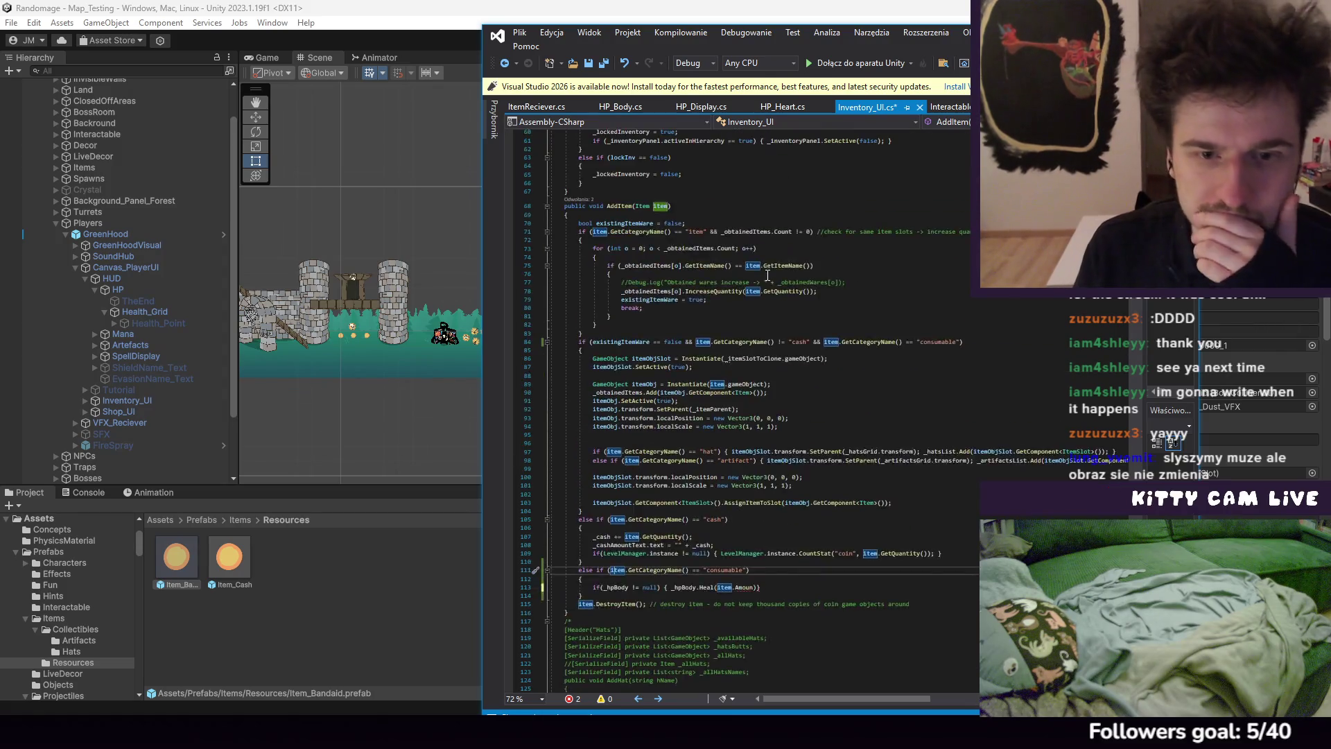
scroll(780, 282, "down", 8)
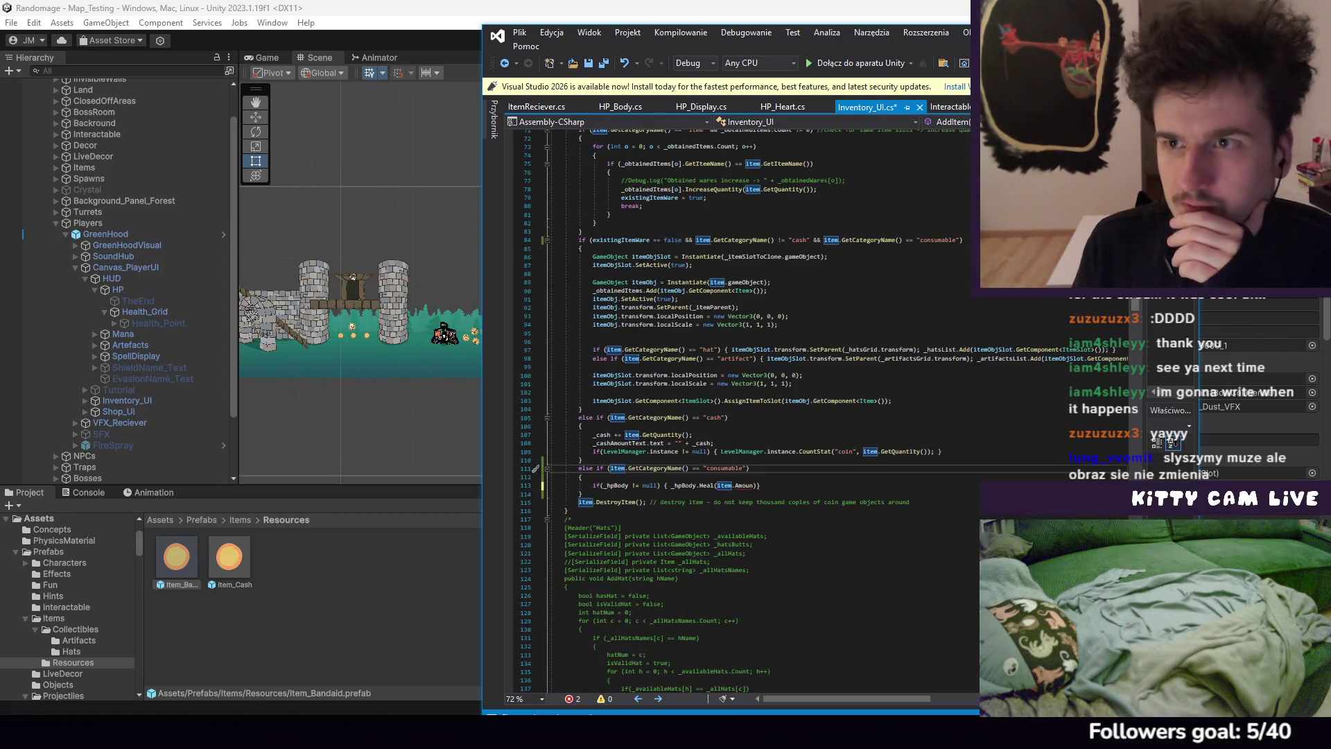
key("alt+Tab")
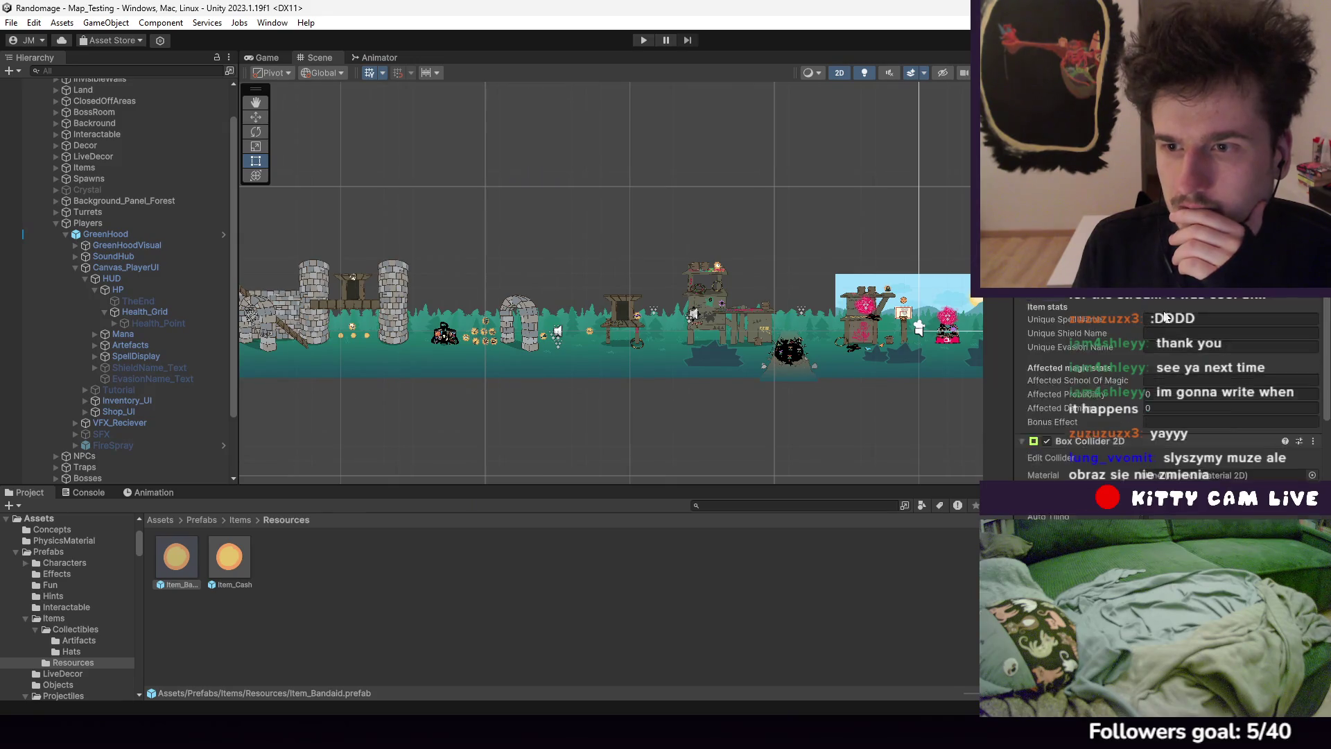
Locate the Item script from the Inspector and open Item.cs to review its stats fields and getters
scroll(1167, 316, "up", 3)
left_click(1167, 291)
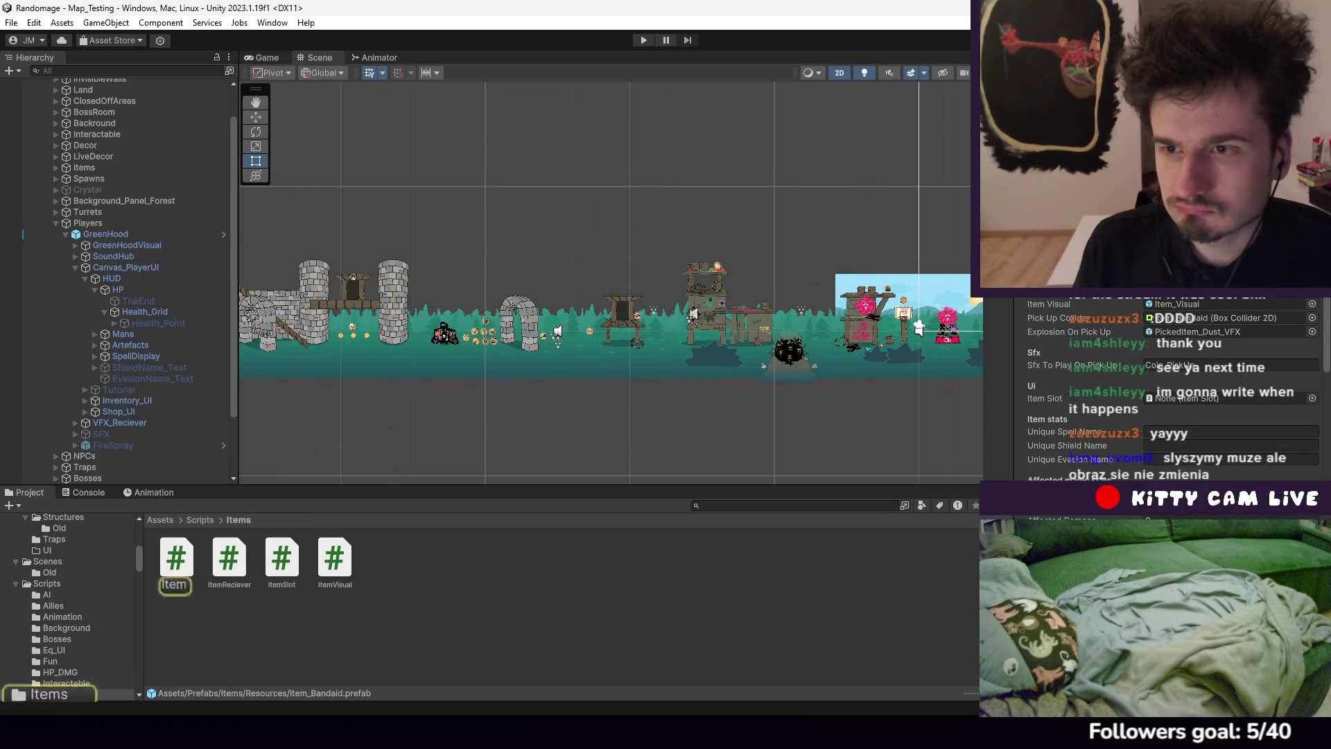
scroll(891, 246, "up", 2)
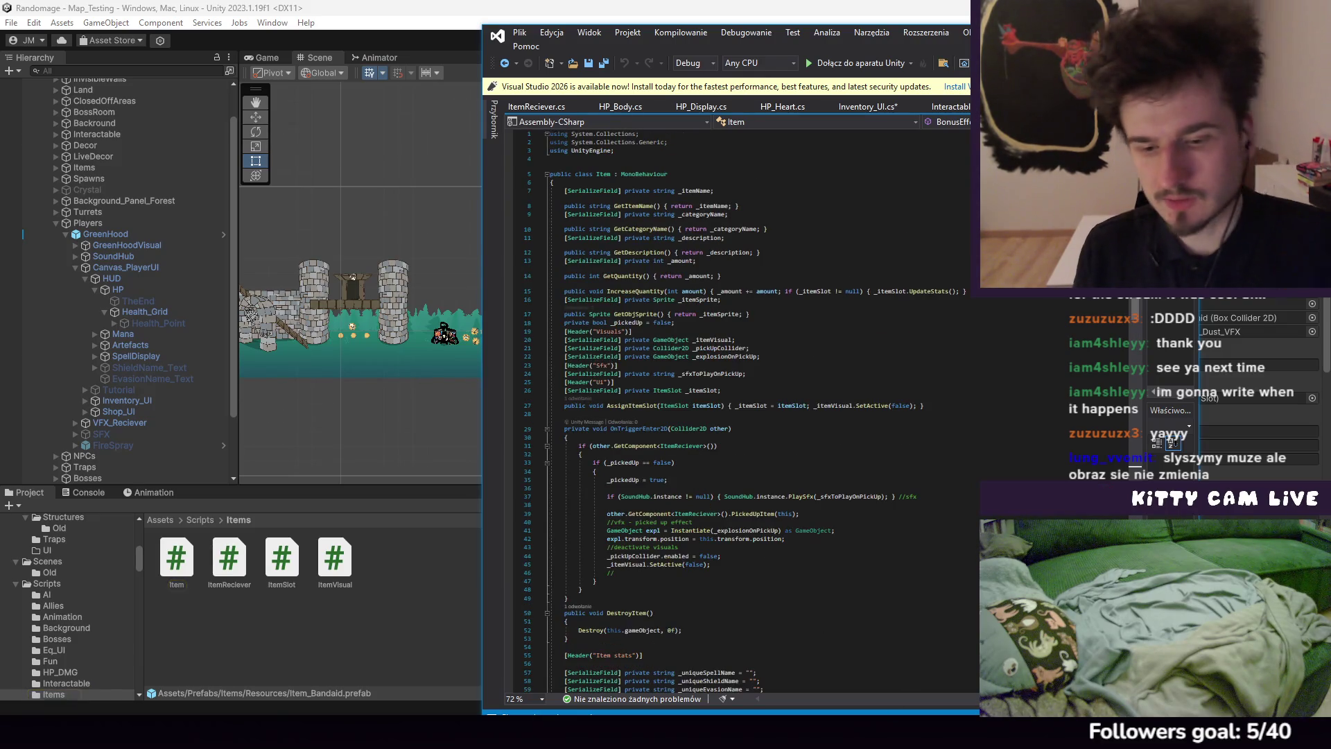
left_click(791, 539)
scroll(869, 544, "down", 2)
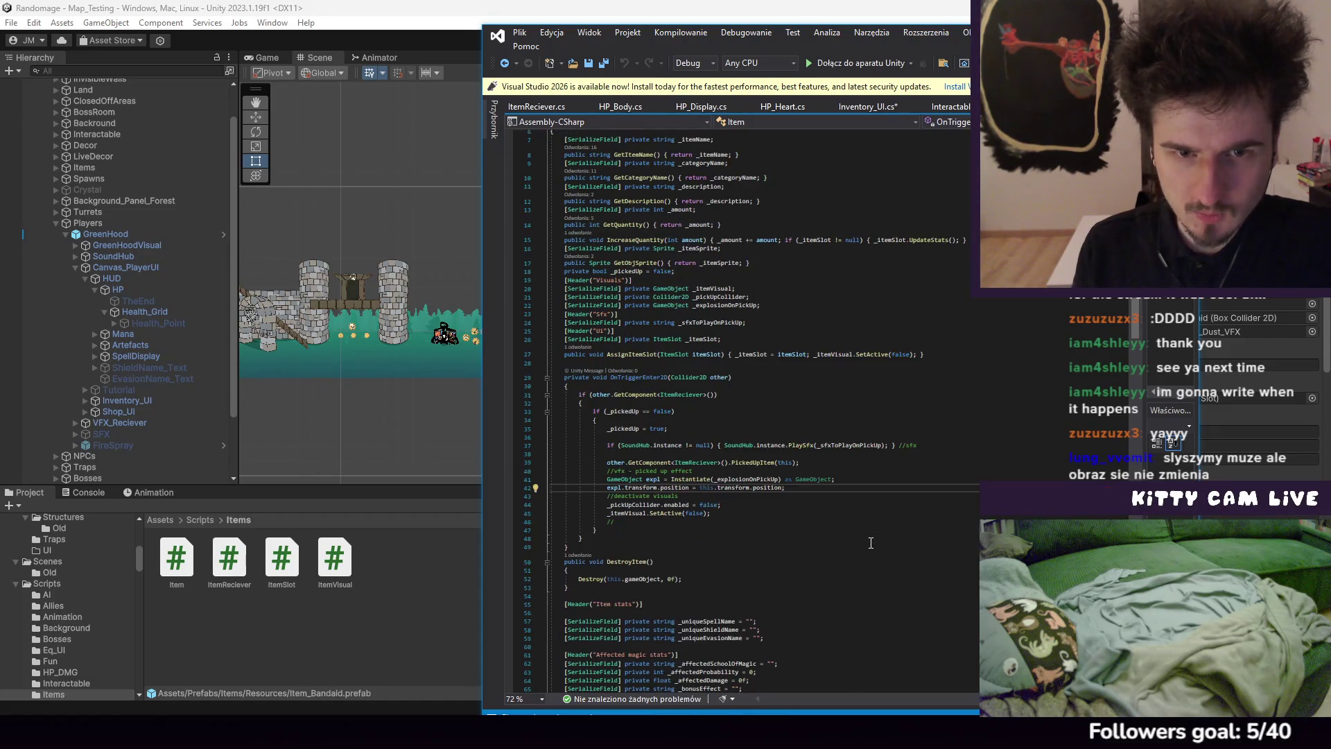
scroll(873, 540, "down", 13)
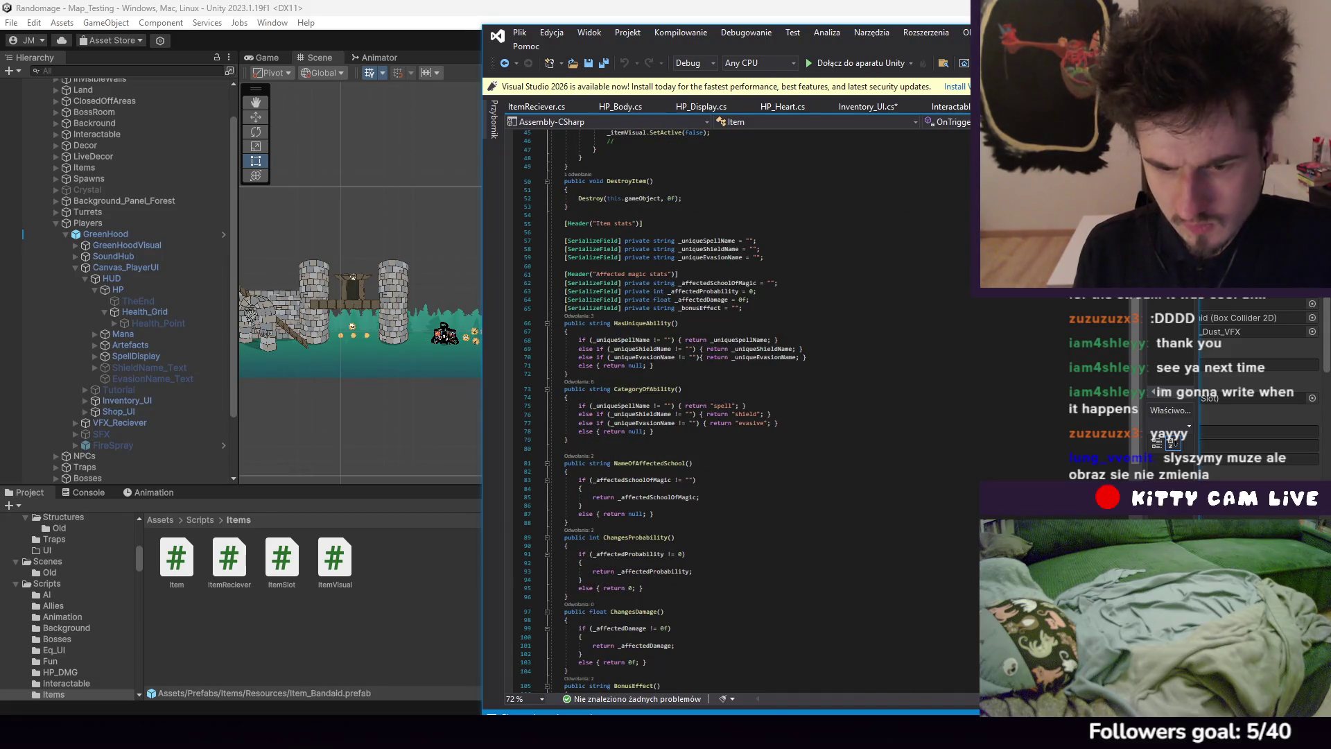
left_click(878, 664)
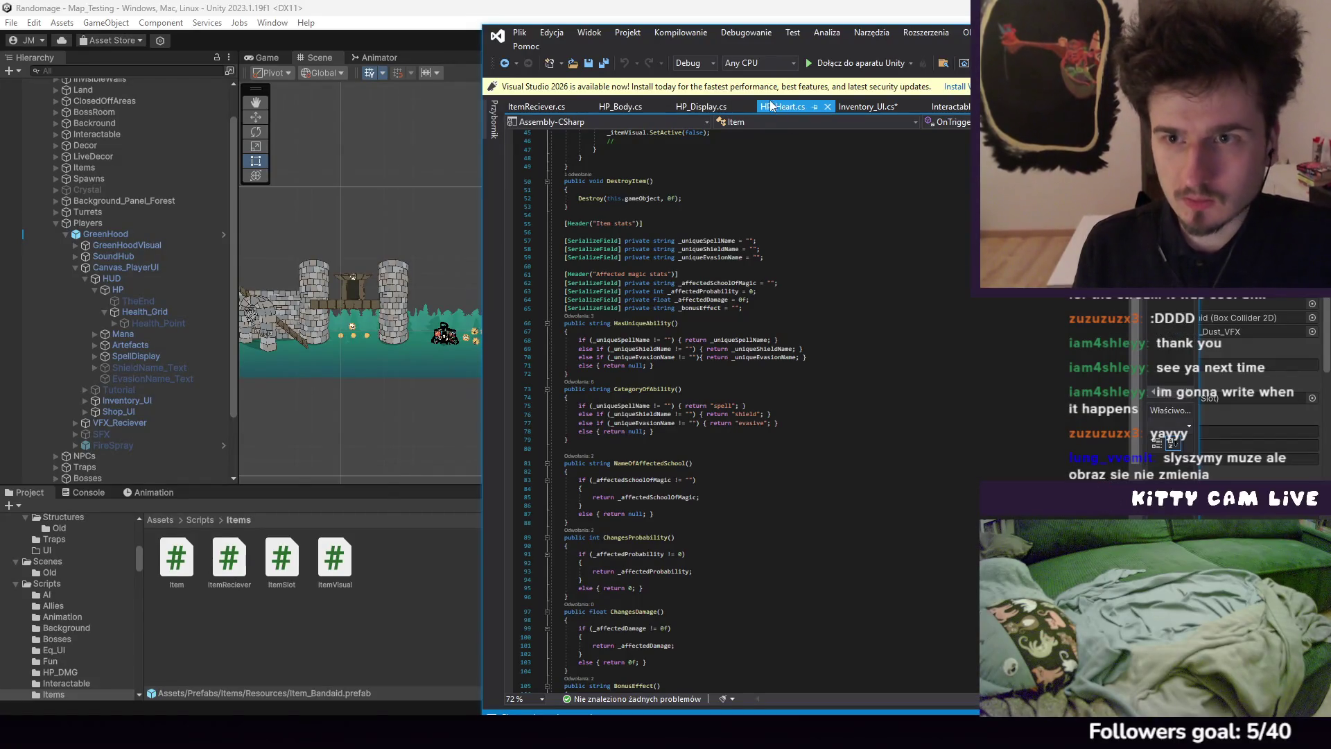
Change the Heal call in Inventory_UI.cs to item.GetQuantity() and save the file
left_click(866, 107)
key("BackSpace")
key("BackSpace")
key("BackSpace")
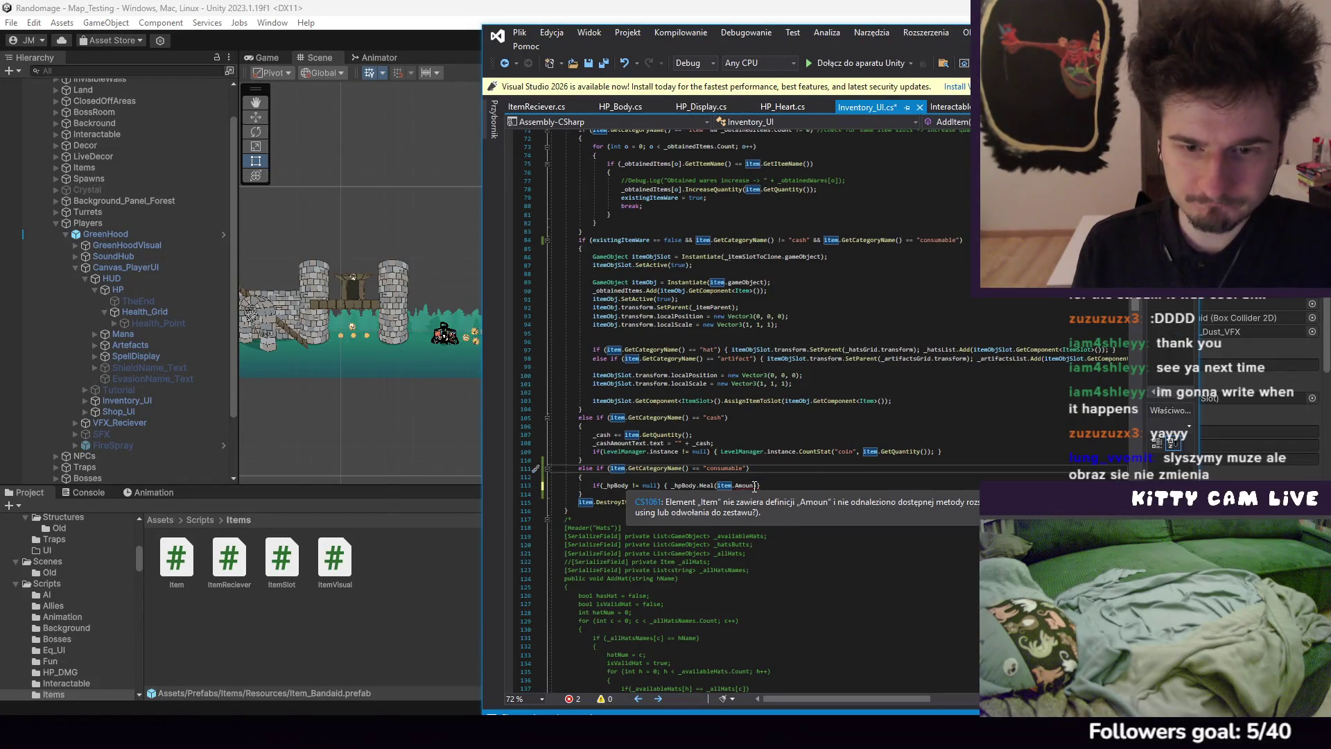
key("ctrl+space")
type("GetQua")
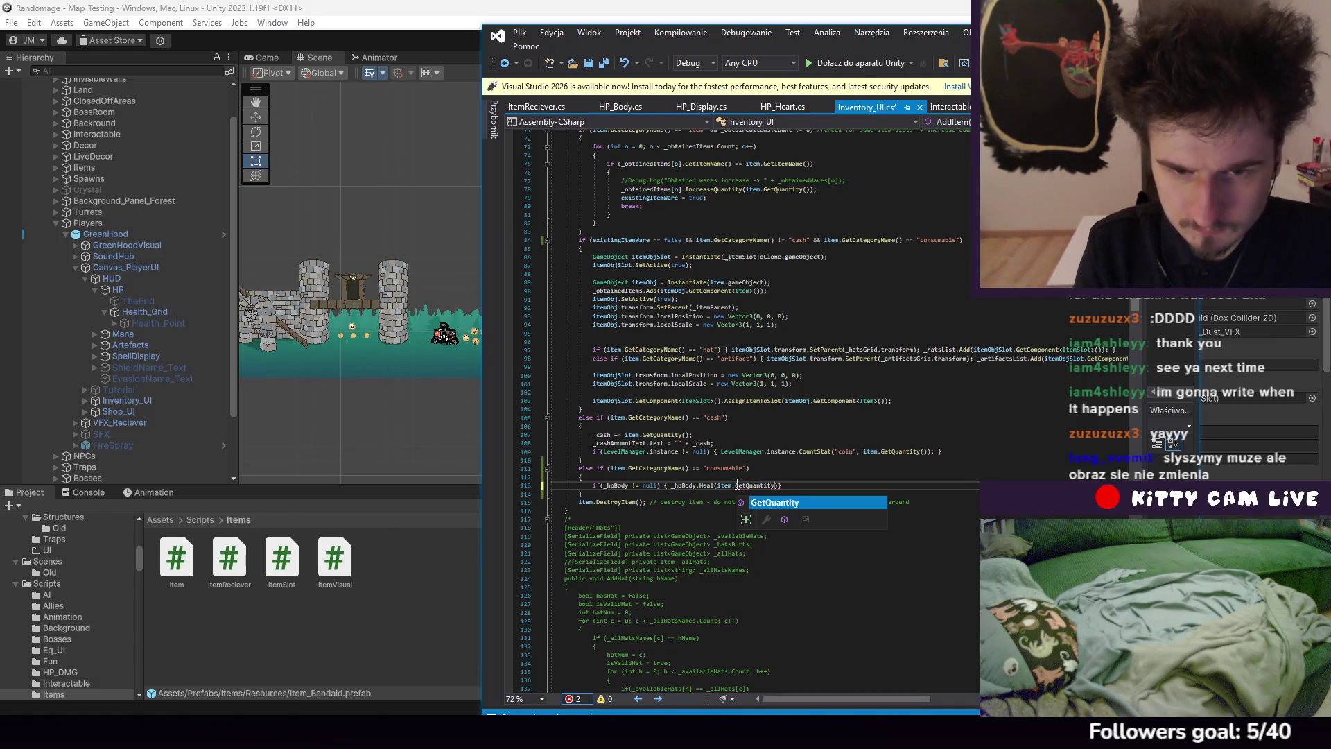
type("(;")
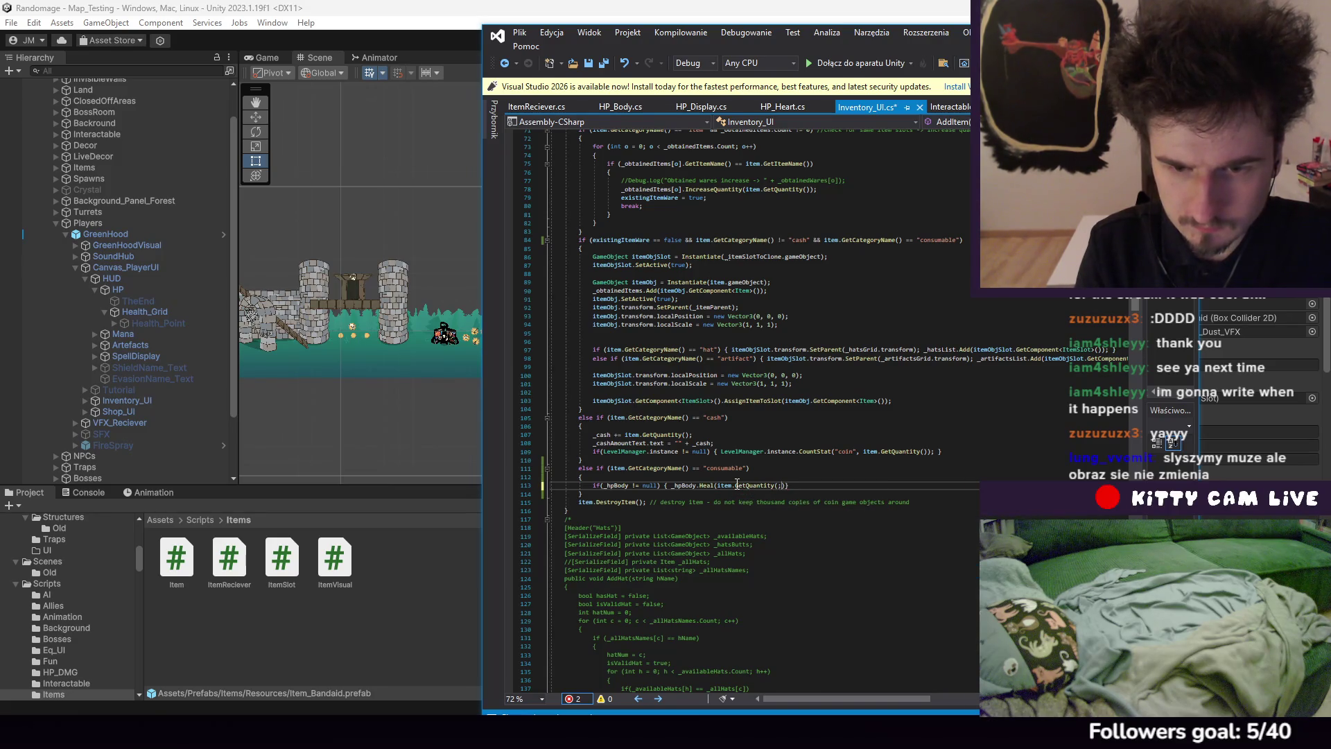
type(");")
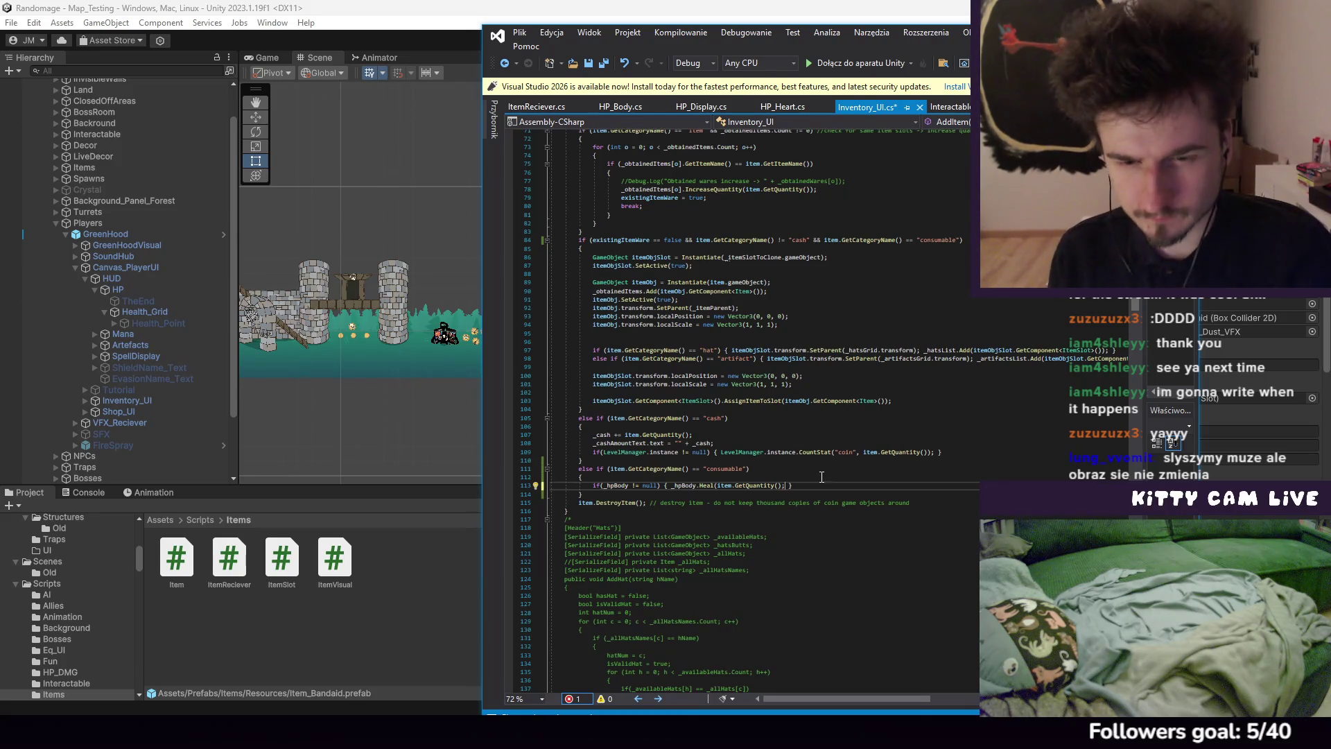
key("BackSpace")
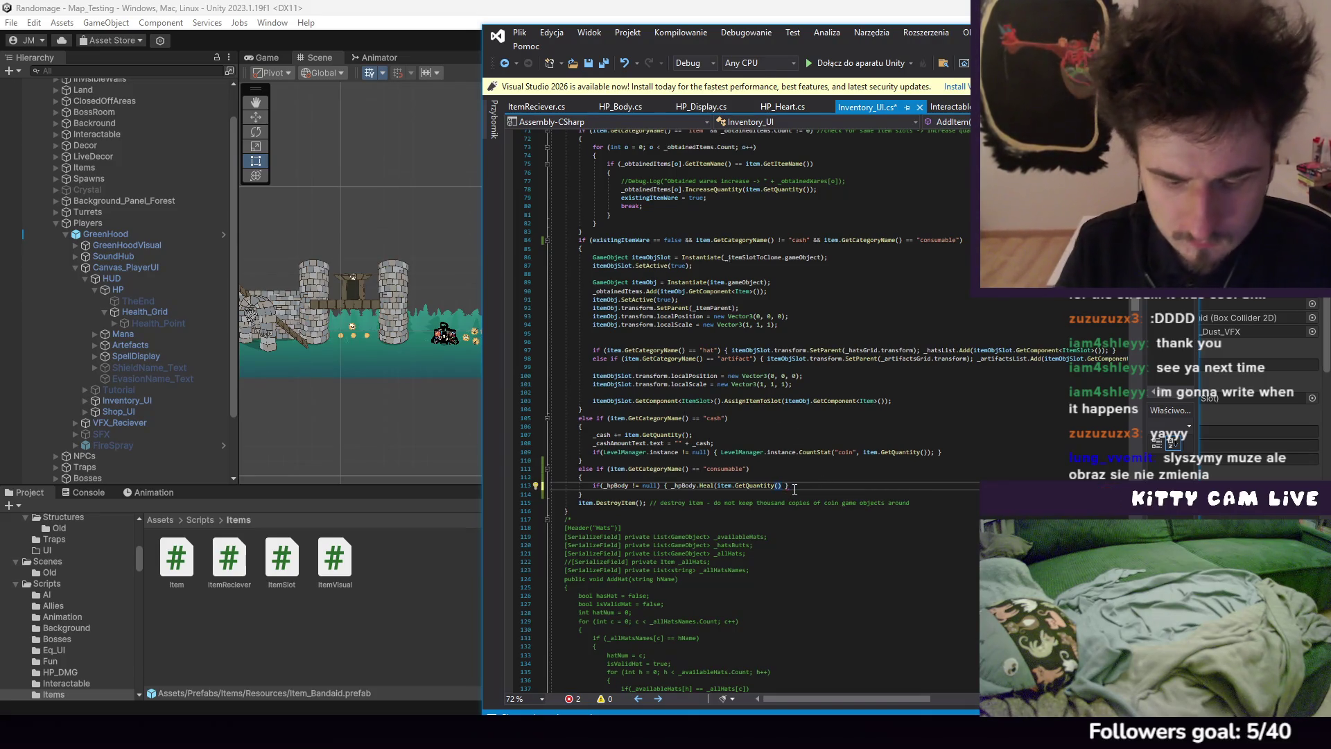
type(";")
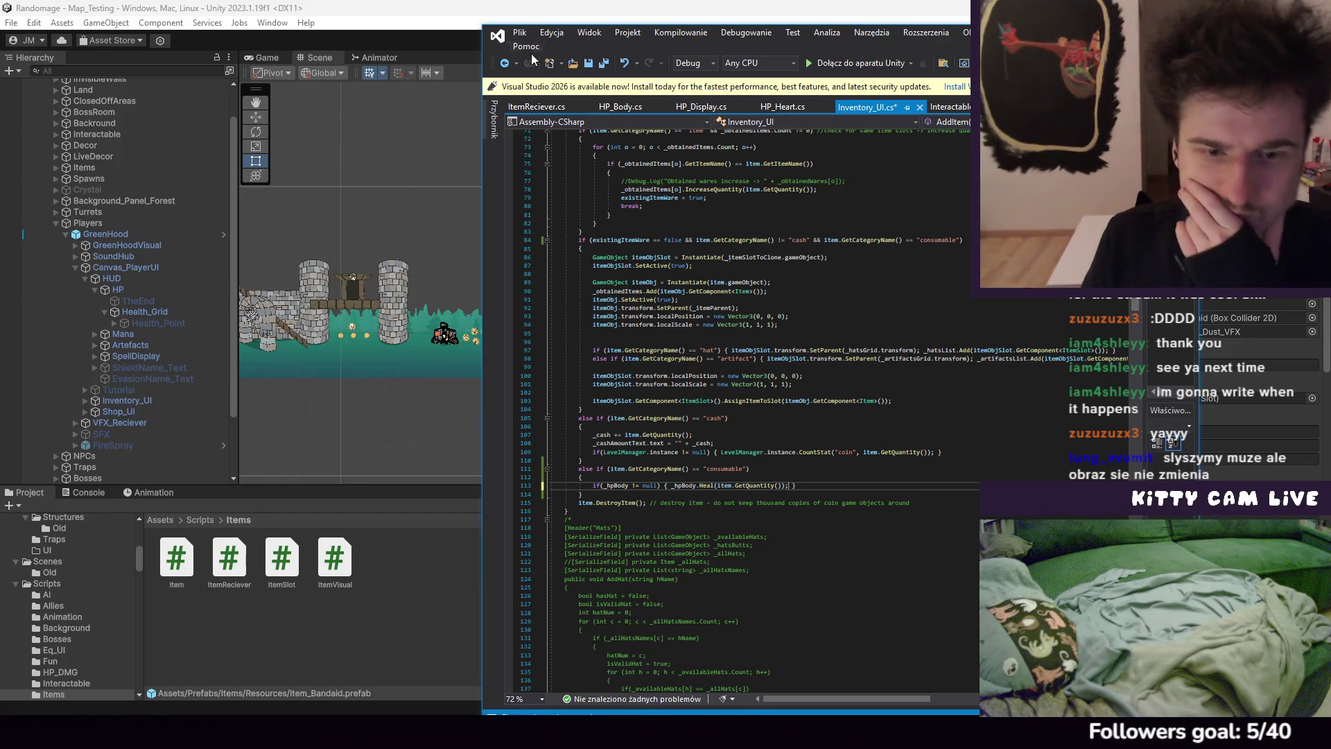
left_click(519, 33)
left_click(589, 198)
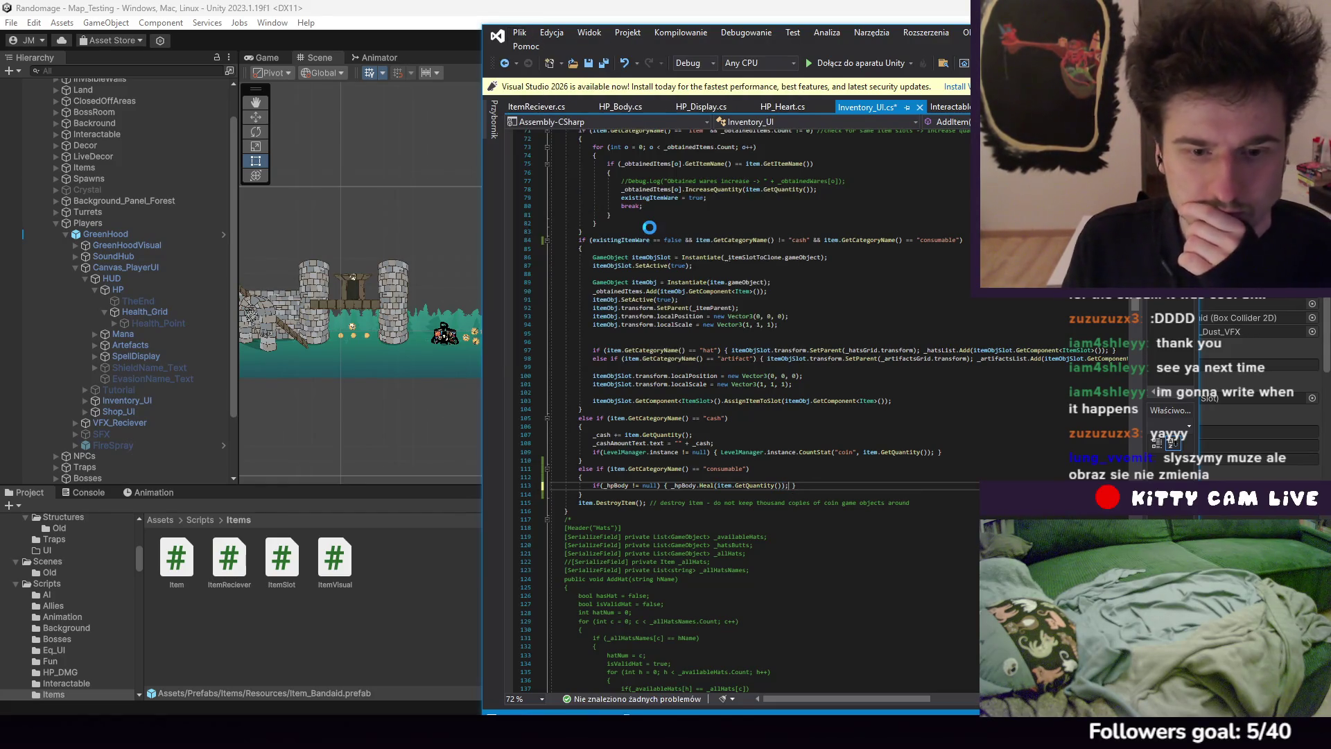
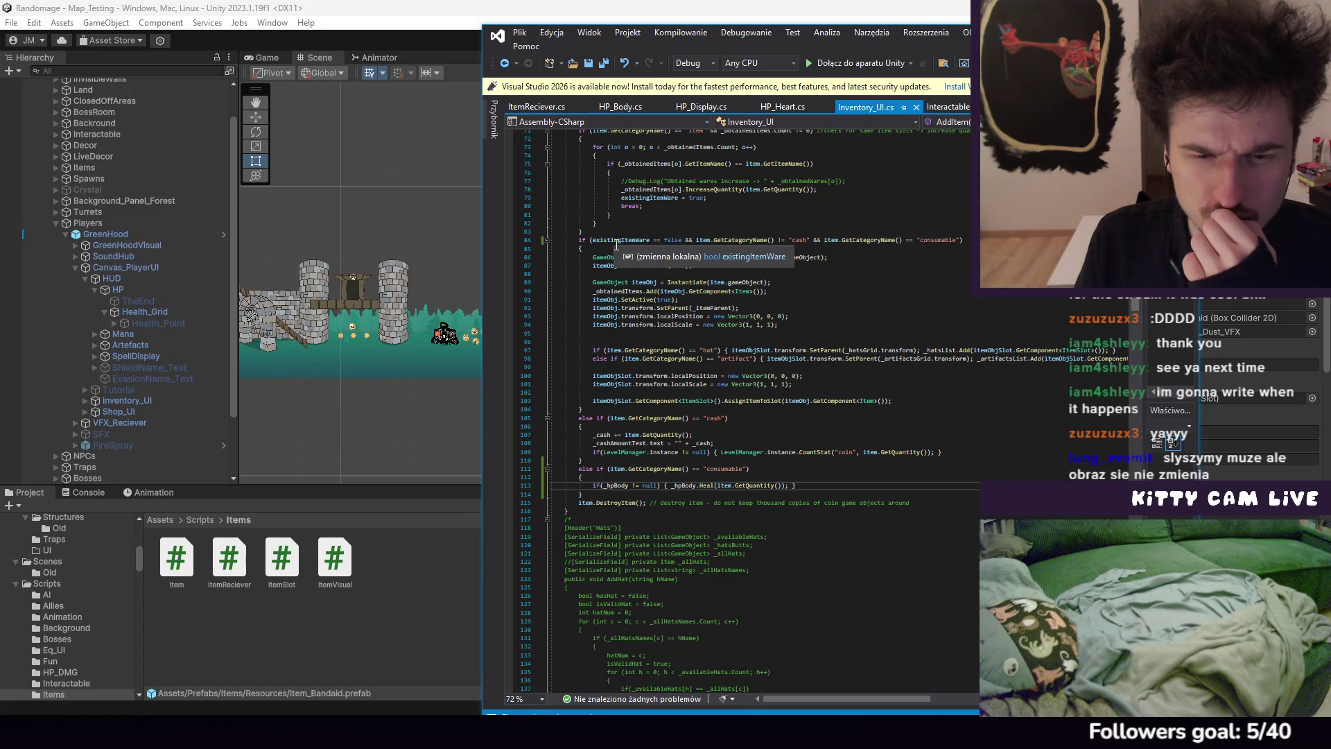
Switch back to the Unity editor so the Inventory_UI changes recompile
left_click(425, 54)
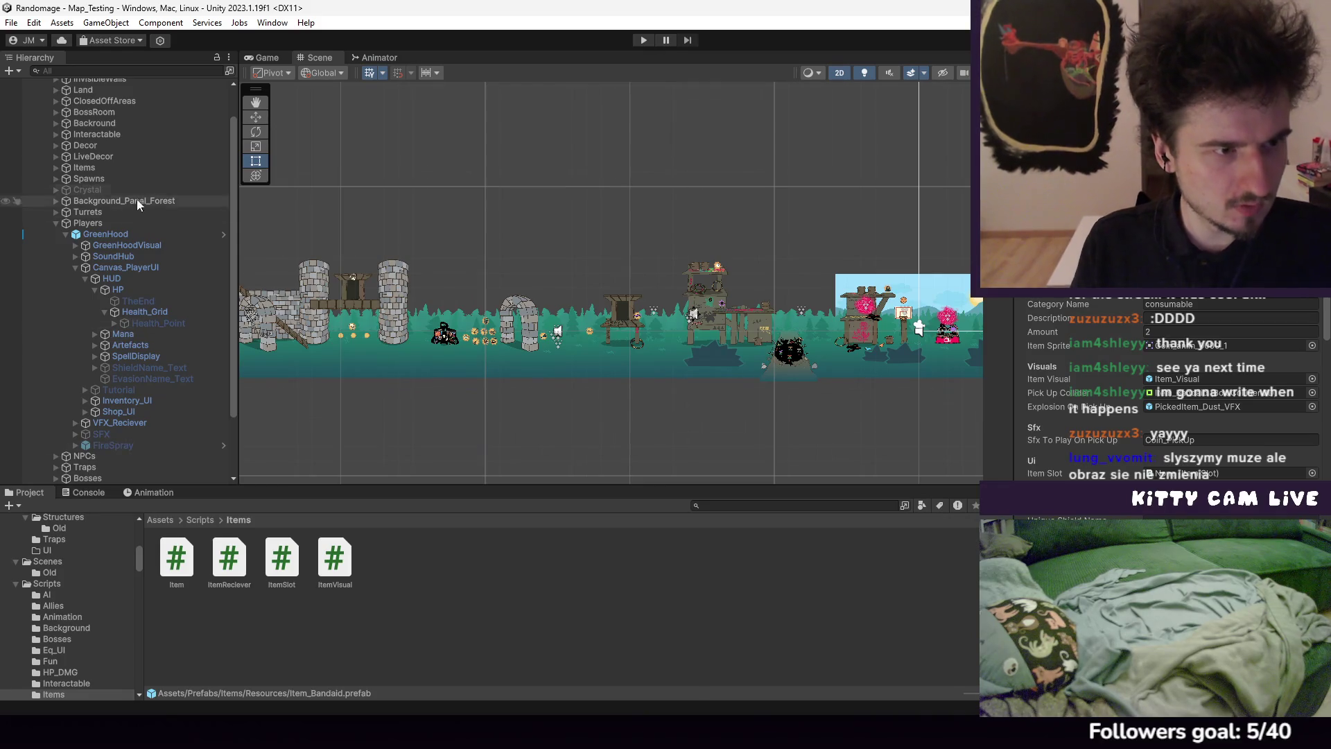
Pan to the right-hand platforms and select a destructible crate to view its settings
scroll(136, 307, "up", 2)
scroll(477, 334, "up", 6)
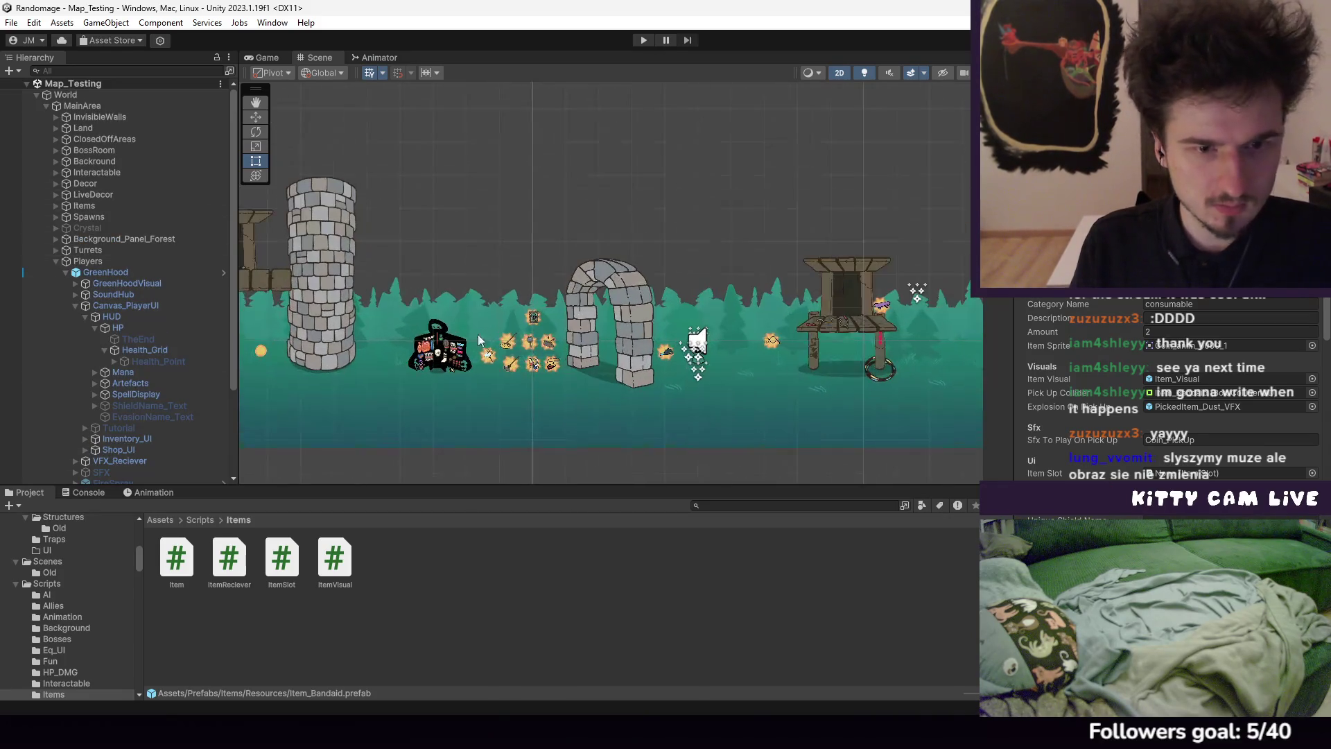
left_click_drag(717, 361, 395, 366)
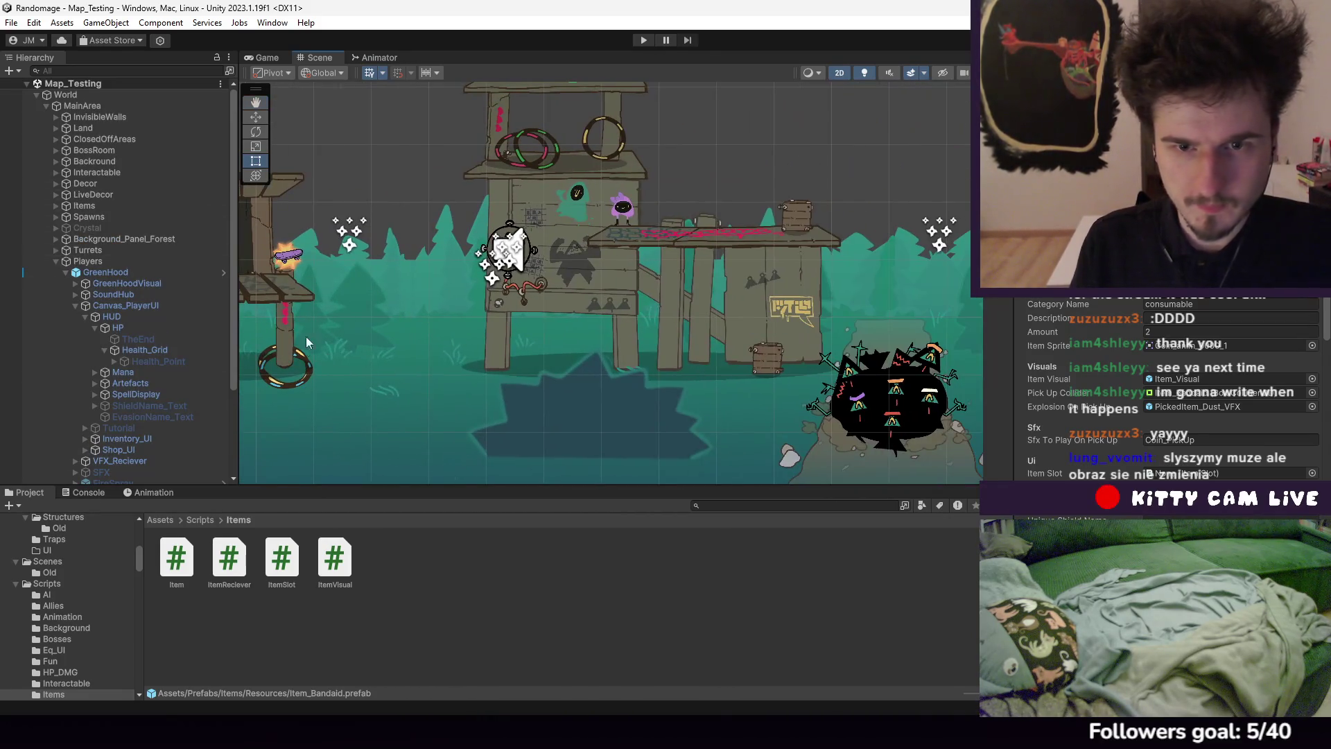
left_click(755, 358)
left_click(796, 216)
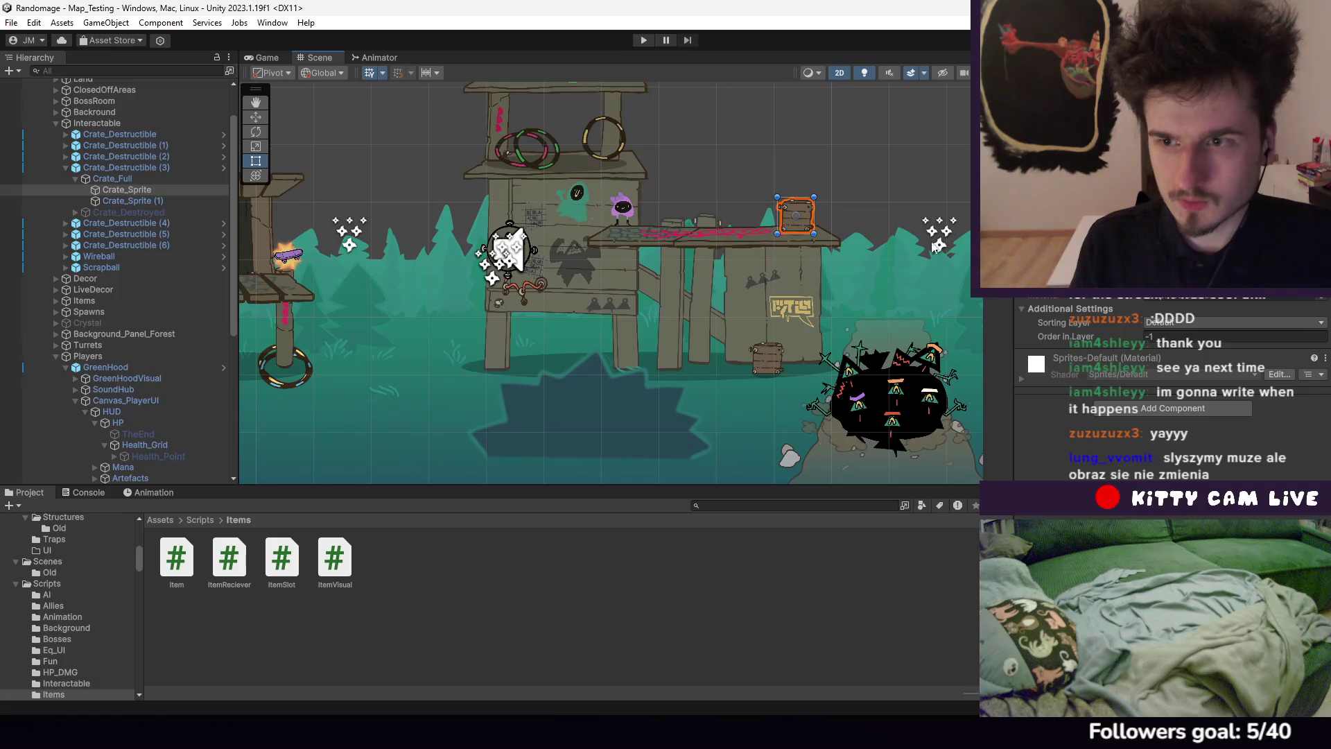
left_click(122, 167)
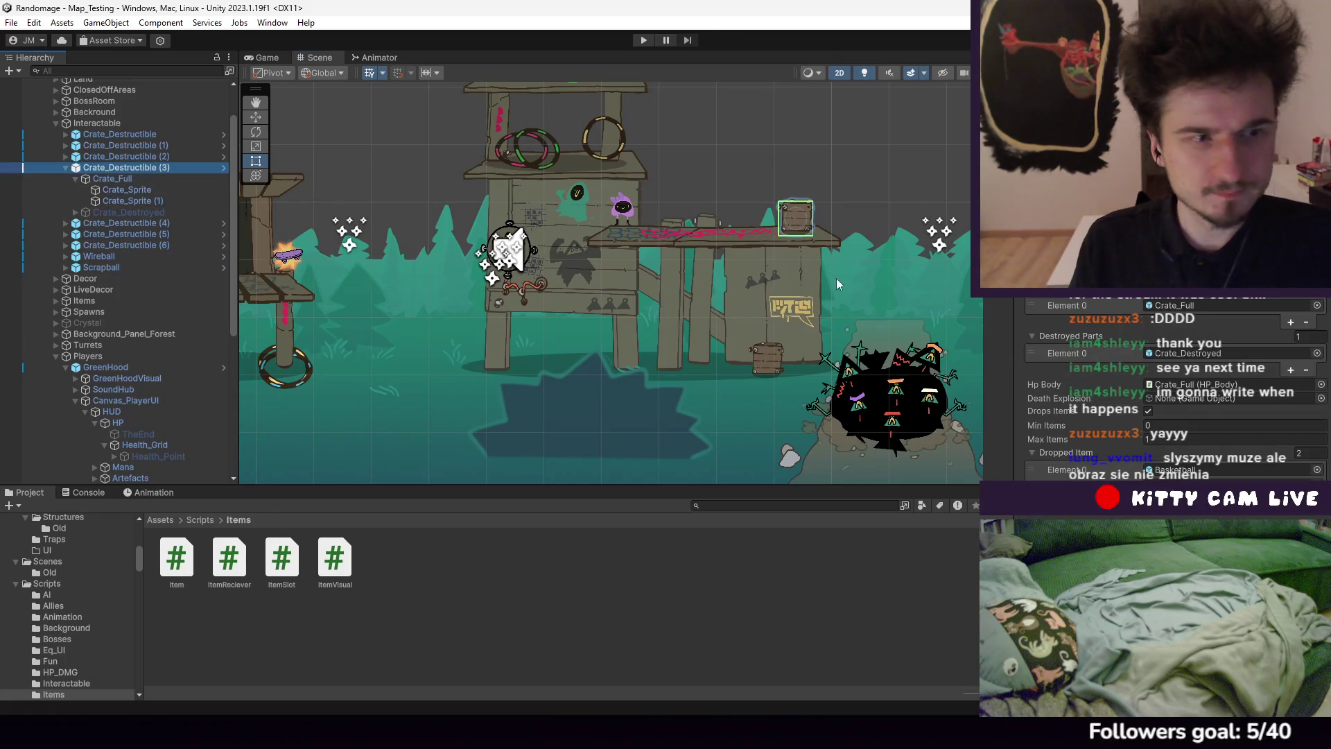
Check the crate's Dropped Items entries, Basketball and Wireball, in the project assets
left_click(1221, 478)
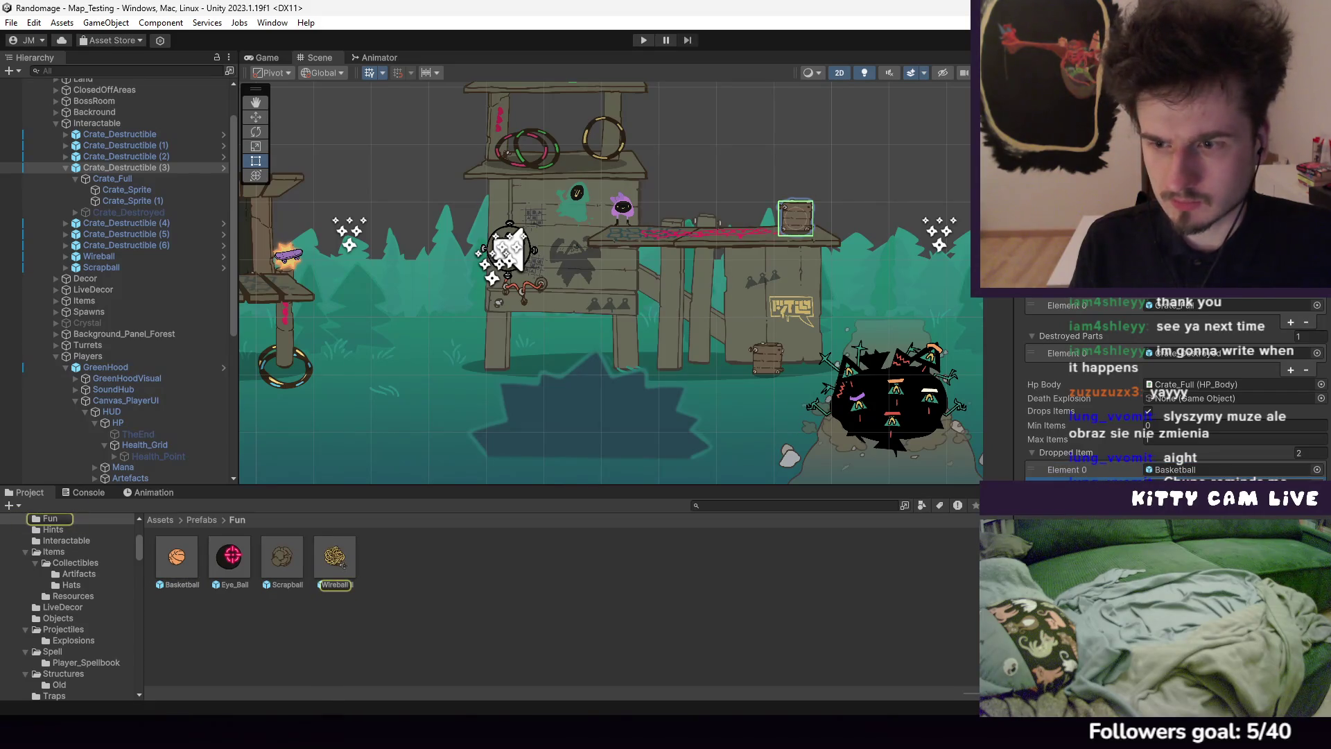
left_click(1179, 469)
left_click(1177, 475)
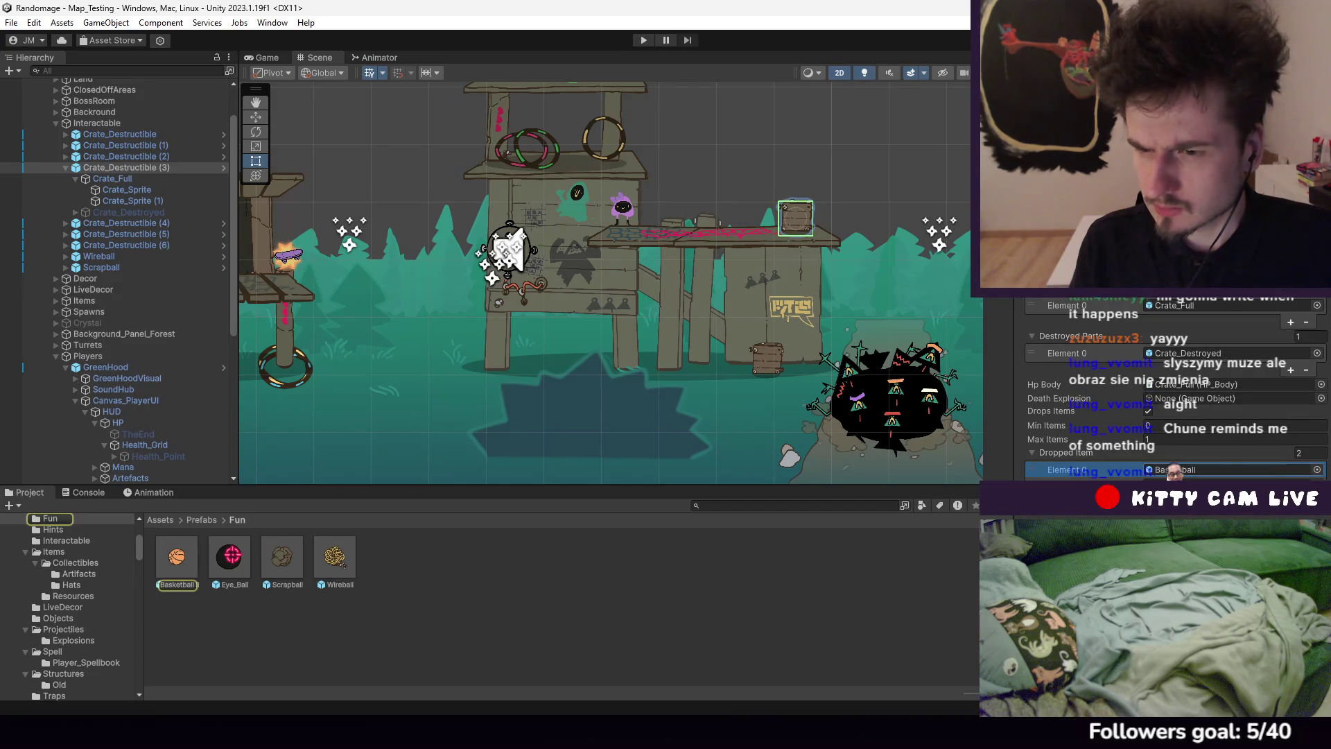
left_click(1172, 478)
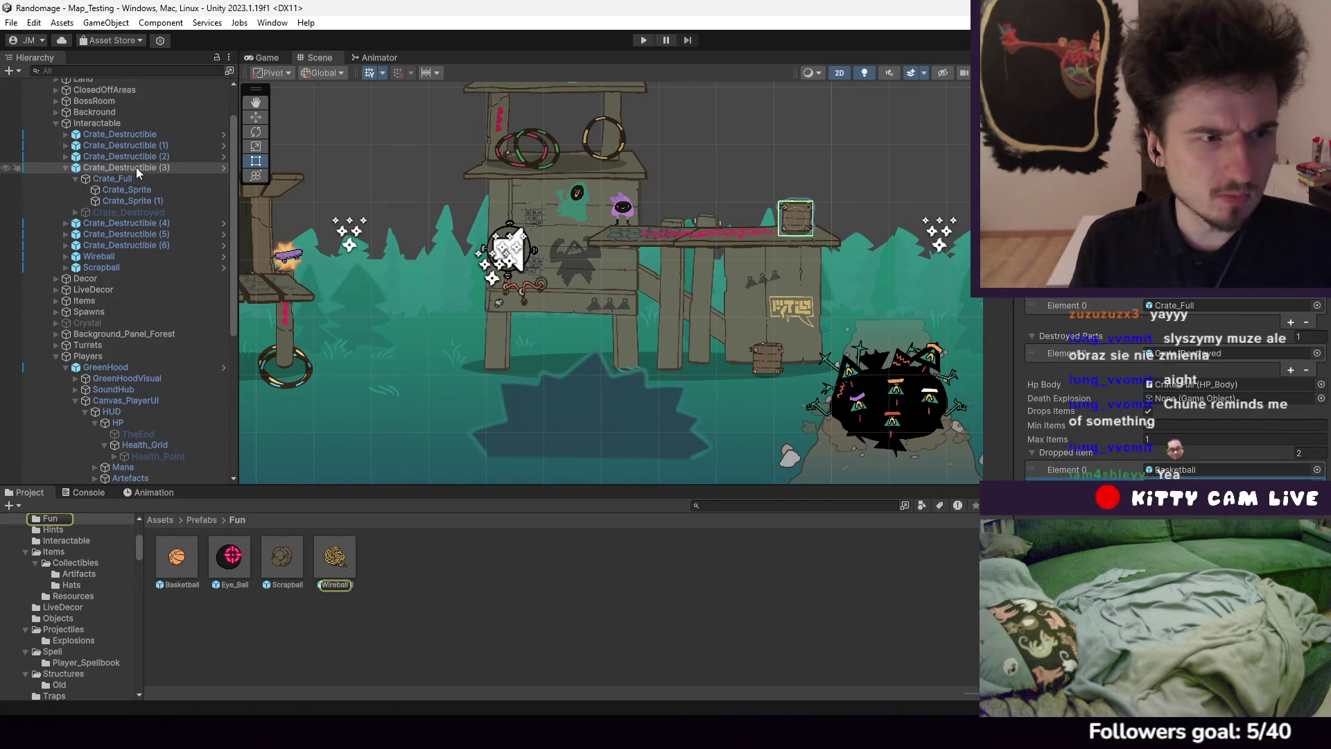
Compare Crate_Destructible (4) to (6), then open the Crate_Destructible prefab for editing
left_click(146, 134)
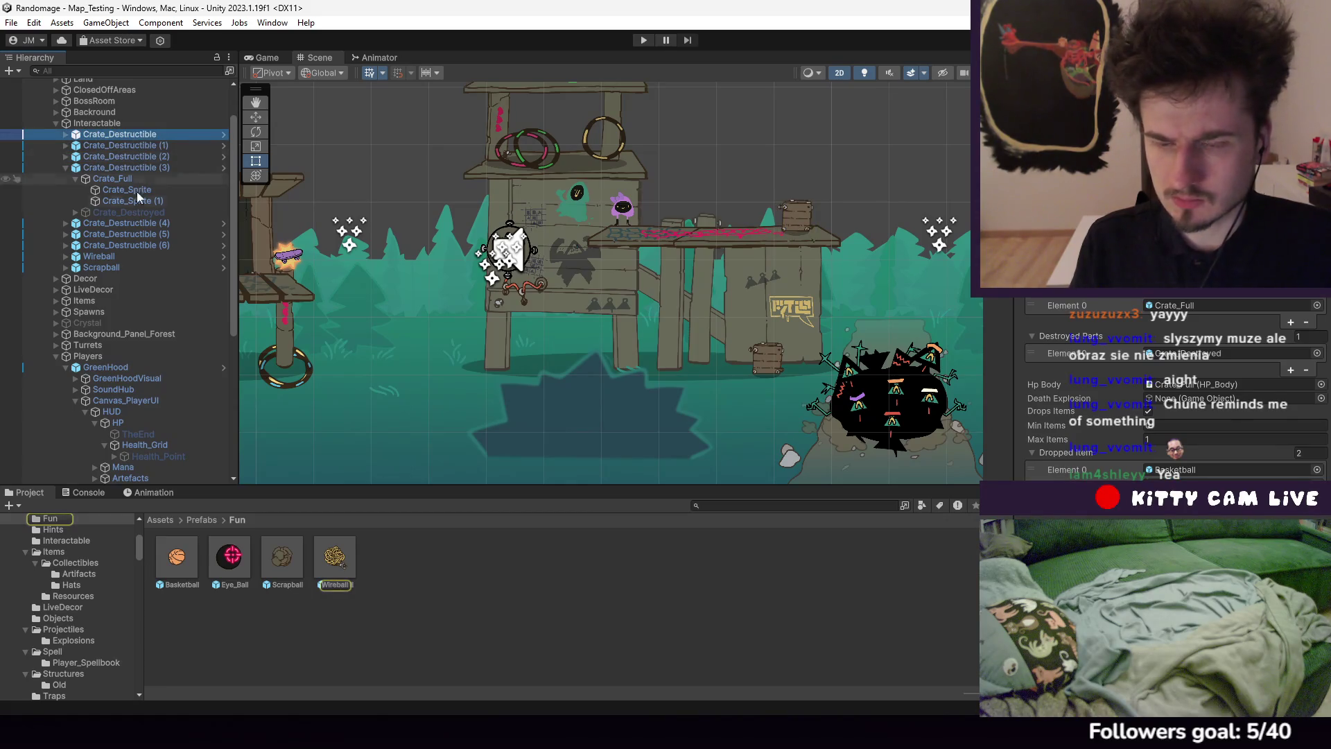
left_click(135, 224)
left_click(136, 233)
left_click(139, 244)
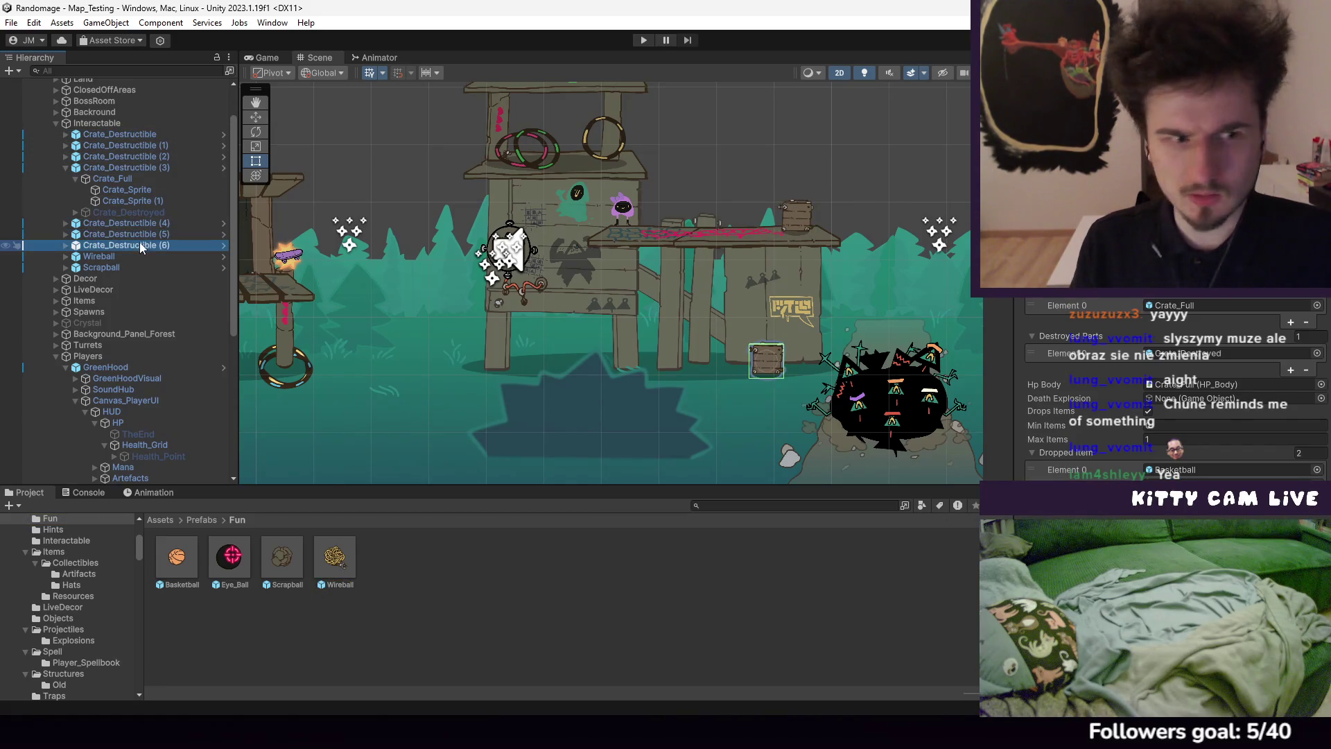
scroll(598, 296, "down", 5)
scroll(473, 290, "up", 5)
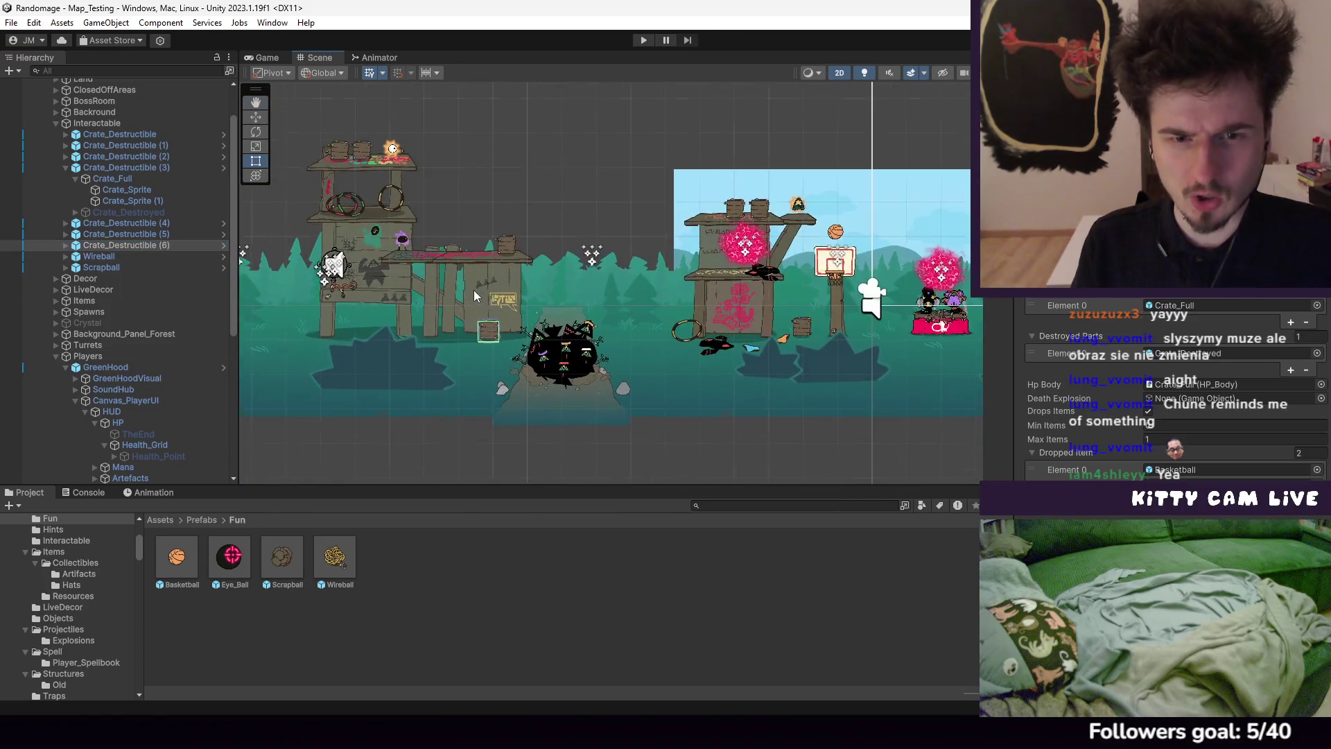
left_click_drag(526, 288, 433, 273)
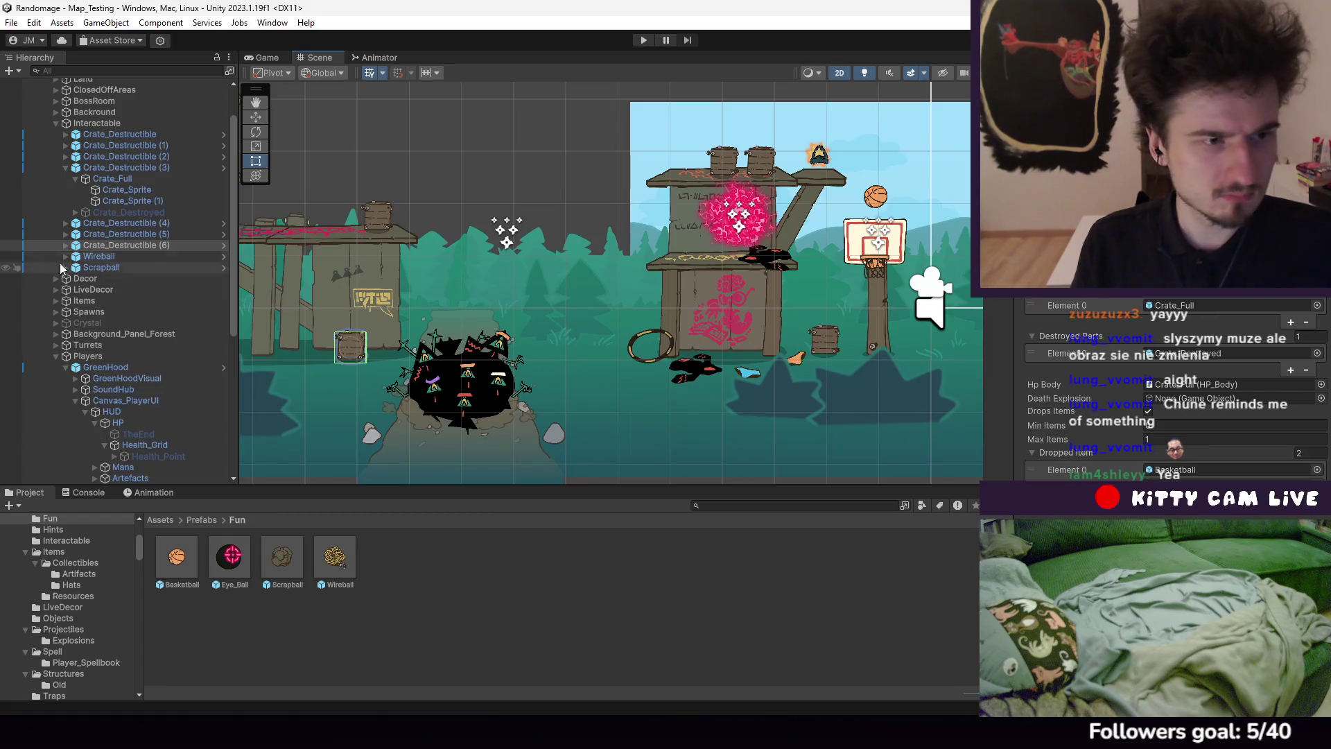
left_click(135, 231)
left_click(136, 223)
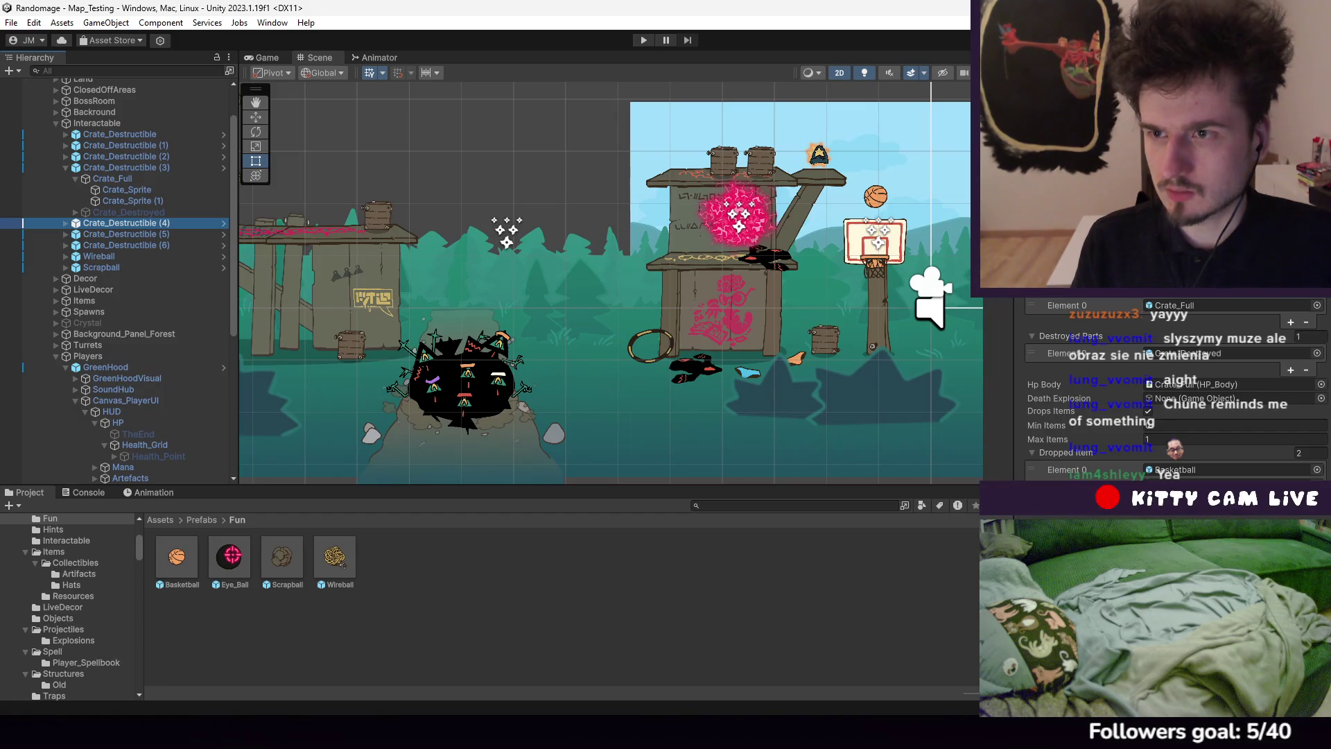
left_click(1081, 104)
double_click(177, 558)
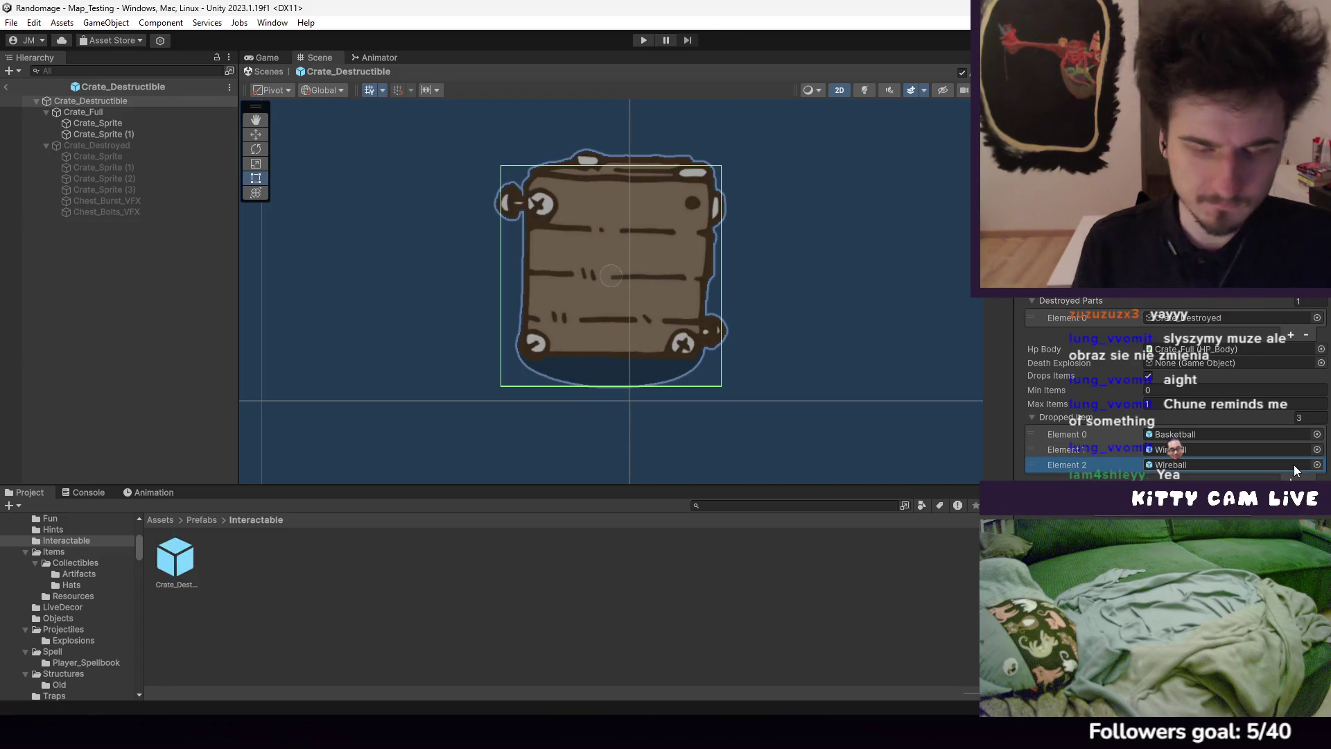
Assign Item_Bandaid as the crate's Element 2 dropped item and open the Item_Bandaid prefab
left_click(1317, 464)
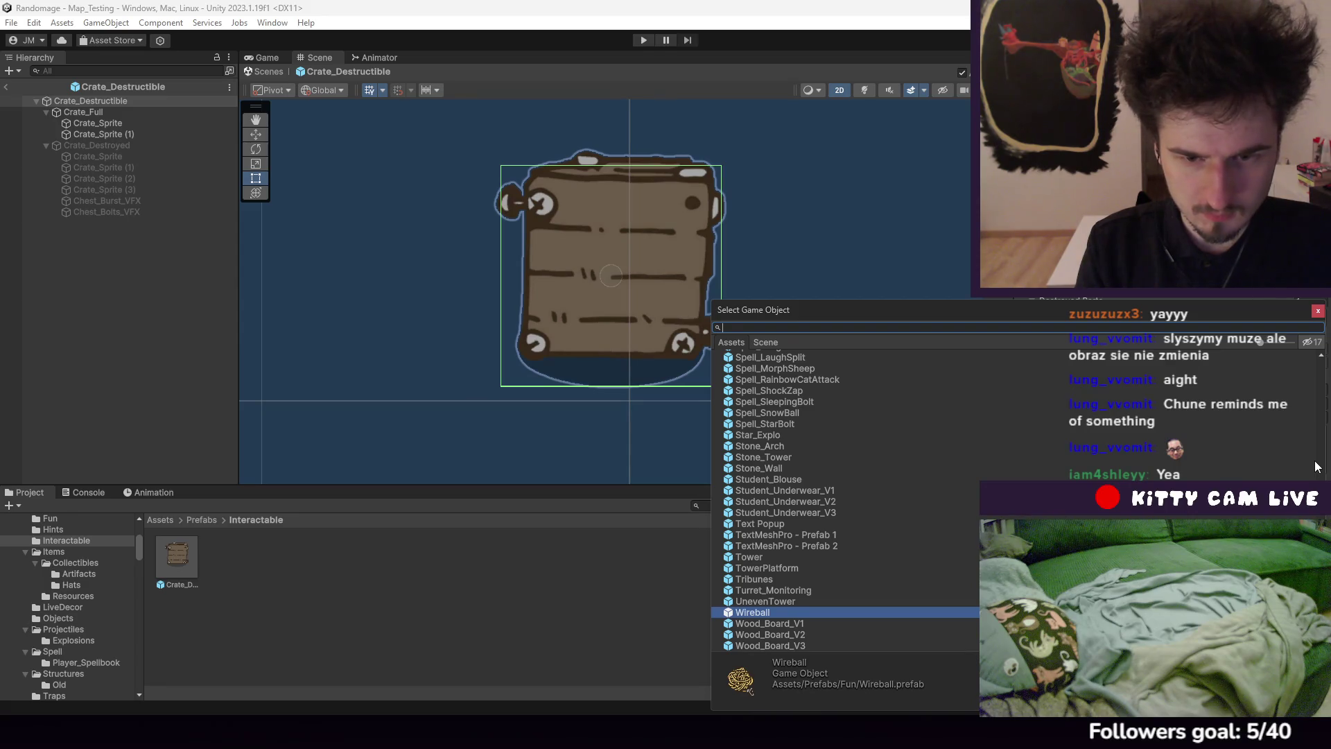
type("item")
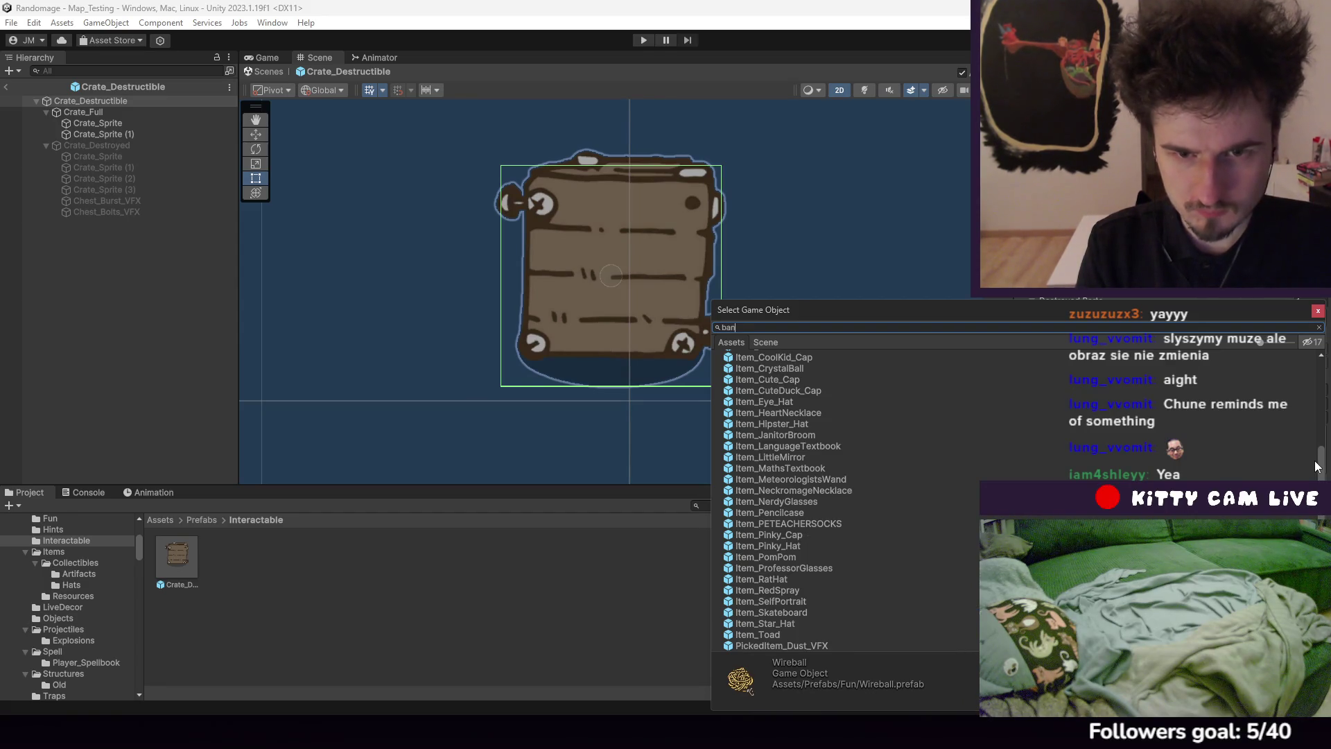
type("da")
left_click(832, 372)
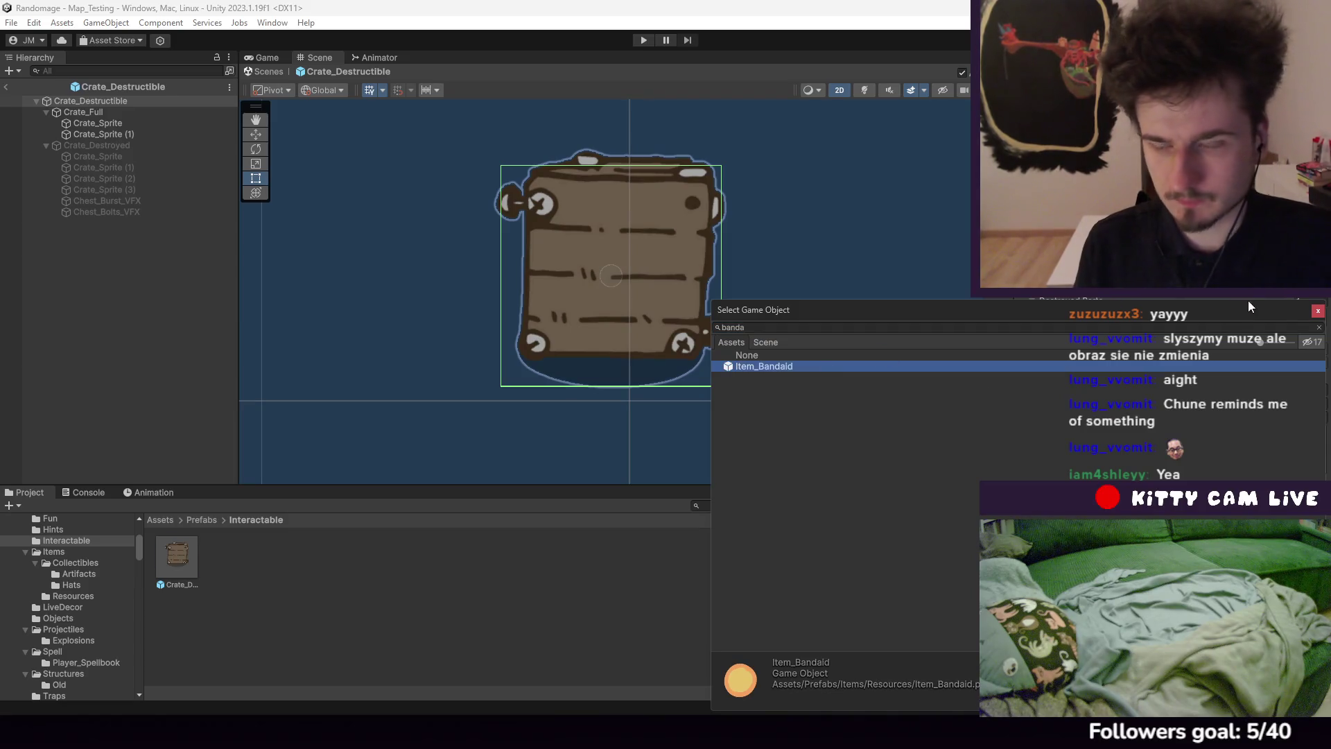
left_click(1183, 466)
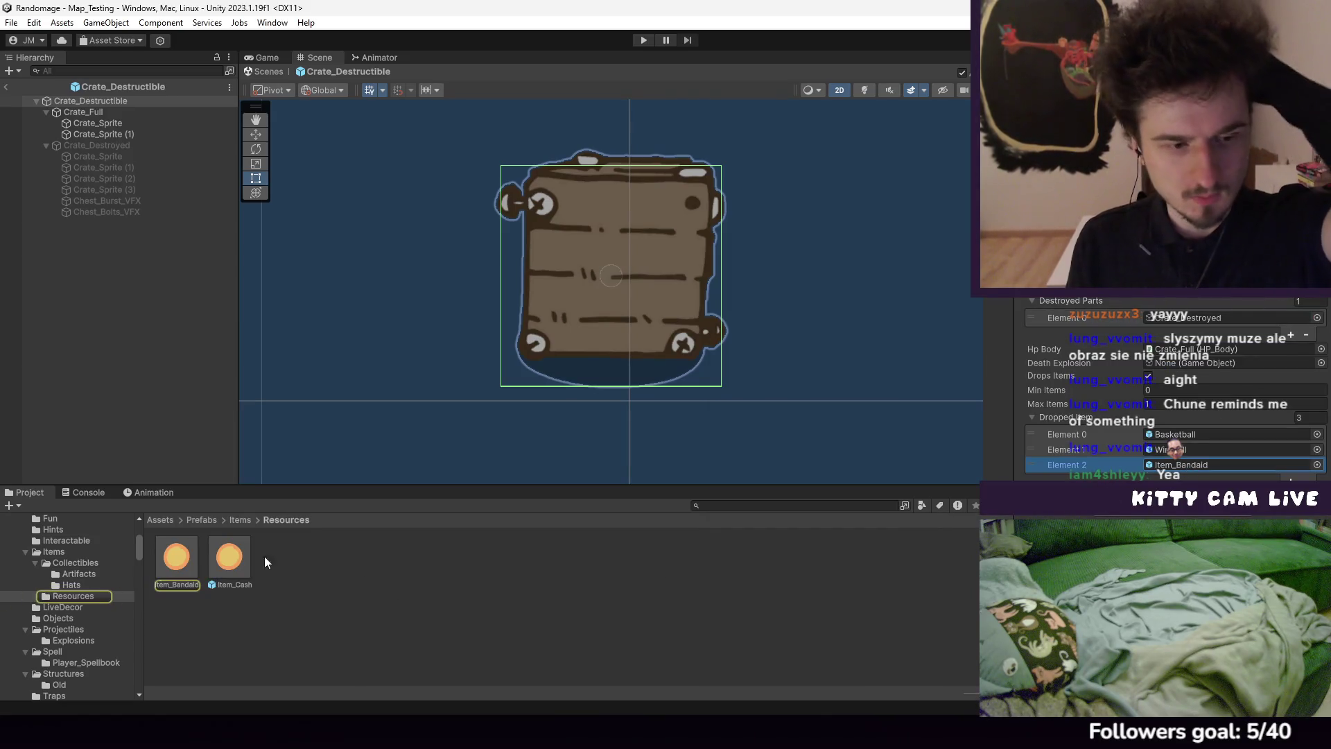
double_click(181, 556)
Inspect Frame_0's sprite and browse to the Objects > Artefacts sprite folder
left_click(179, 154)
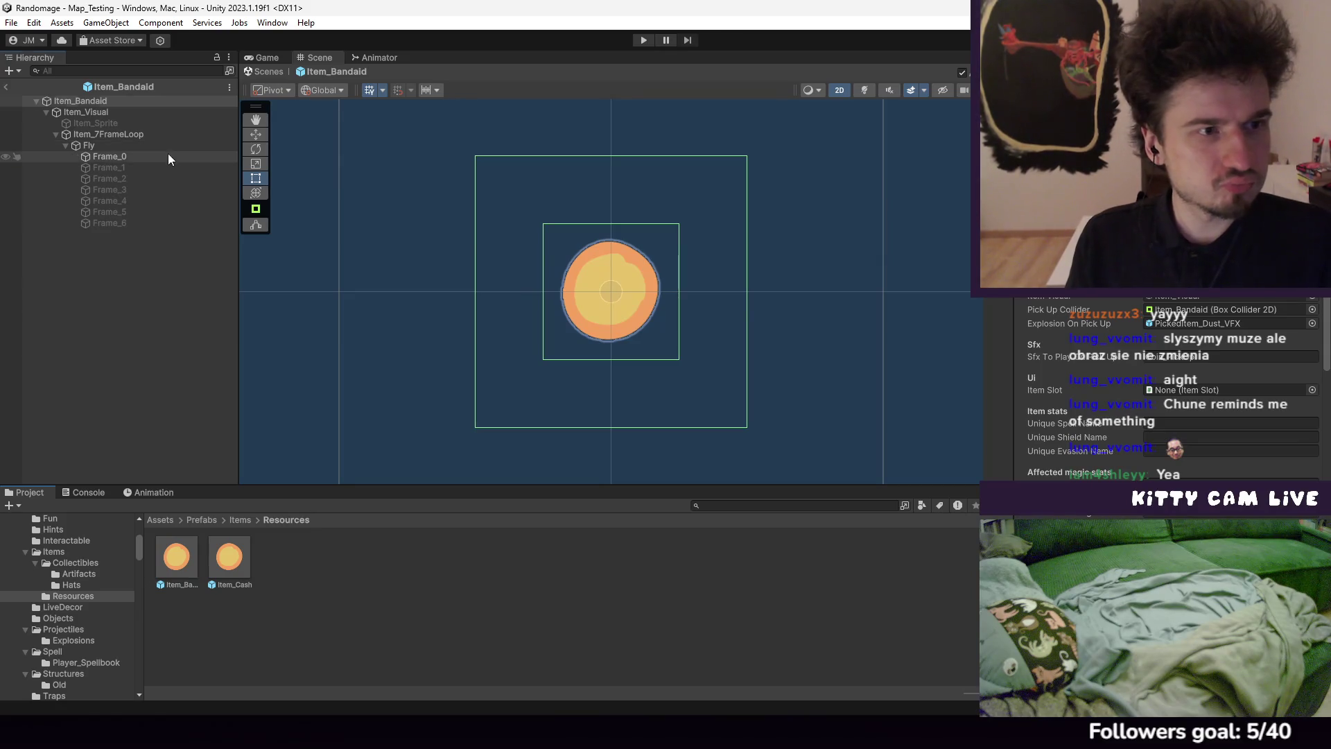
left_click(1144, 208)
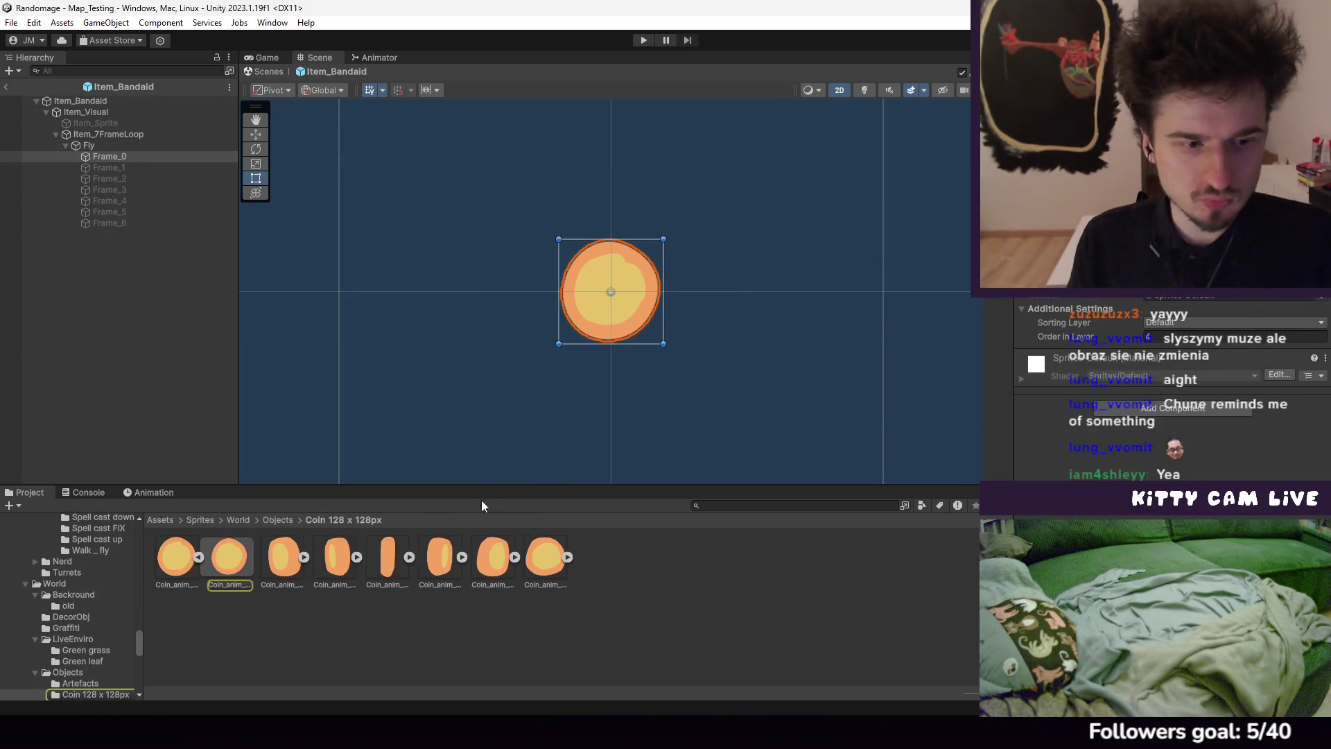
left_click(281, 520)
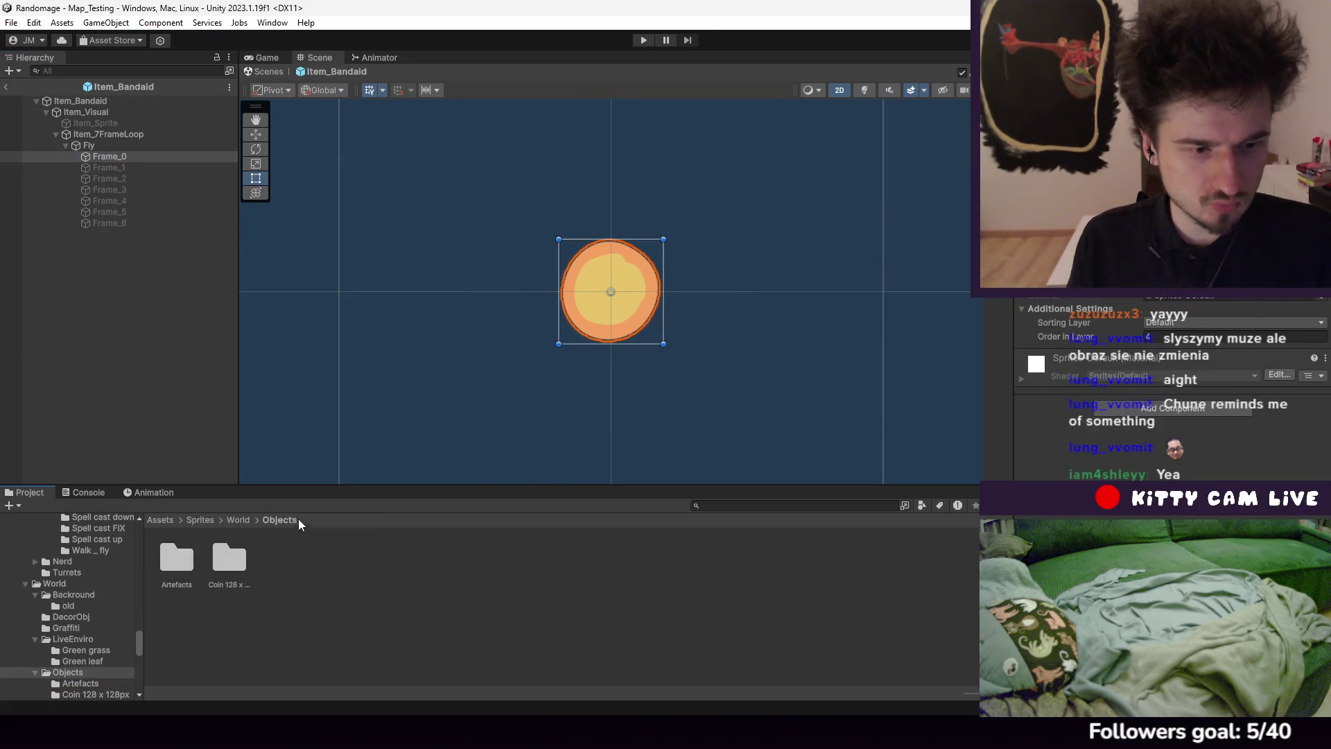
double_click(176, 565)
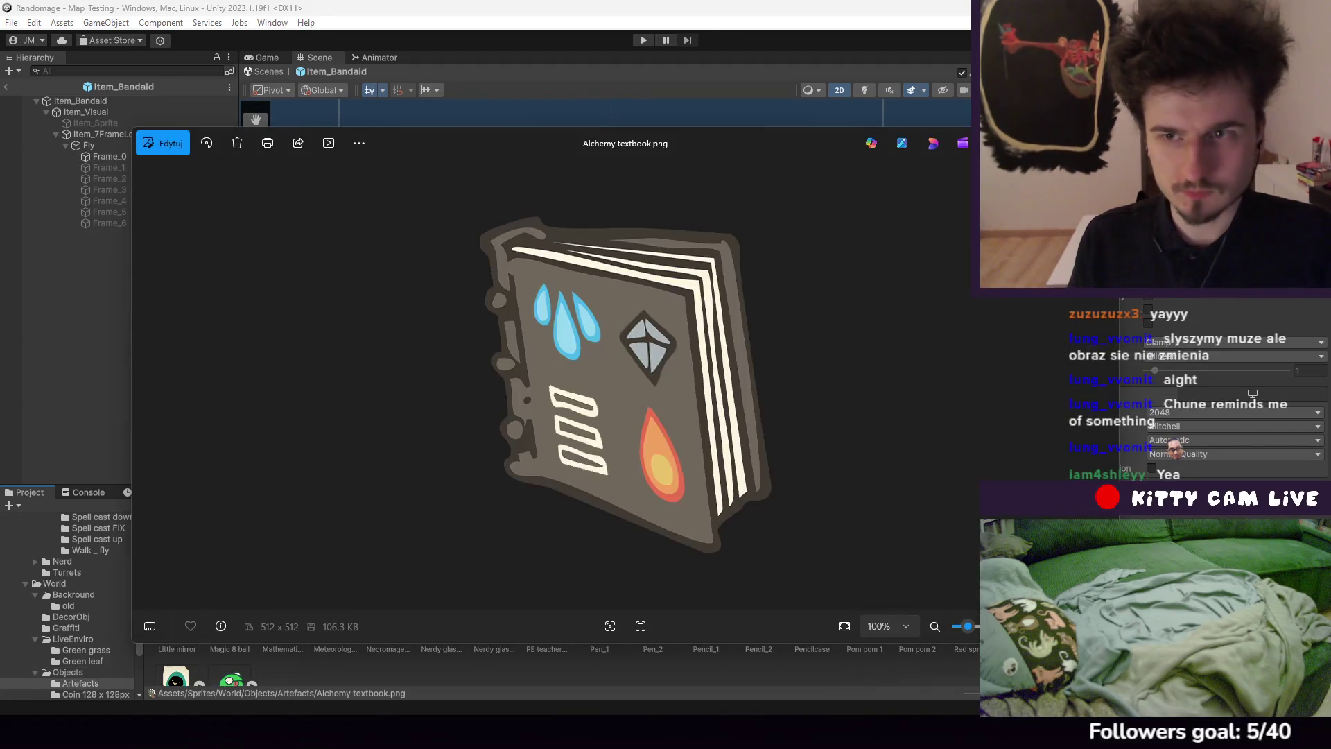
key("Escape")
Assign the green jar sprite to Fly frames Frame_0 to Frame_6, entering 0.5 and 0.5
left_click(111, 158)
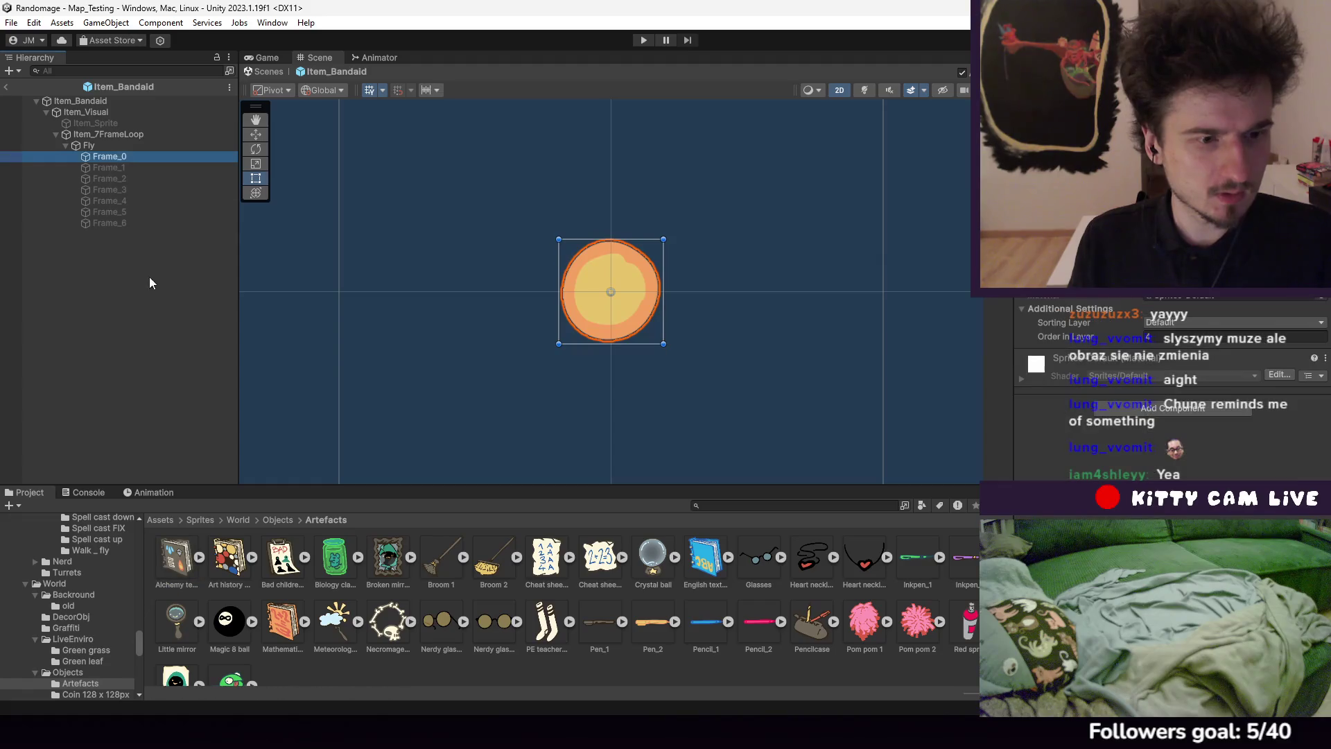
left_click(133, 225, "shift")
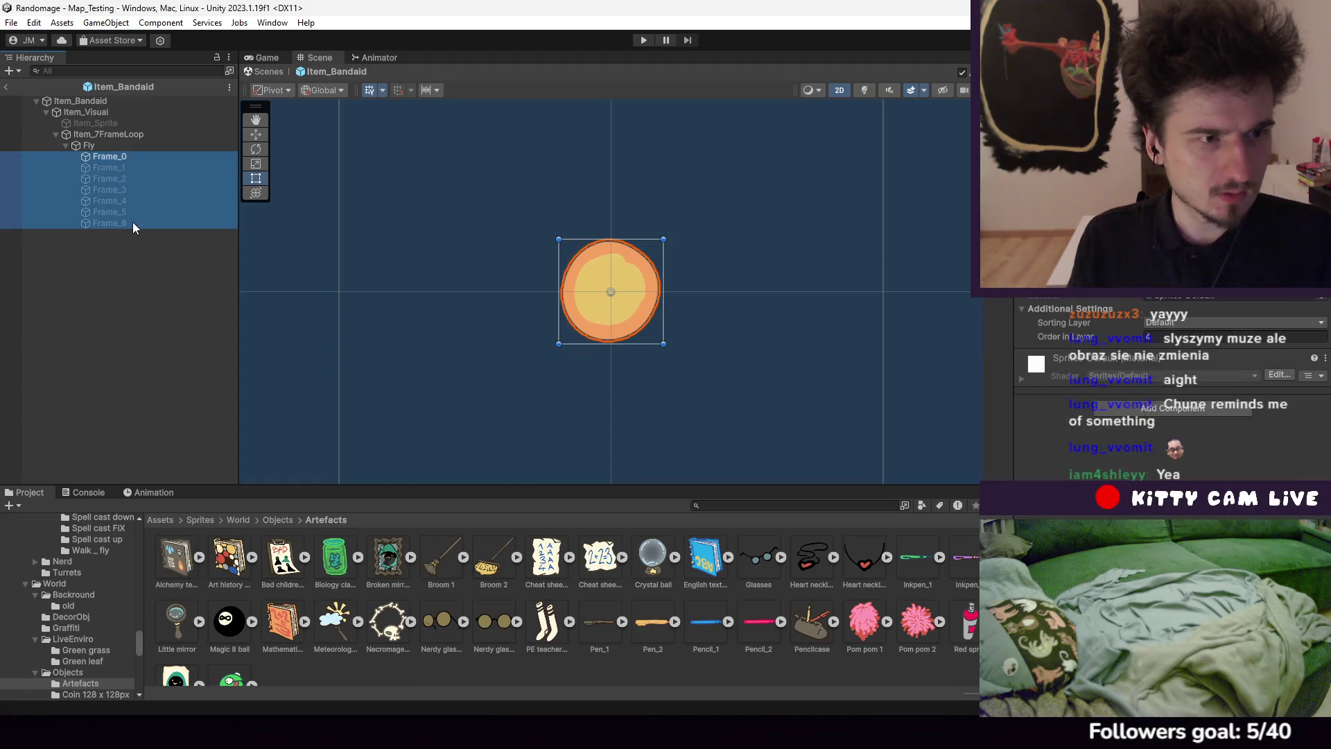
left_click(338, 548)
left_click_drag(334, 554, 1213, 229)
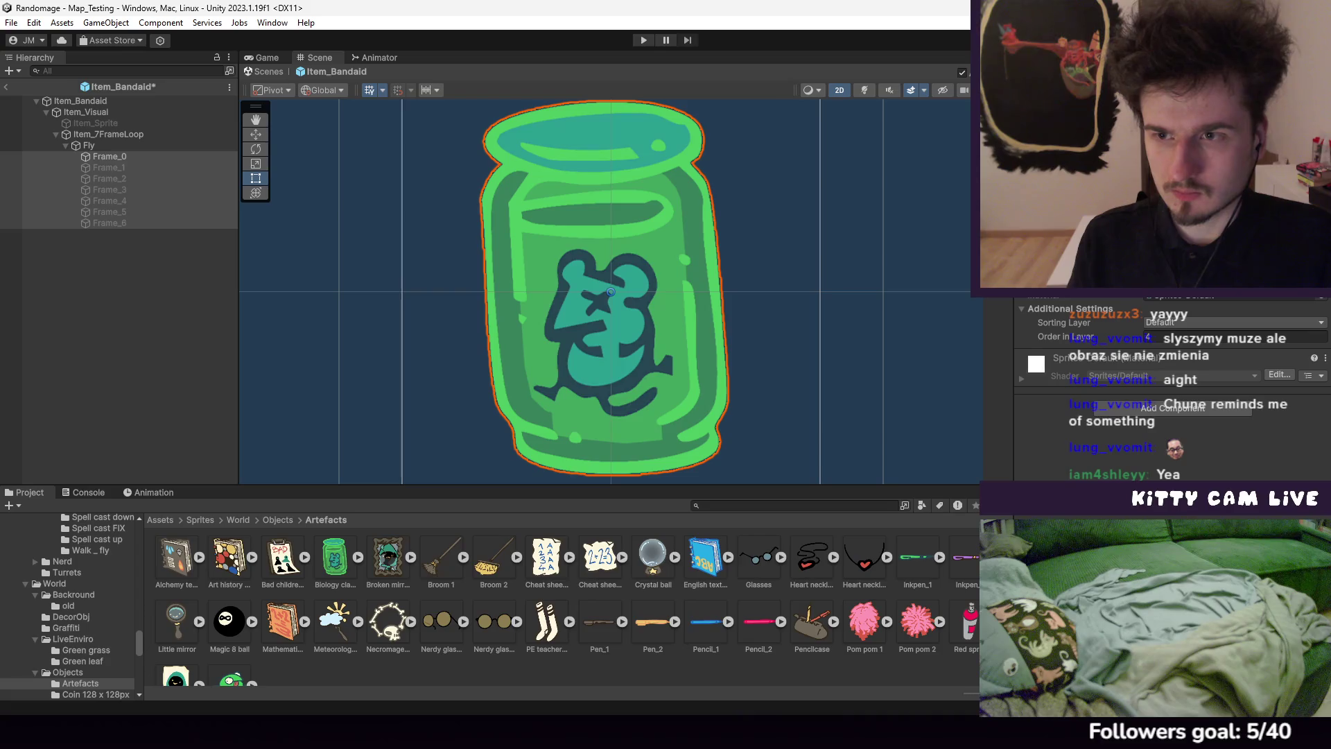
scroll(718, 291, "down", 4)
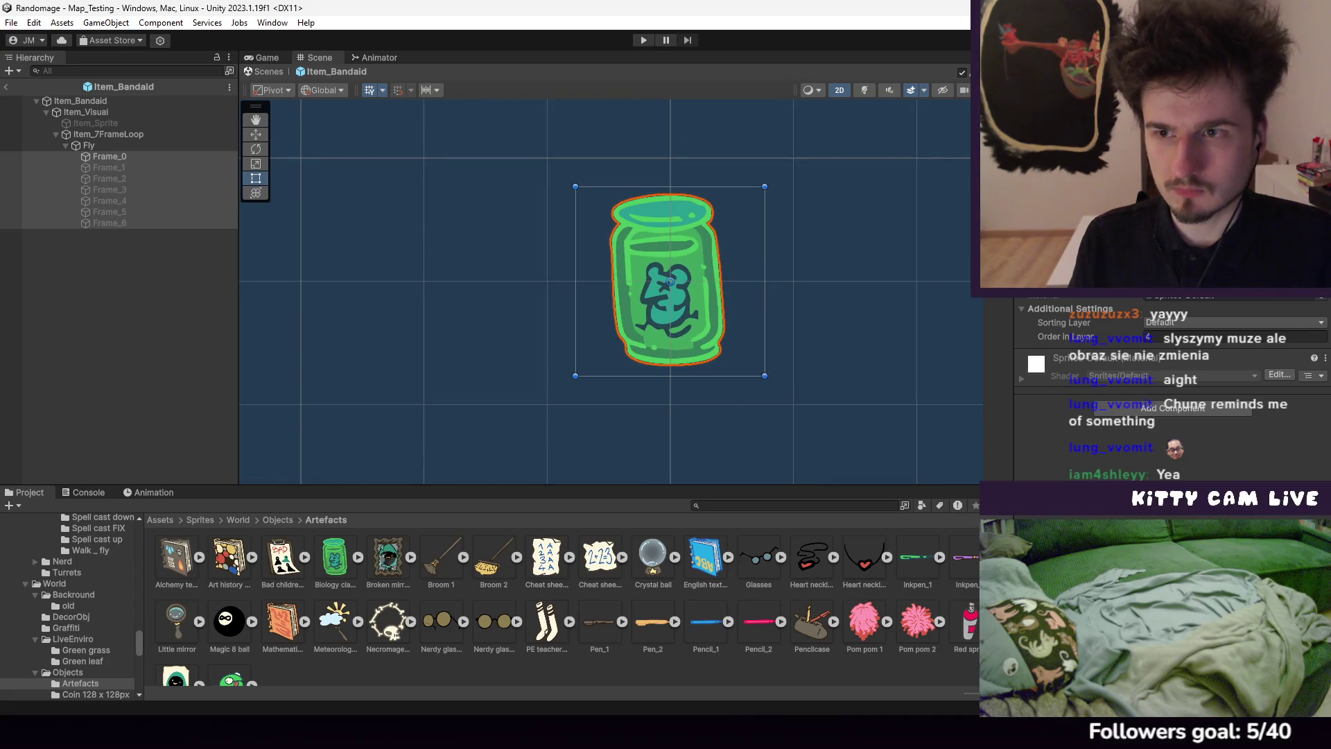
type("0.5")
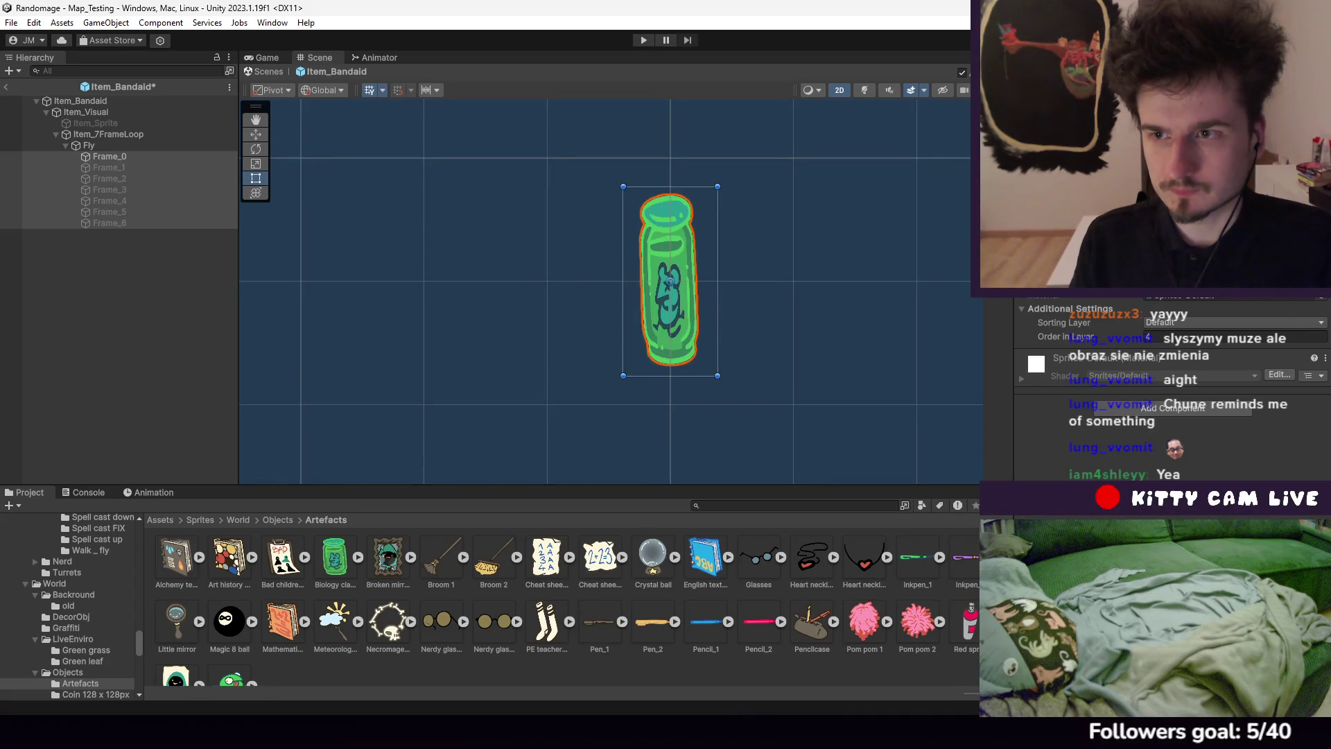
type("0.5")
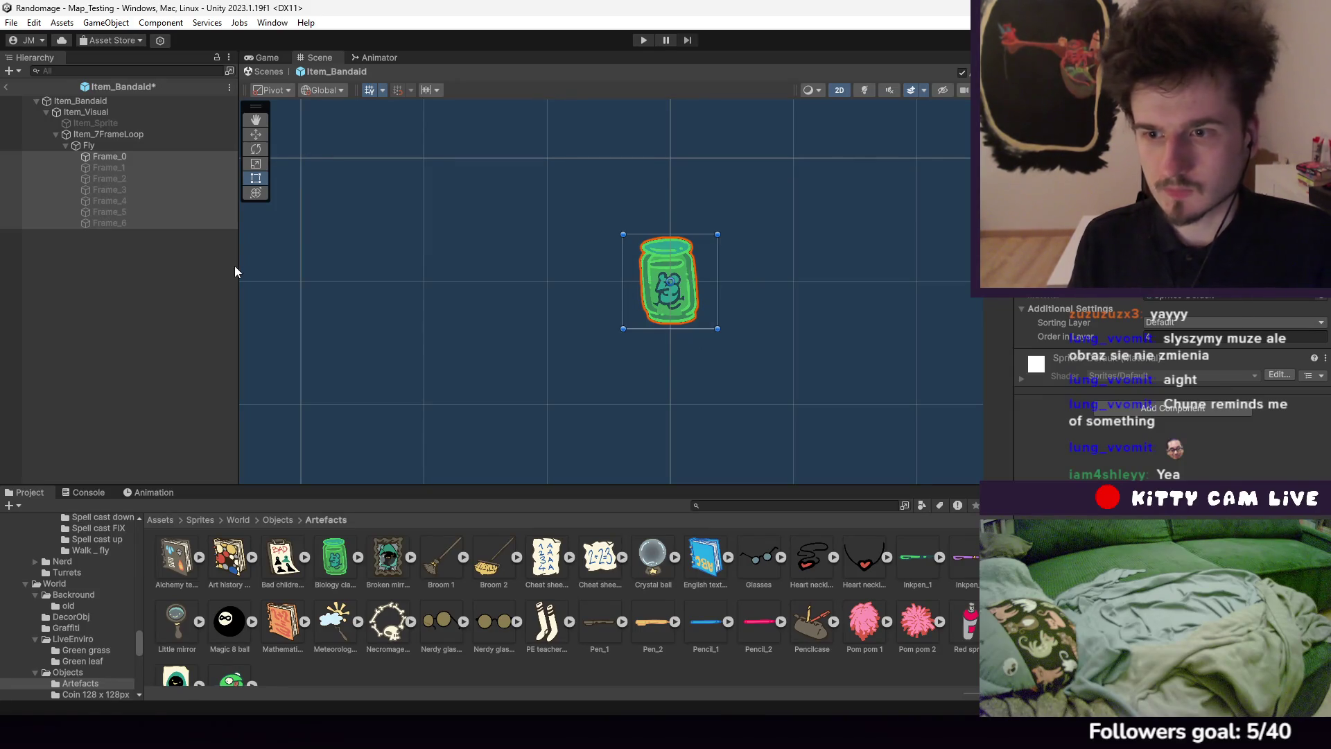
left_click(44, 310)
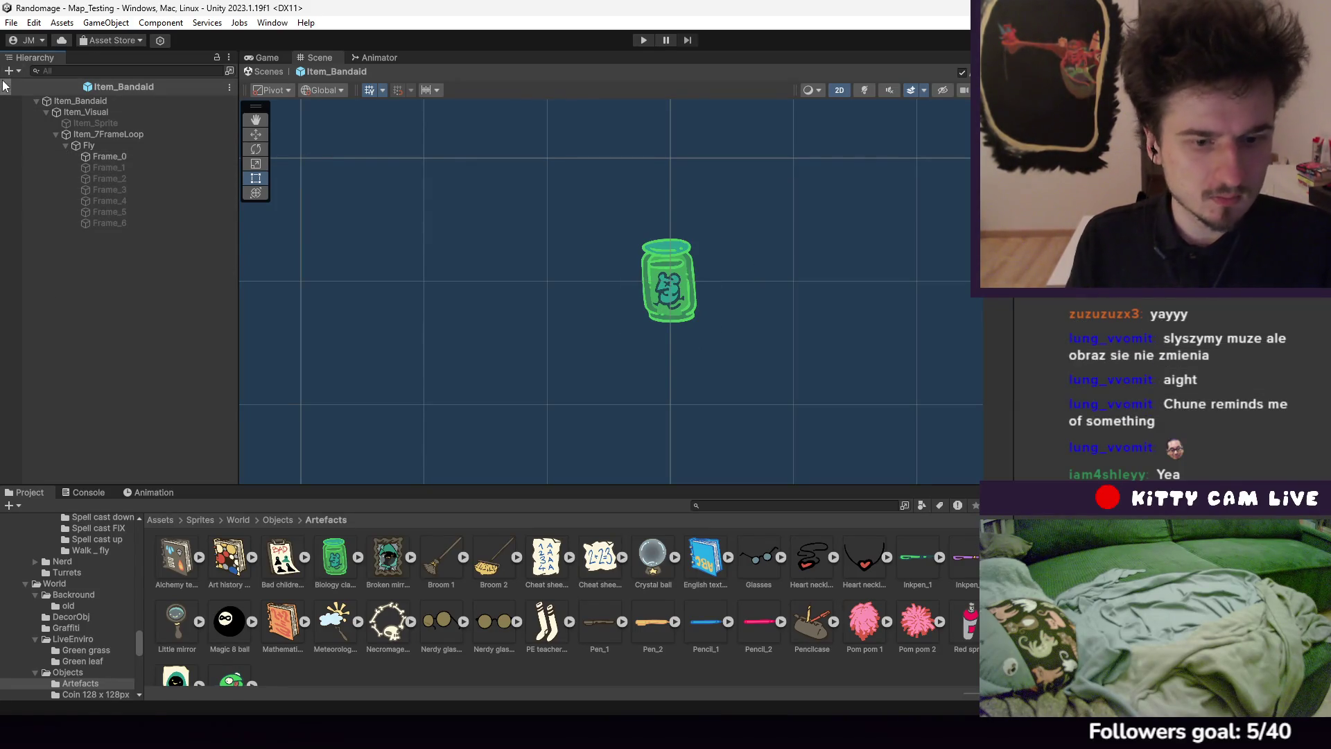
Check the new jar sprite on each Fly frame, Frame_0 through Frame_6
left_click(115, 159)
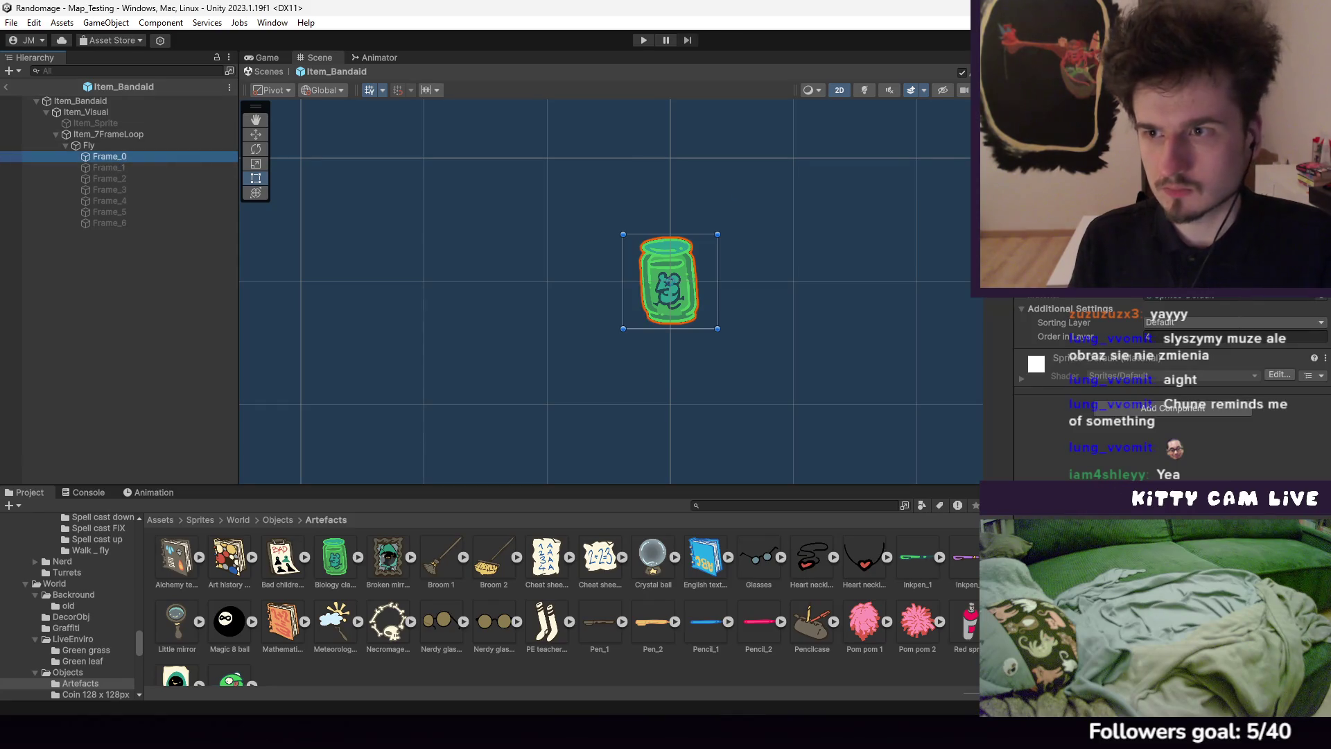
left_click(149, 168)
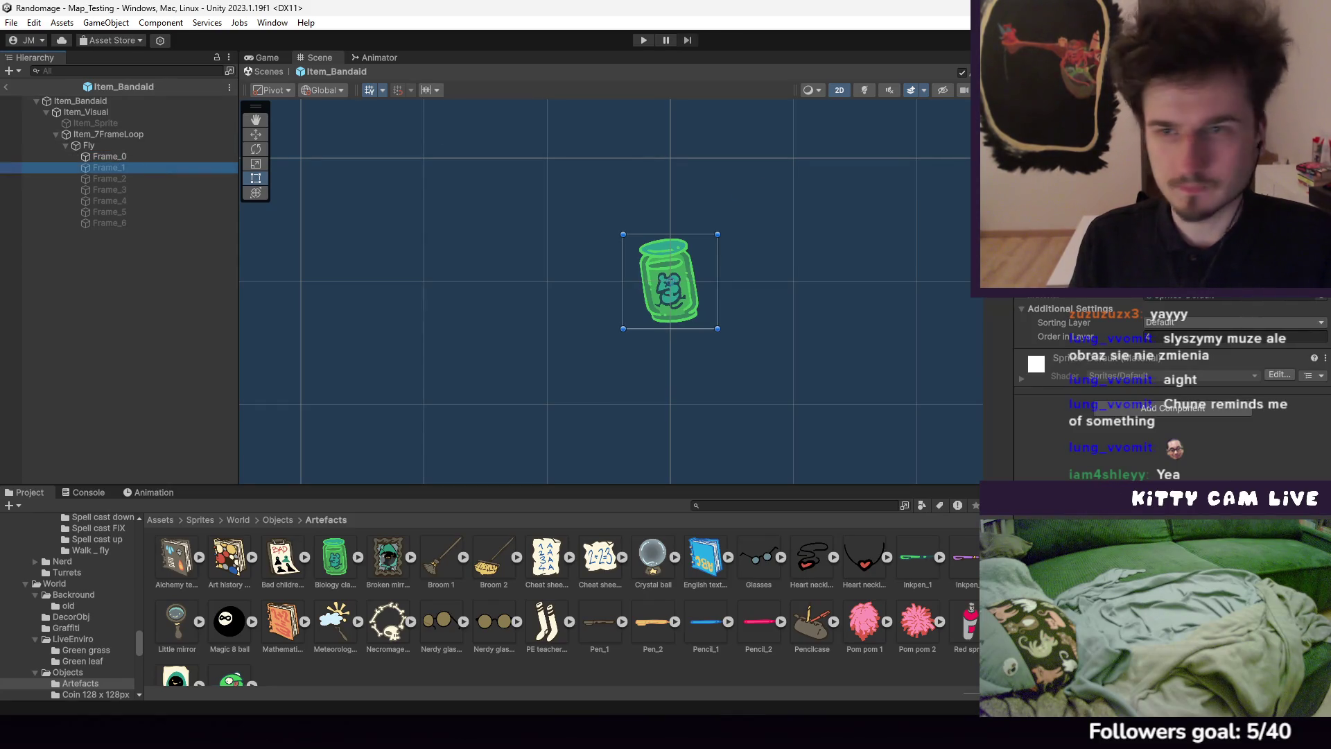
left_click(169, 179)
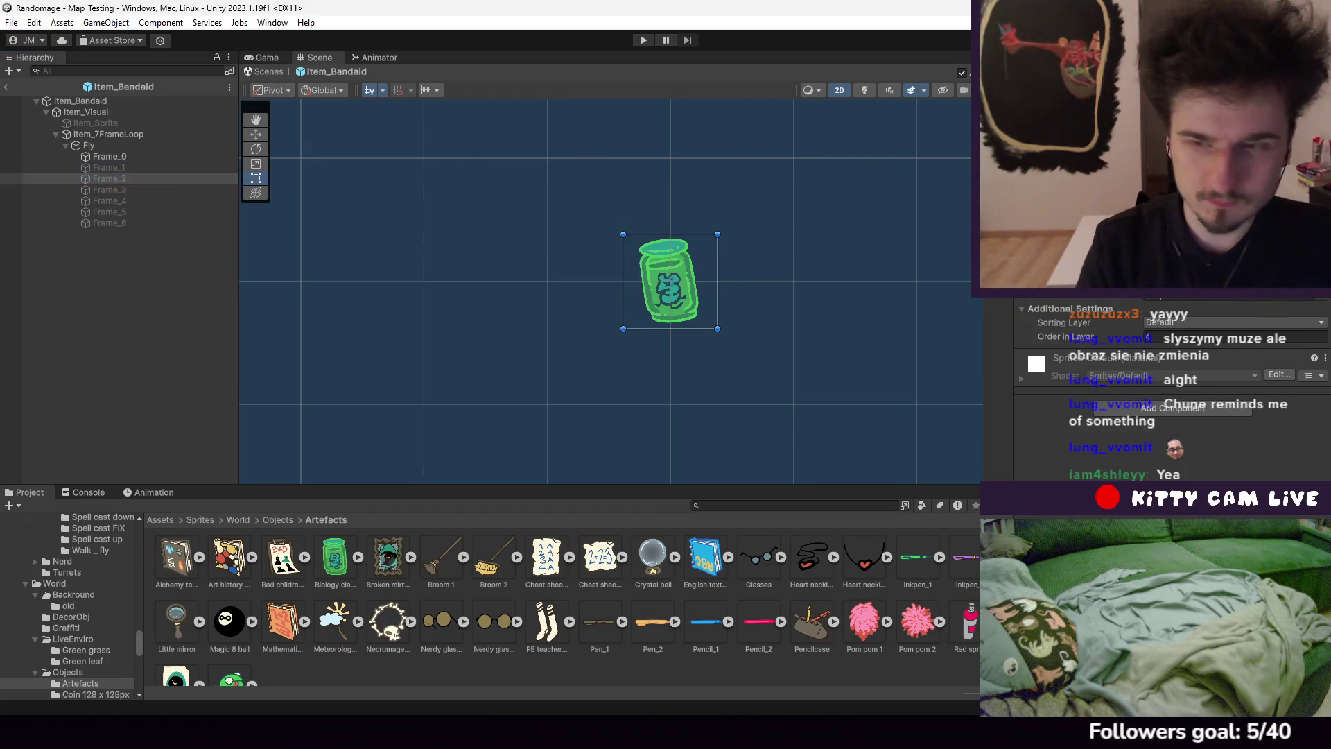
left_click(108, 190)
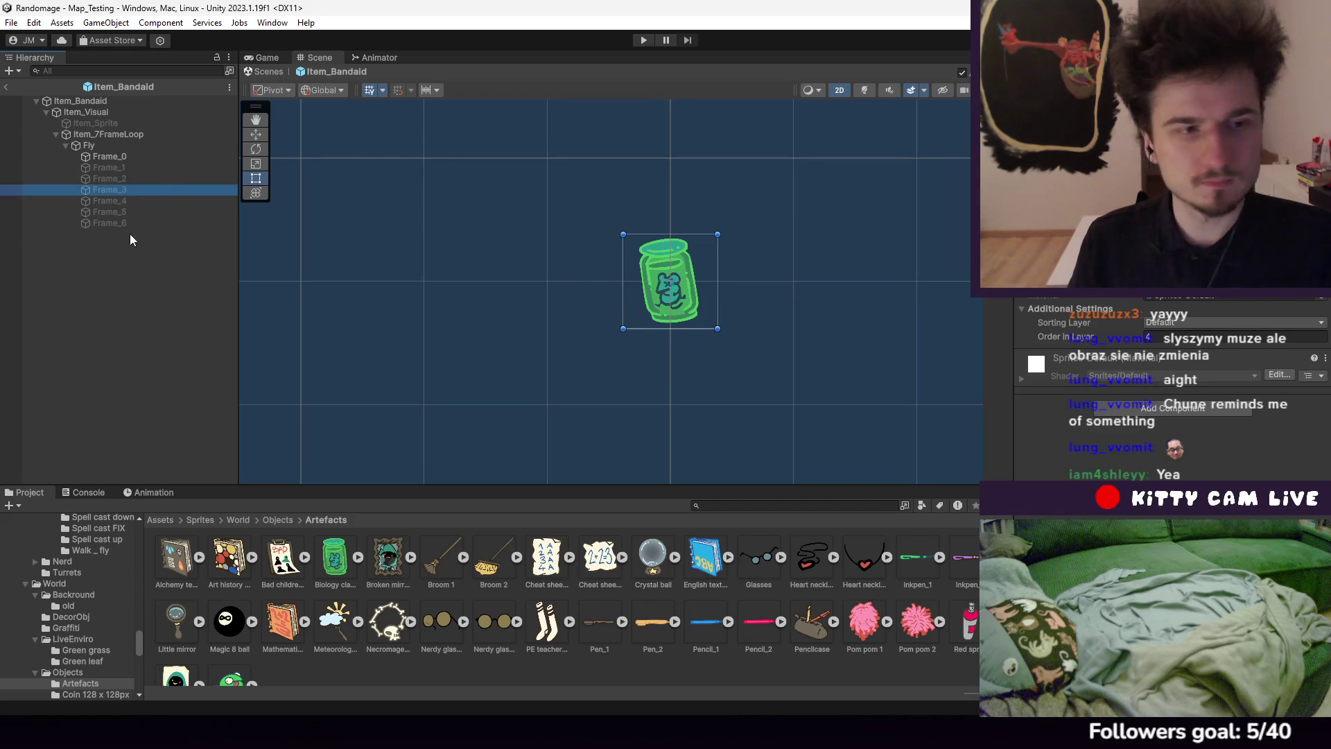
left_click(136, 200)
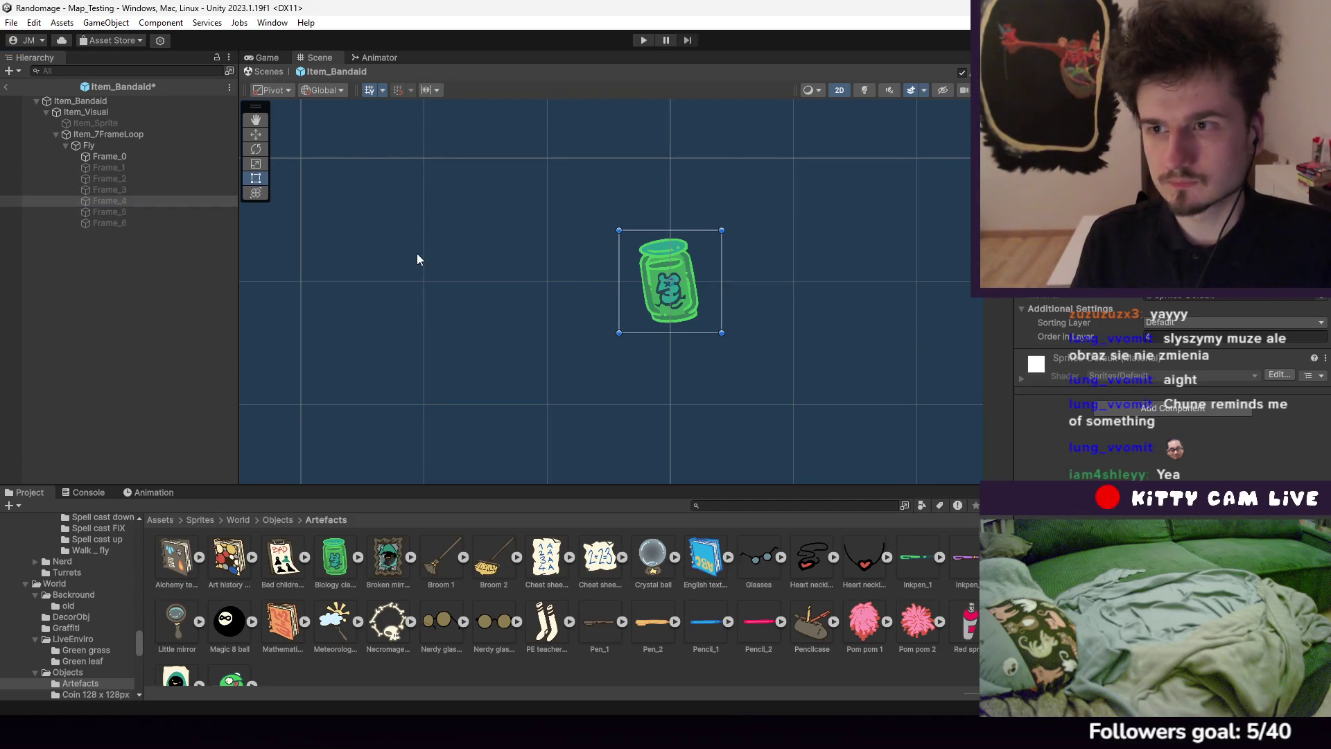
left_click(156, 212)
left_click(174, 223)
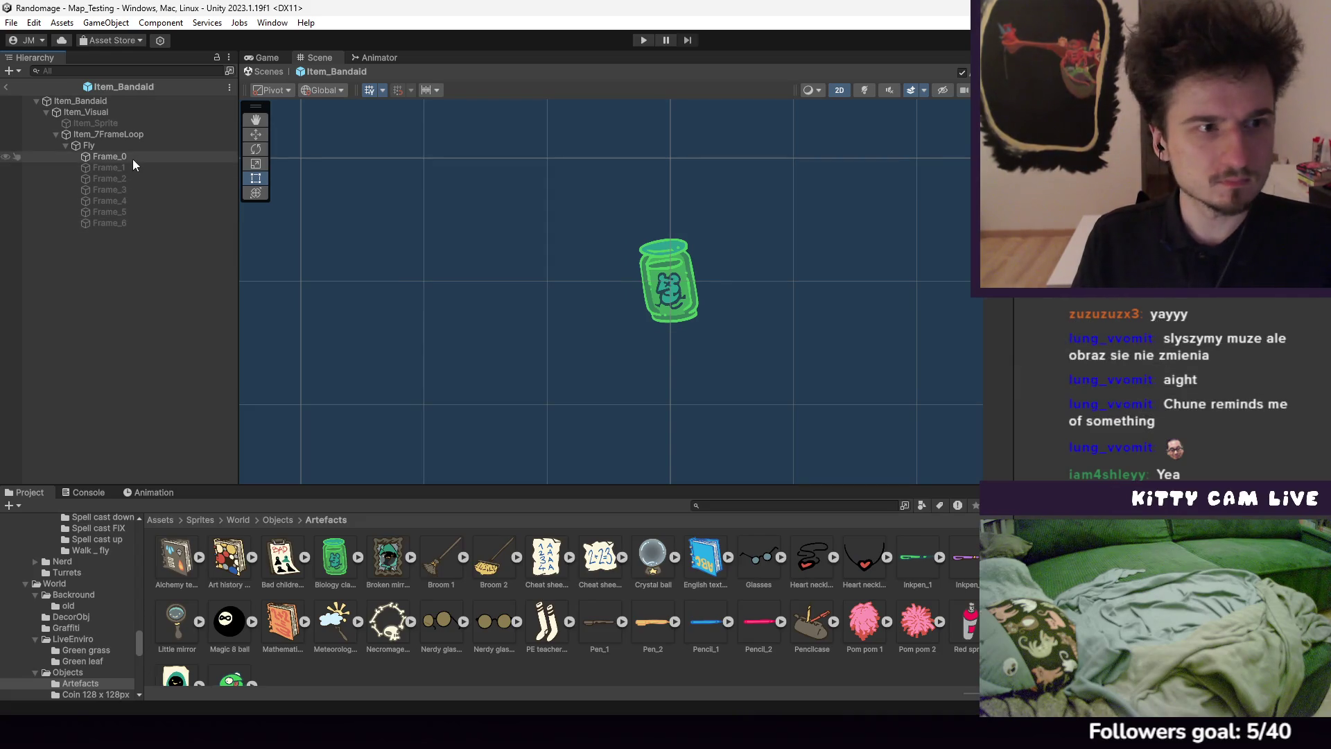
Return to the level, select Crate_Destructible (5) and open its Item_Bandaid prefab
left_click(127, 190)
left_click(8, 87)
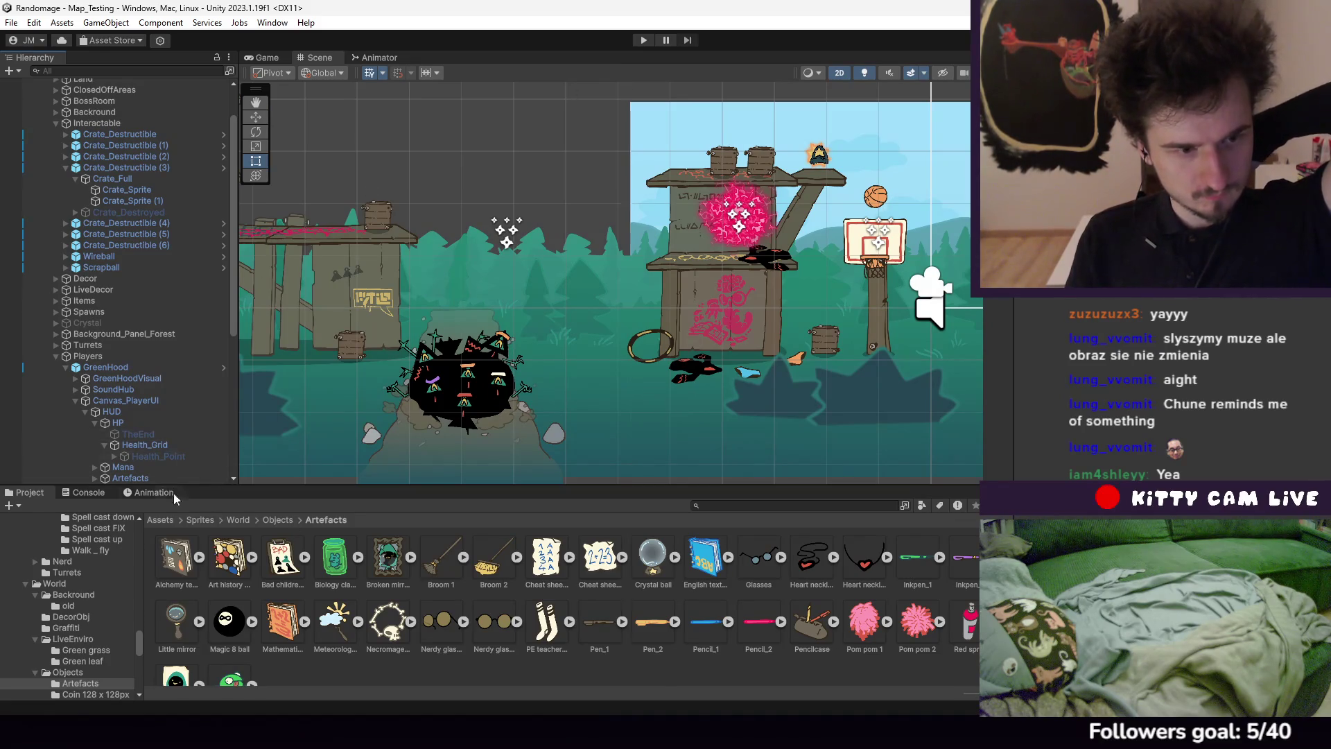
left_click(132, 234)
left_click(1220, 484)
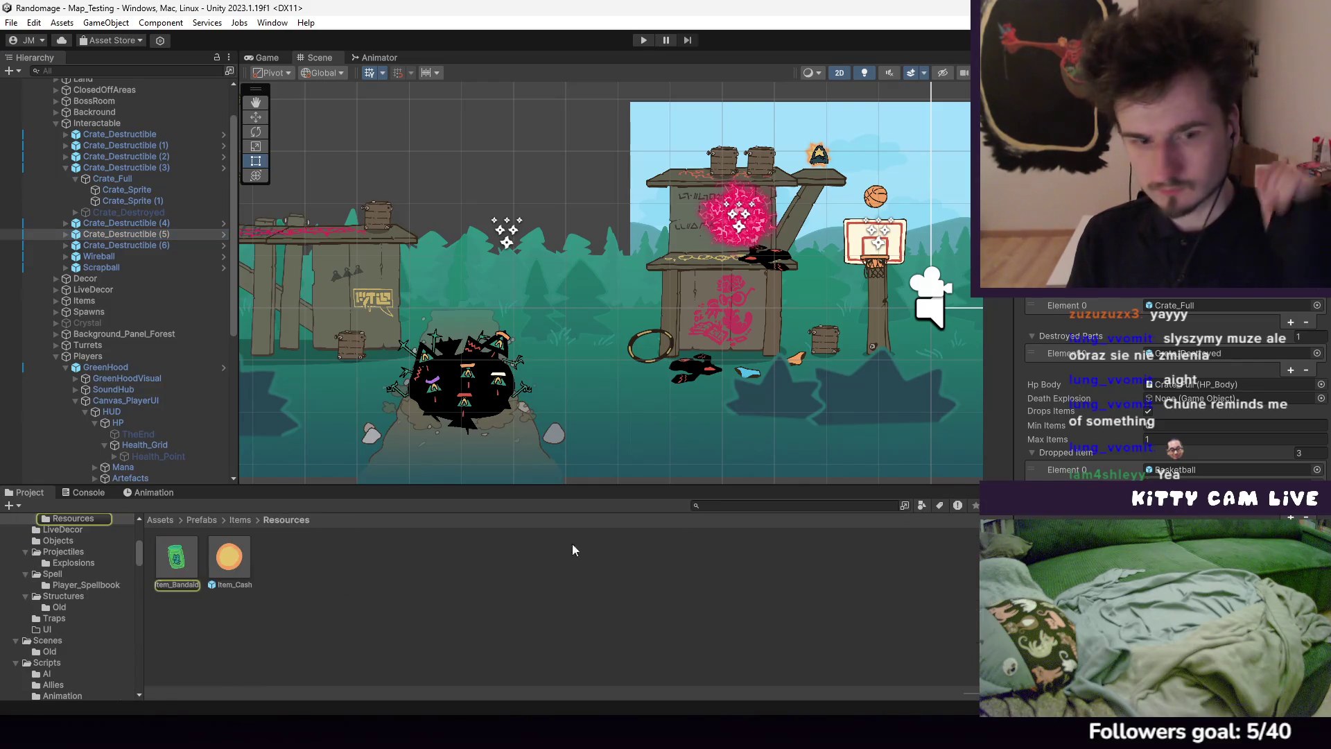
double_click(185, 559)
Save Item_Bandaid and give it the Biology class jar sprite
scroll(1085, 361, "down", 3)
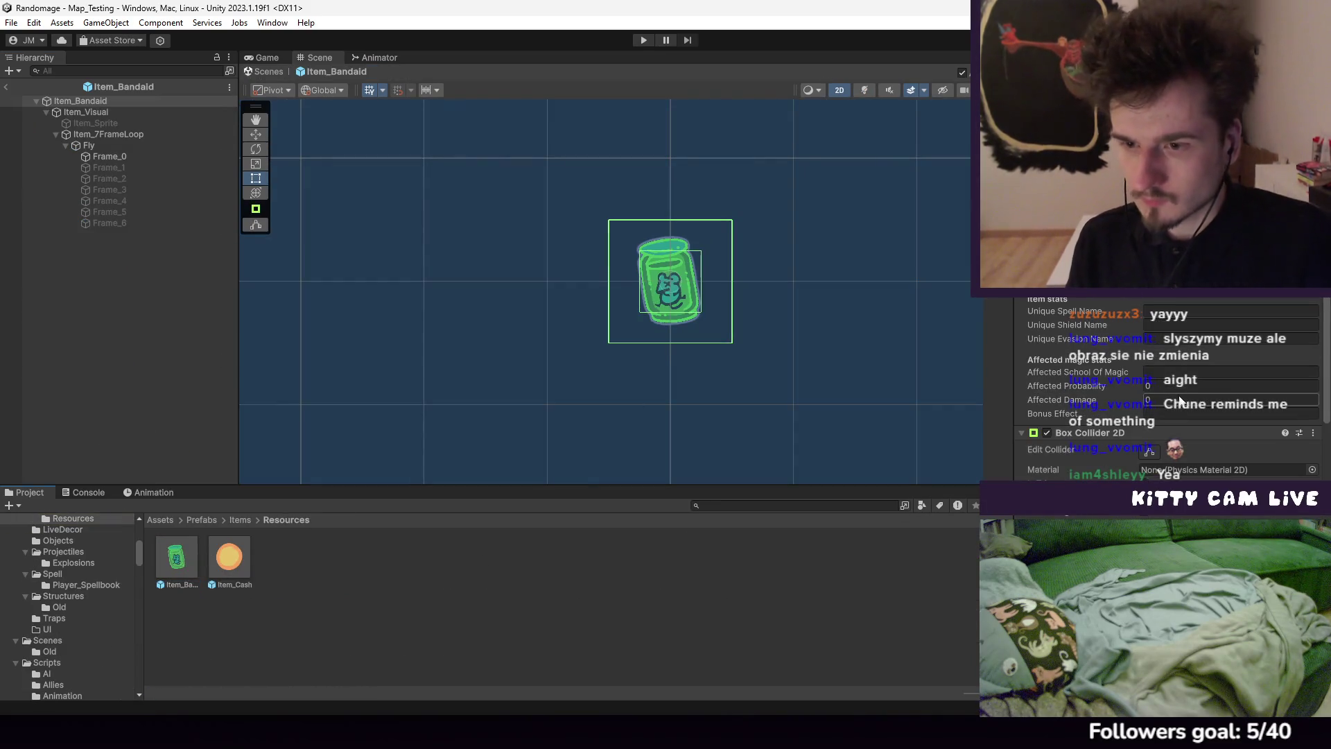
scroll(1170, 409, "up", 3)
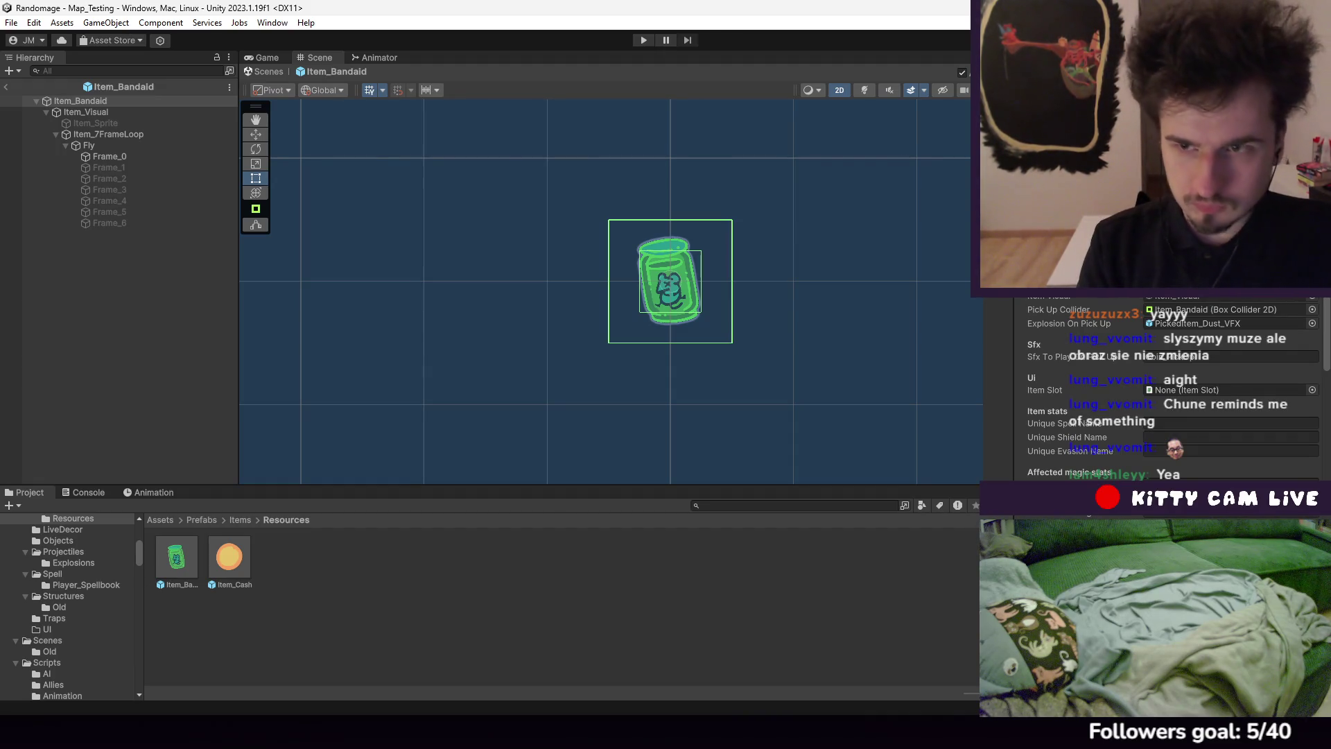
key("ctrl+s")
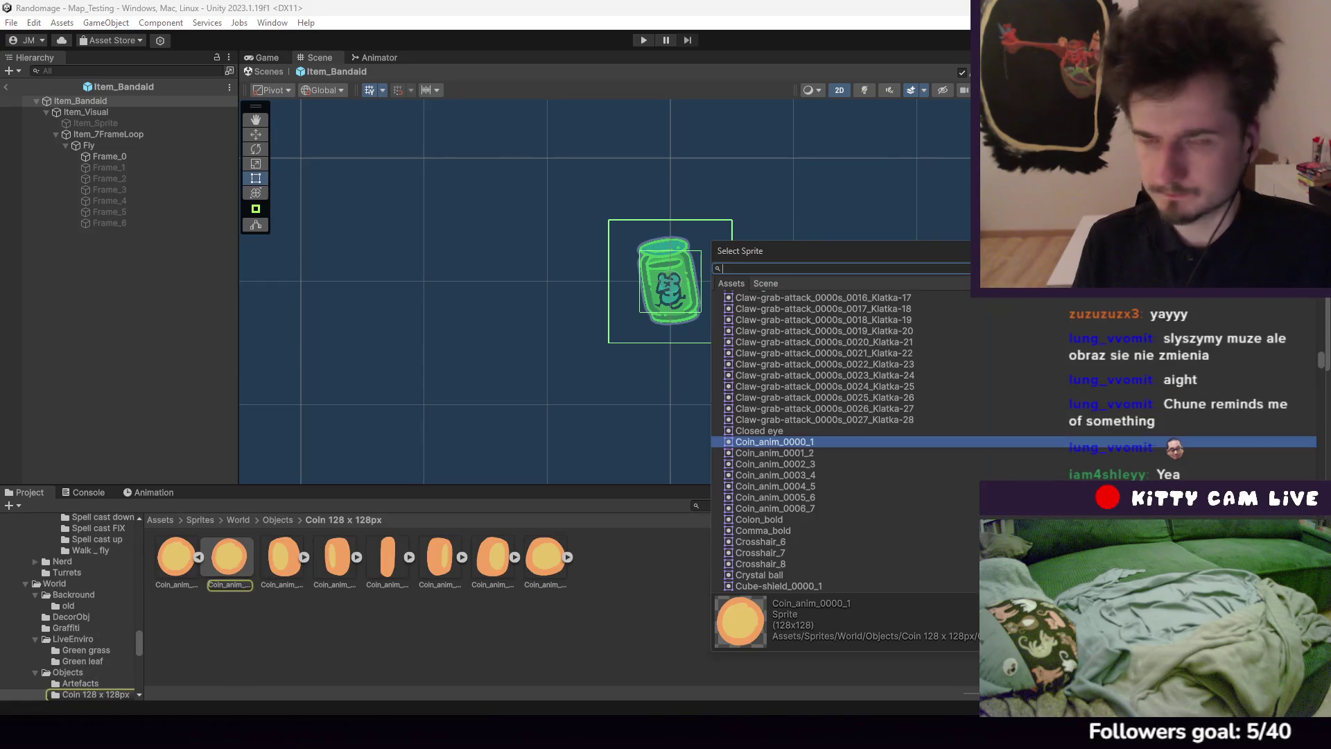
type("biolo")
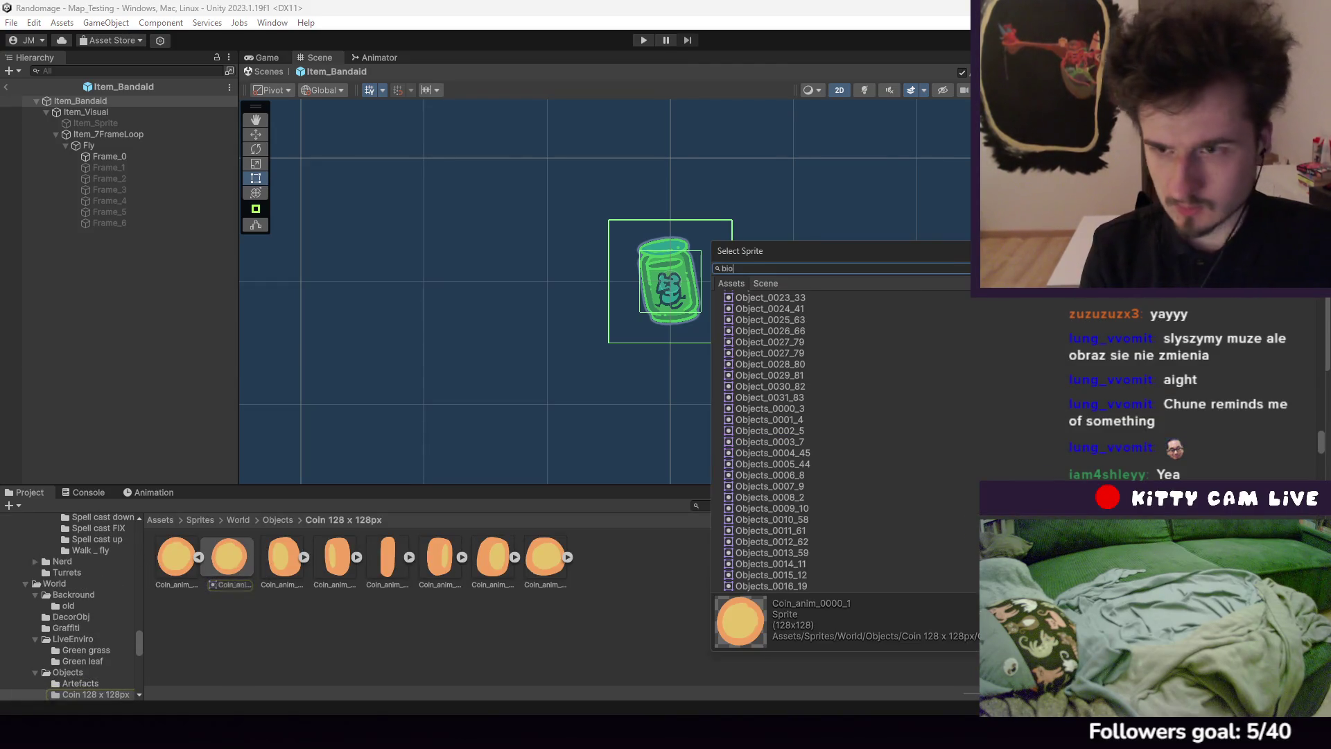
key("Return")
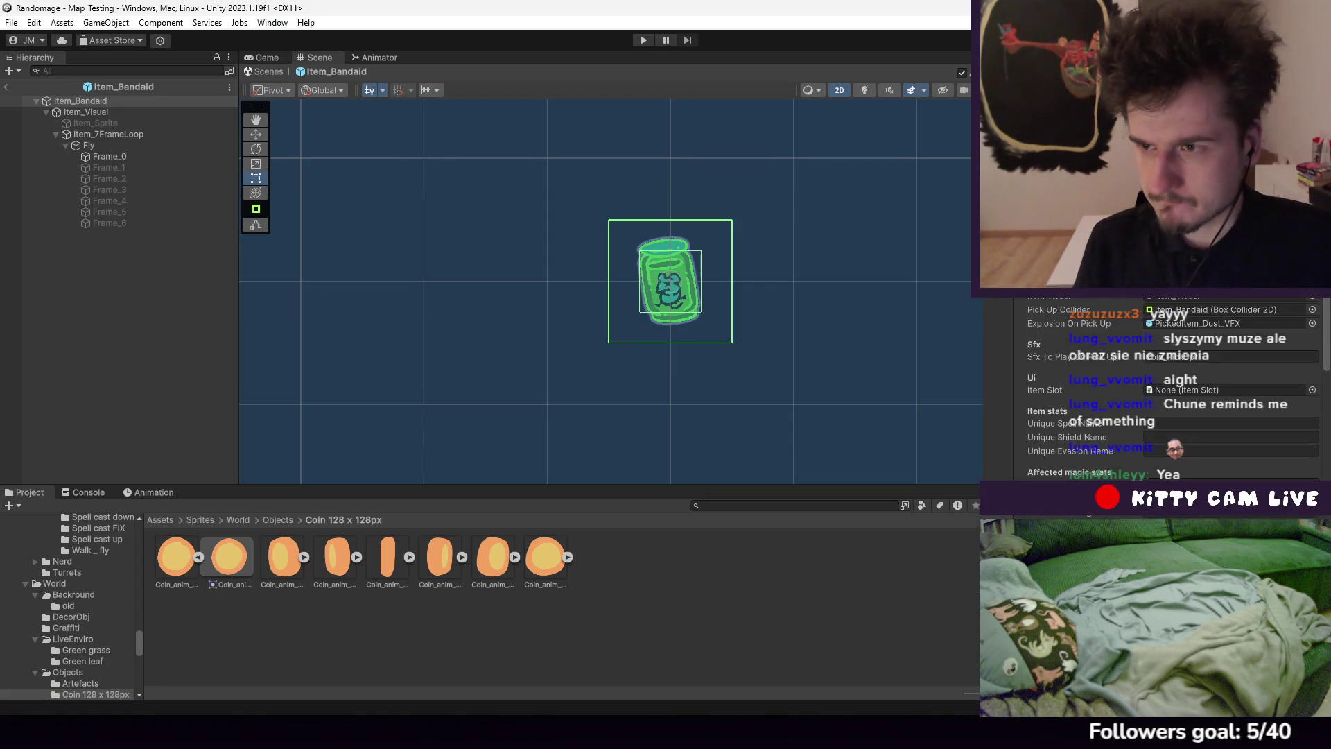
left_click(1236, 297)
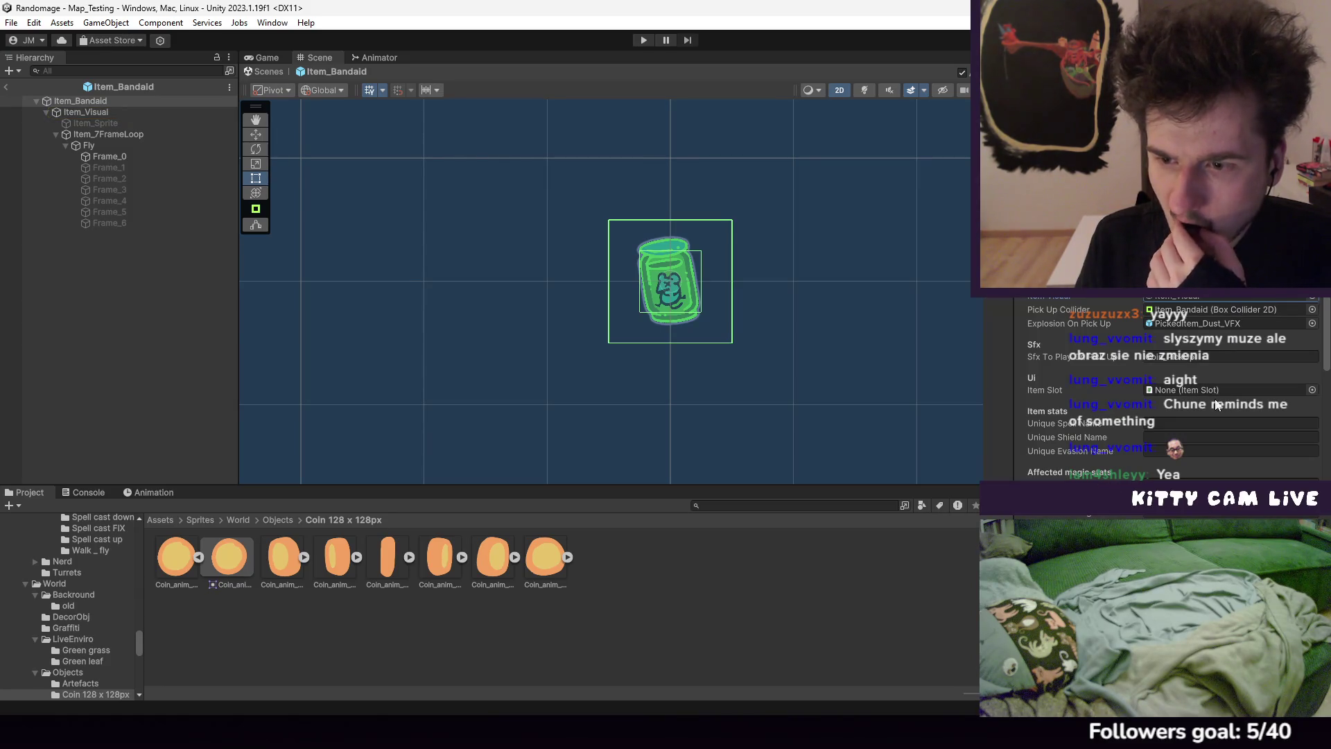
scroll(1172, 388, "down", 5)
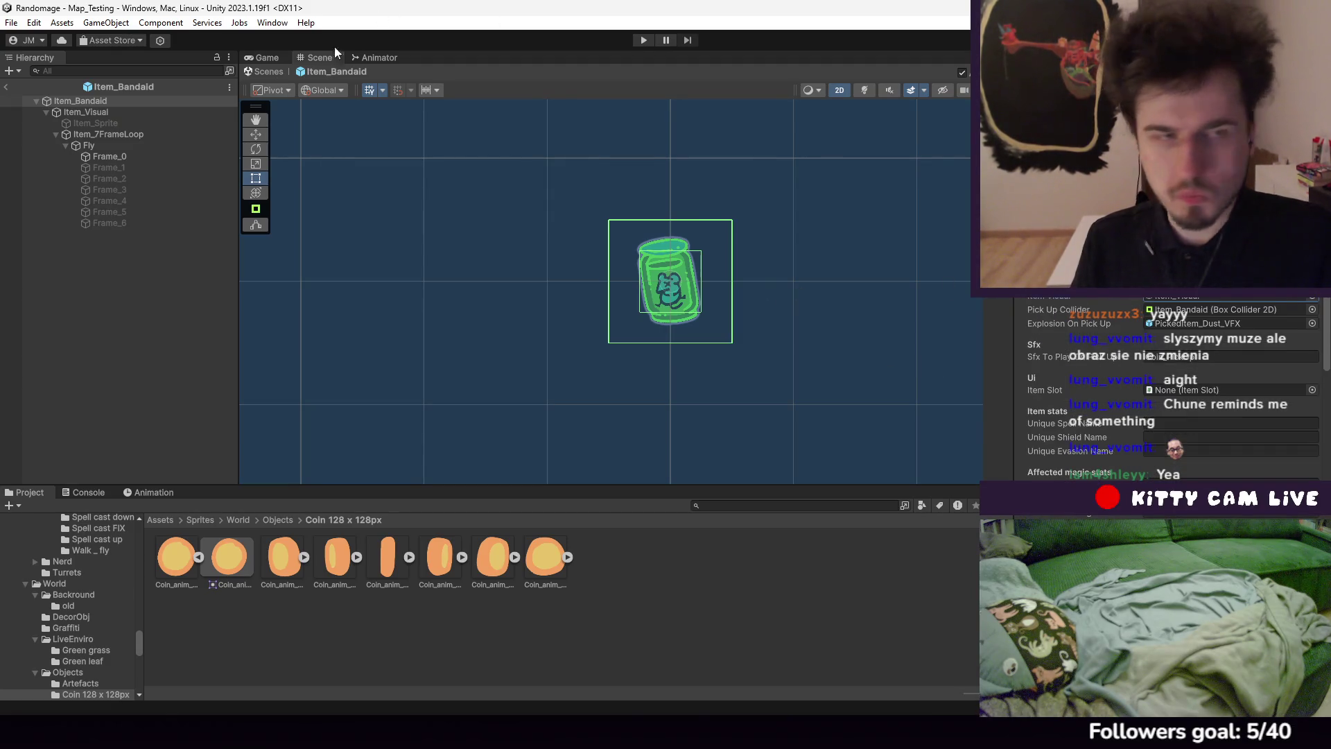
Play-test the level, check the empty Hats and ARTIFACTS inventory pages, then stop
left_click(5, 86)
left_click(644, 41)
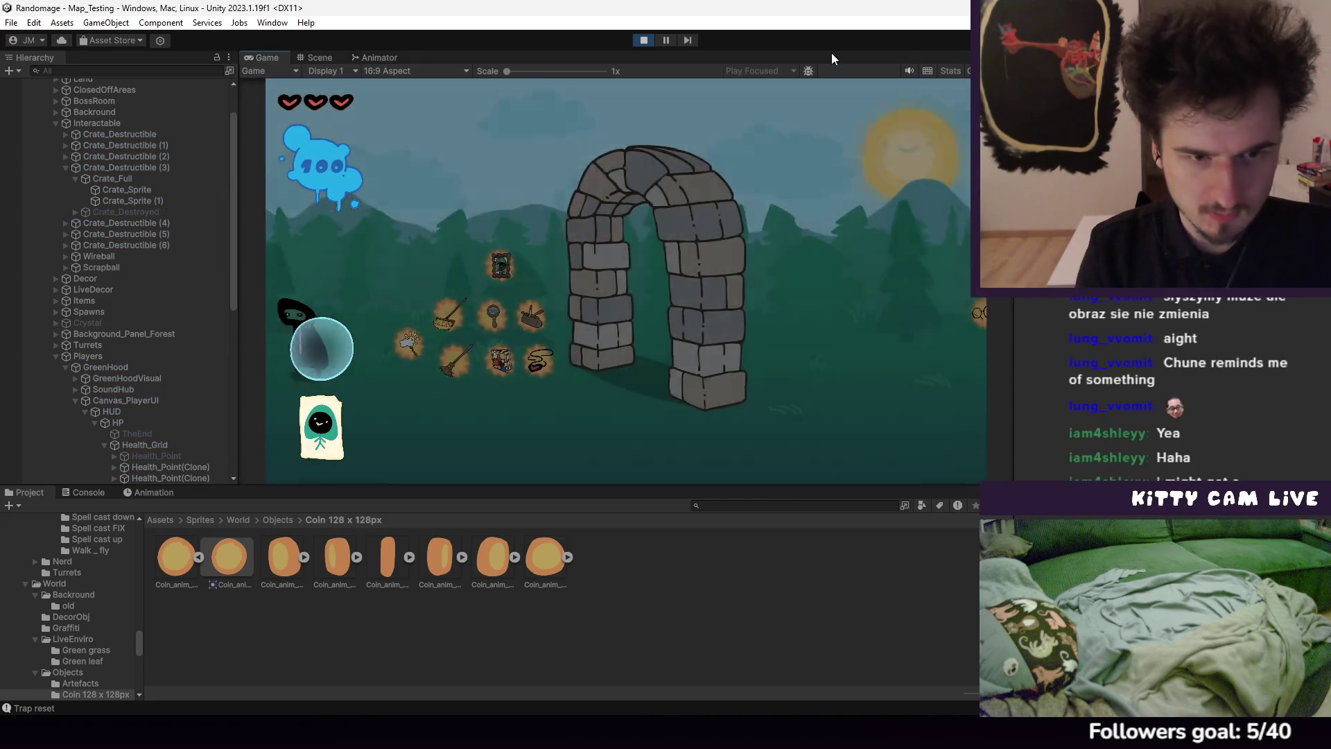
key("i")
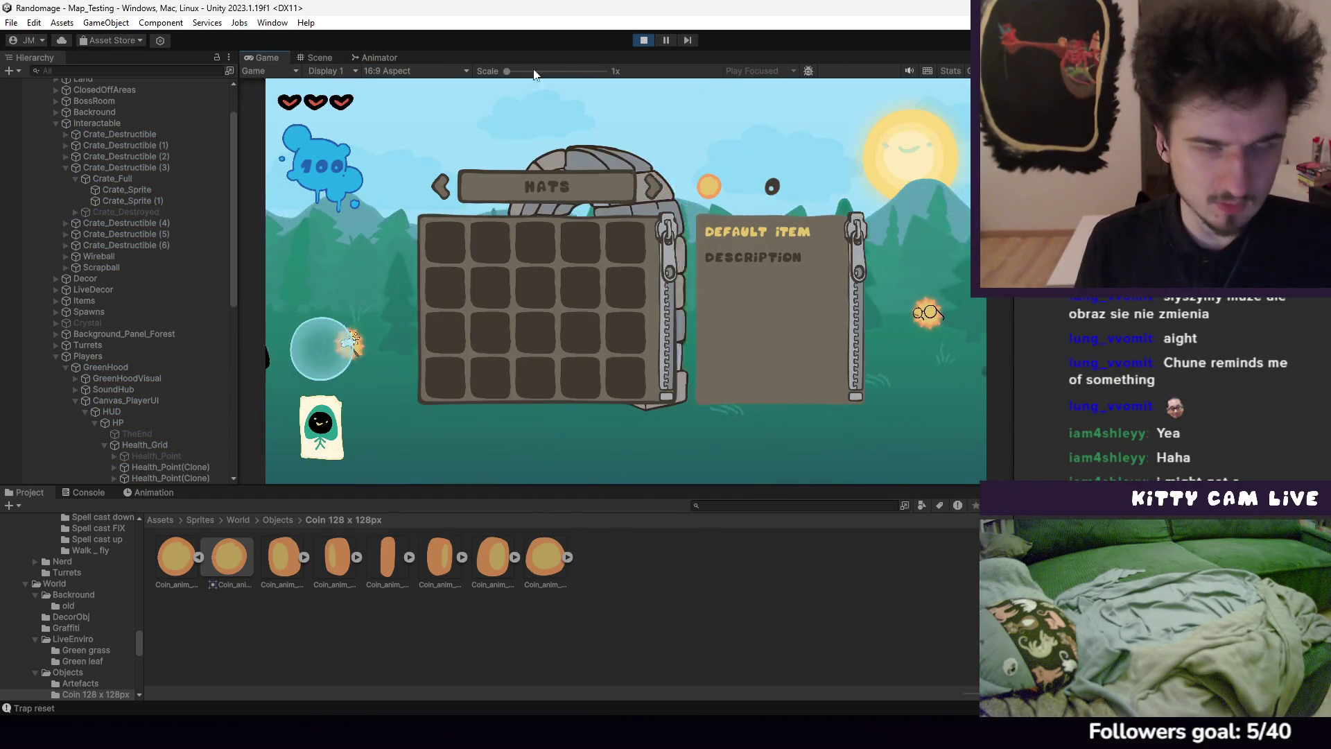
left_click(437, 190)
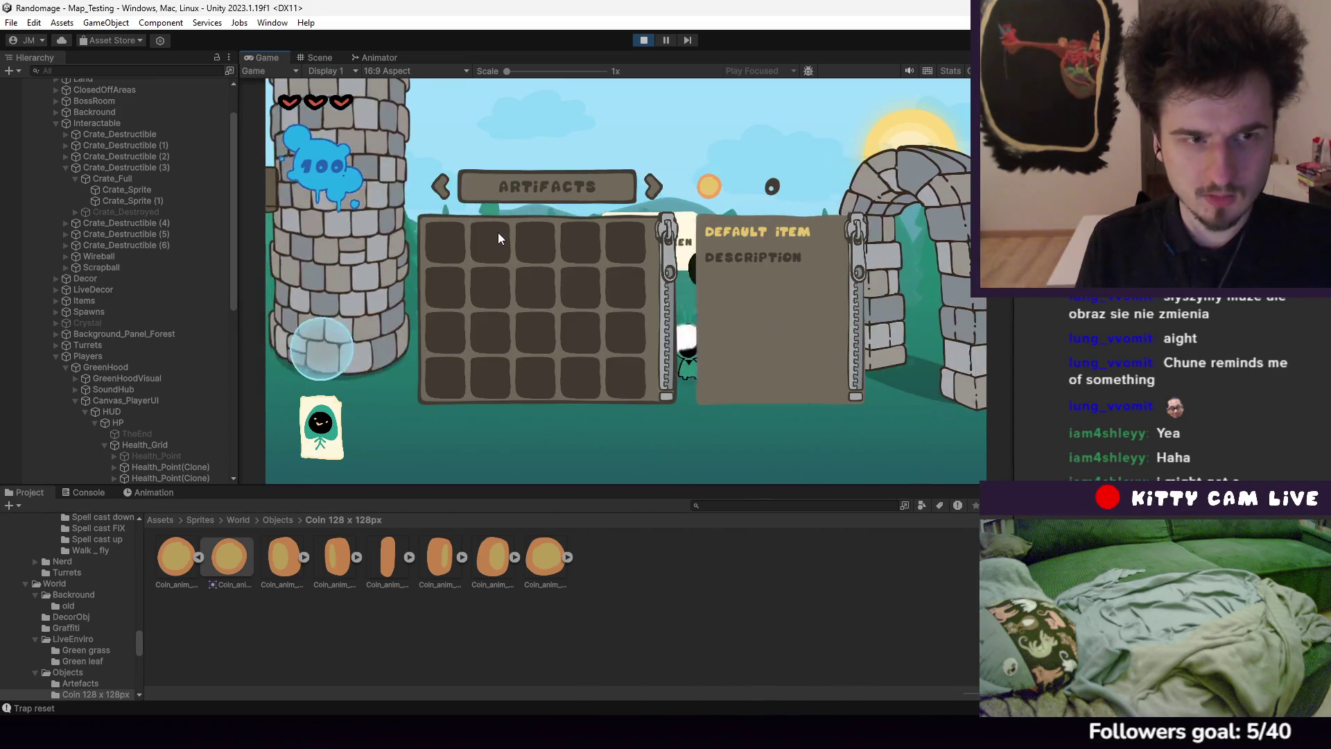
key("i")
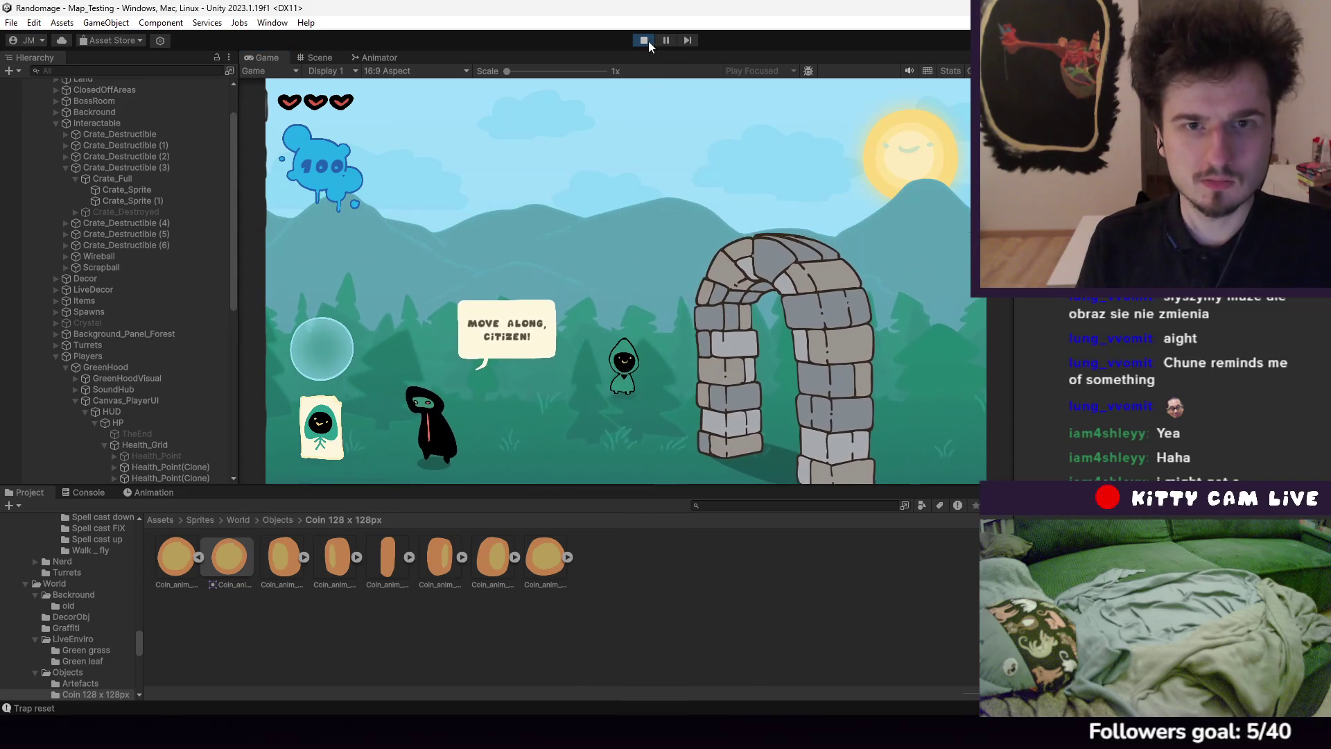
left_click(645, 40)
key("alt+Tab")
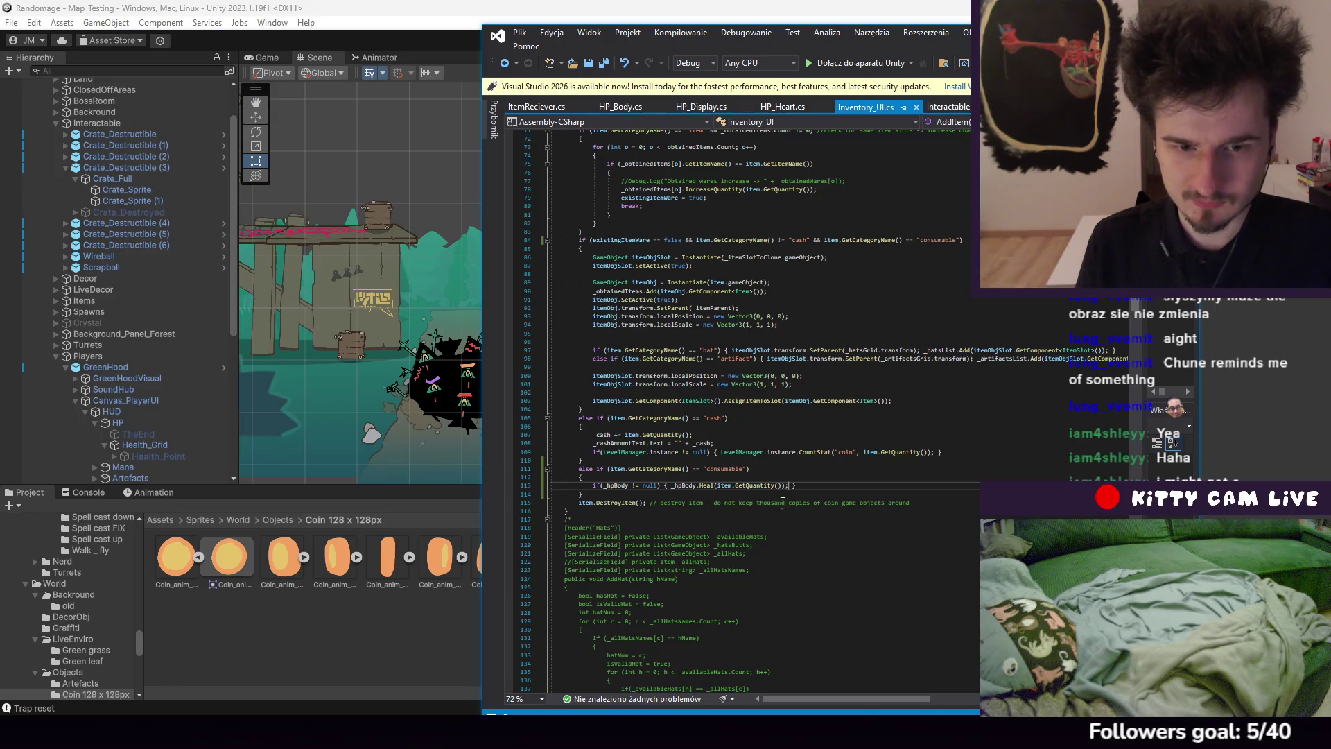
Change line 84's check to != "consumable" and save Inventory_UI.cs
scroll(782, 489, "up", 2)
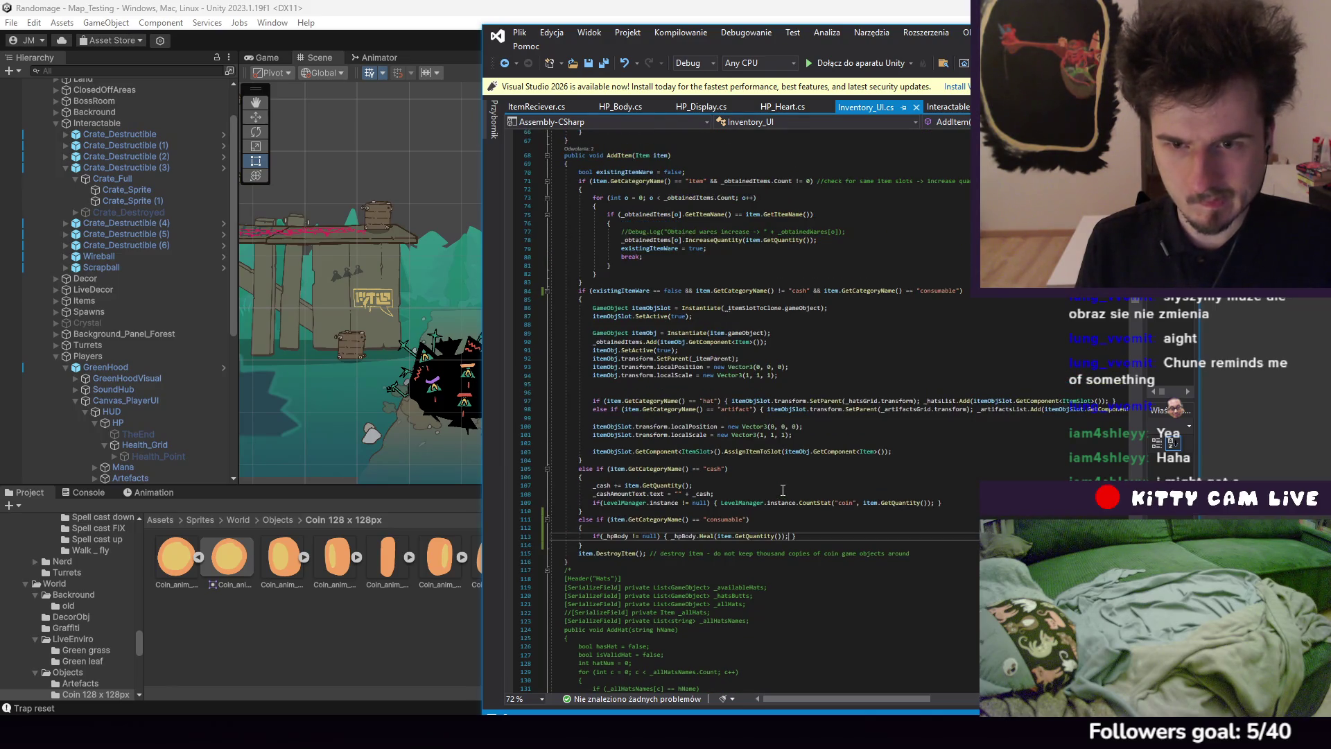
left_click(909, 293)
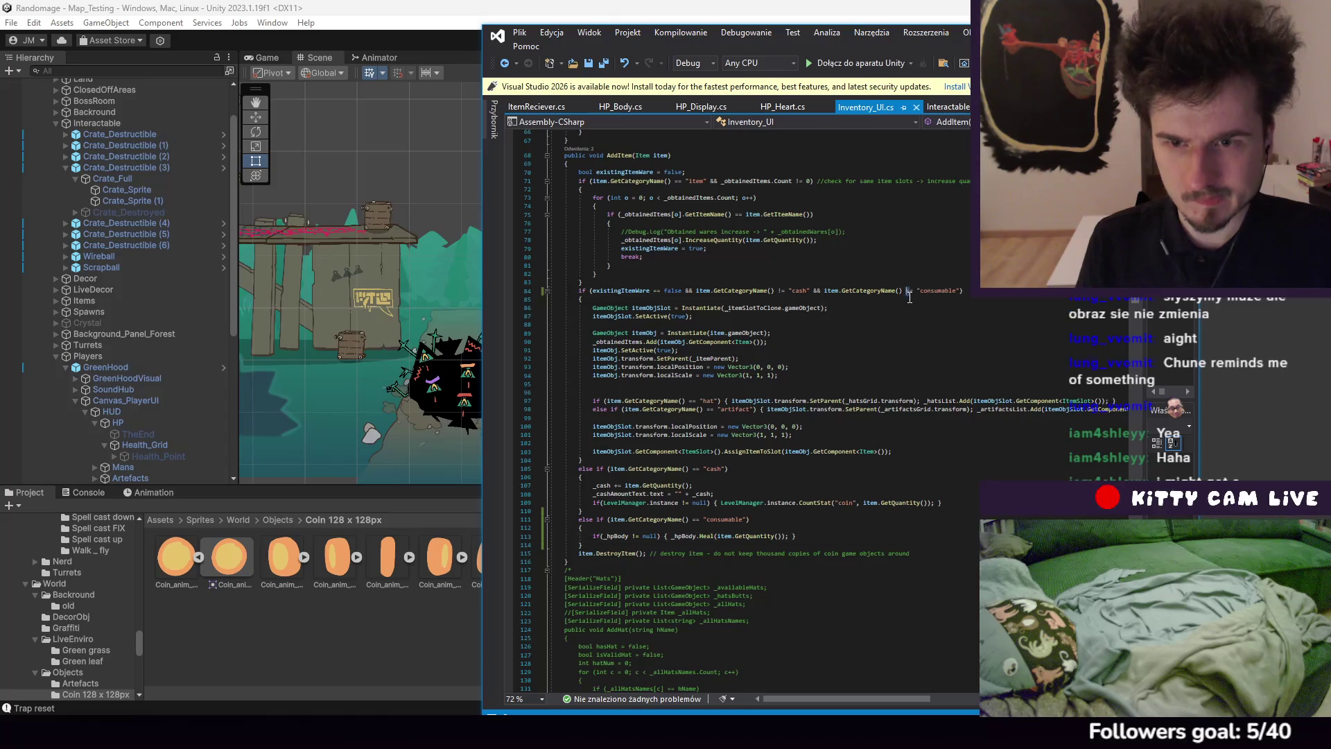
key("BackSpace")
type("!")
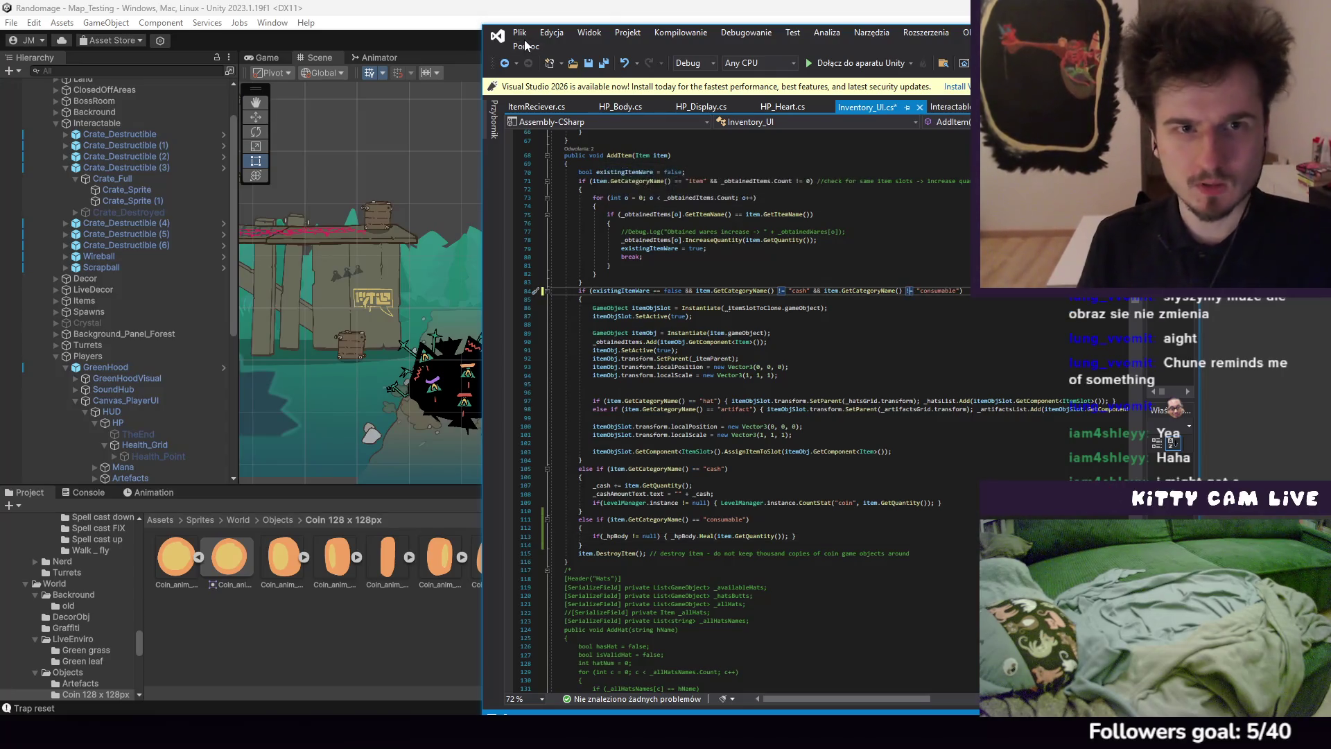
left_click(523, 36)
left_click(588, 199)
left_click(447, 31)
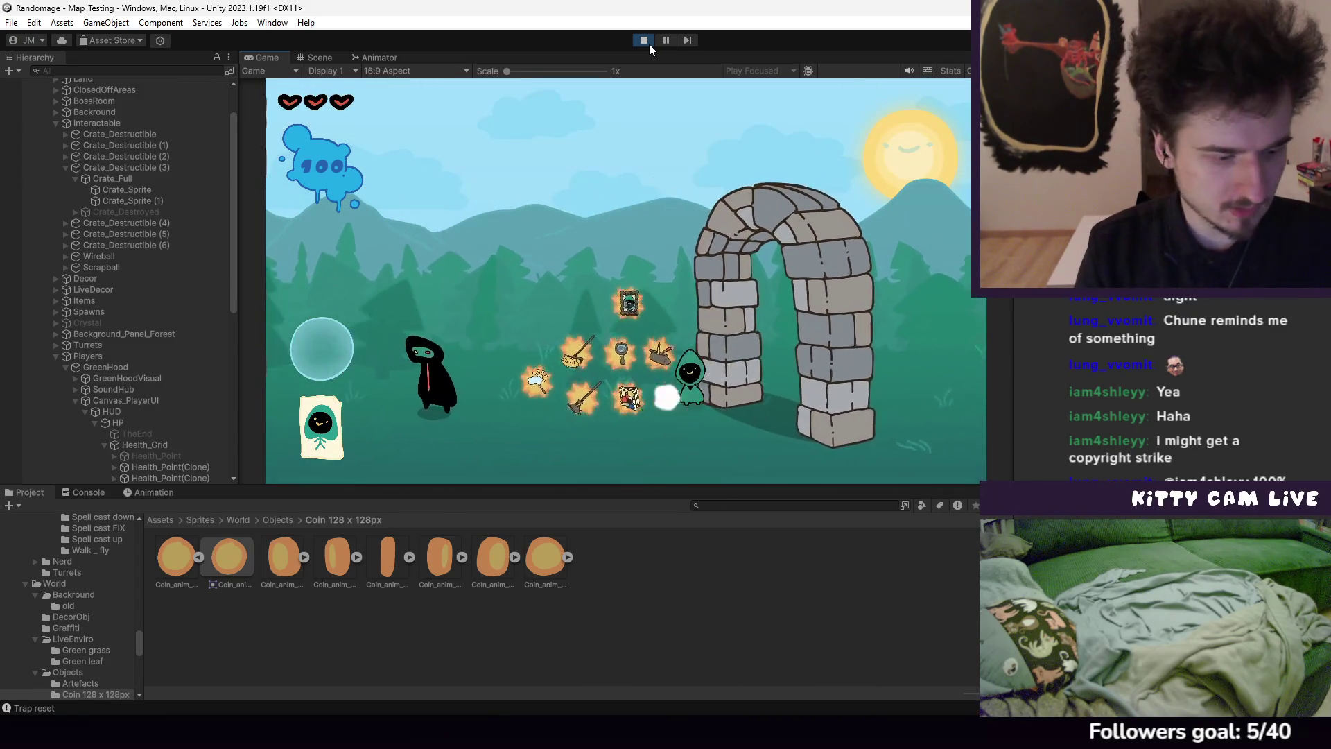
Equip the Heart Necklace and walk the hero right past the tower into the black enemy
key("Tab")
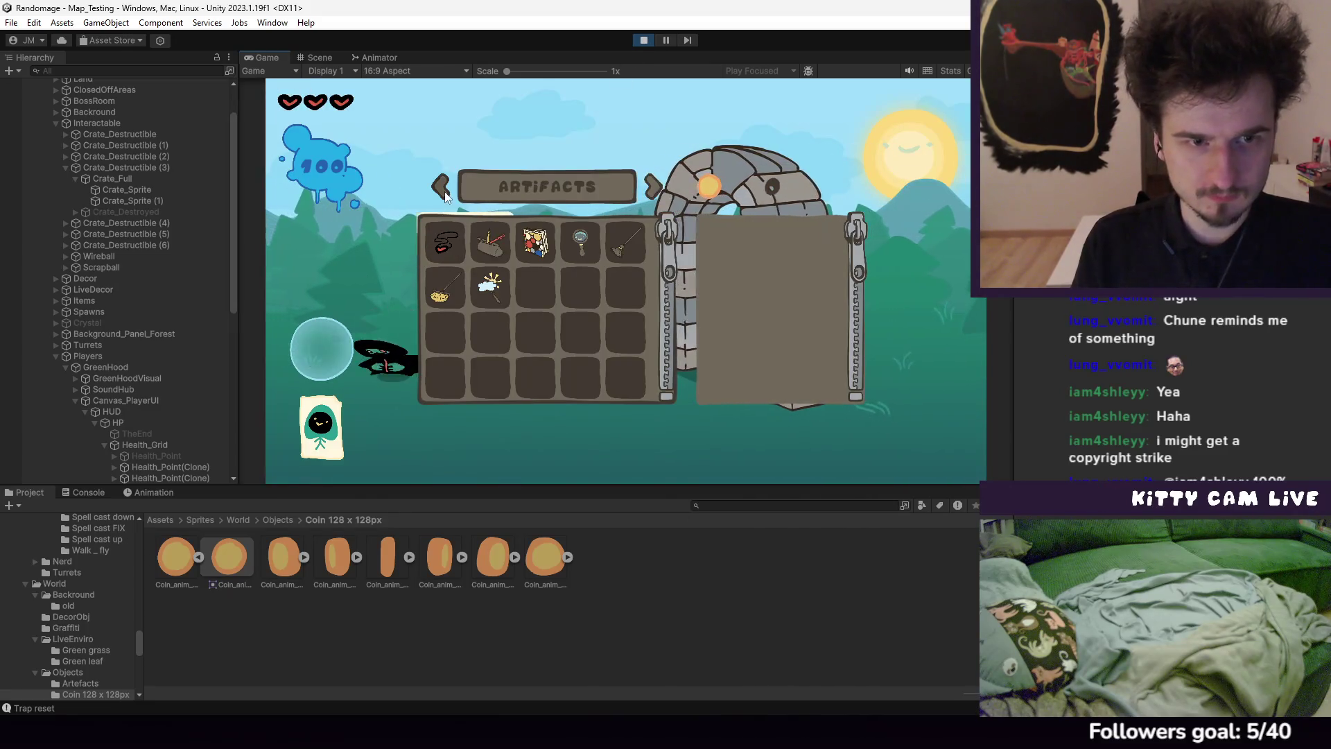
left_click(446, 243)
key("Tab")
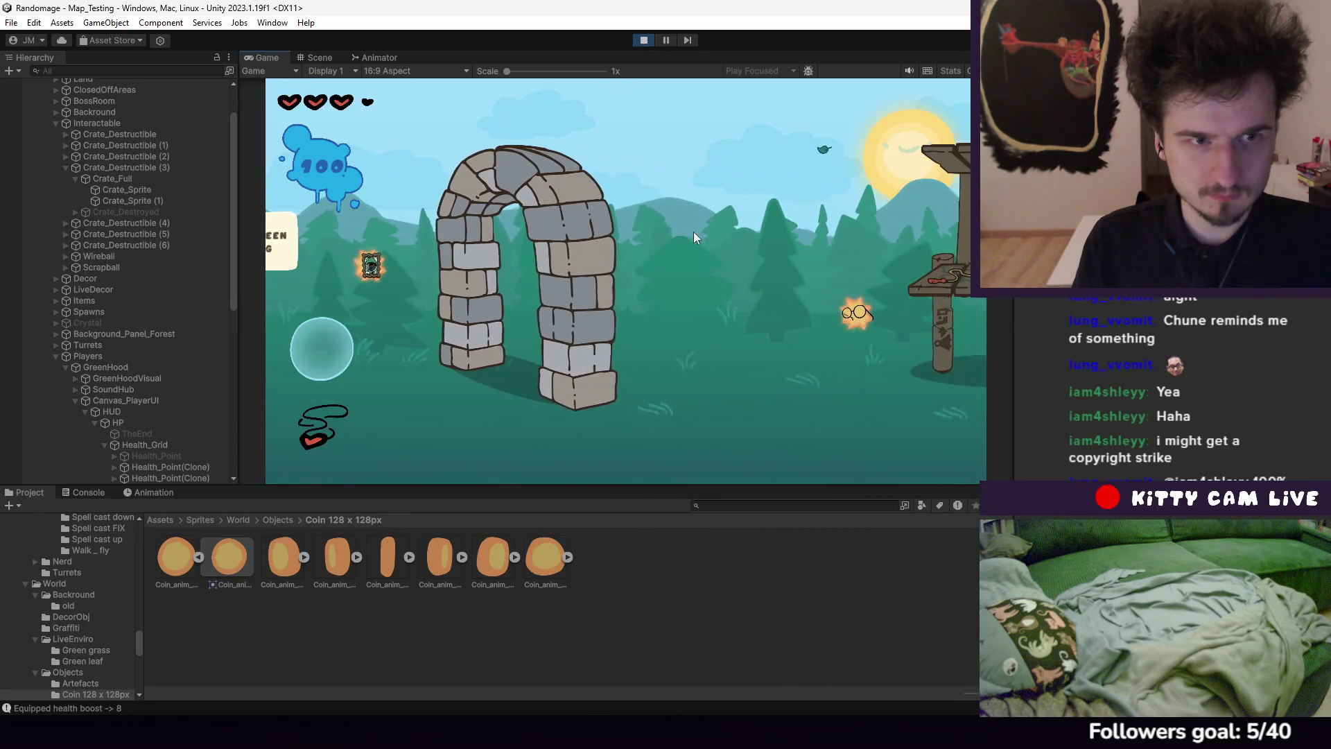
key("d")
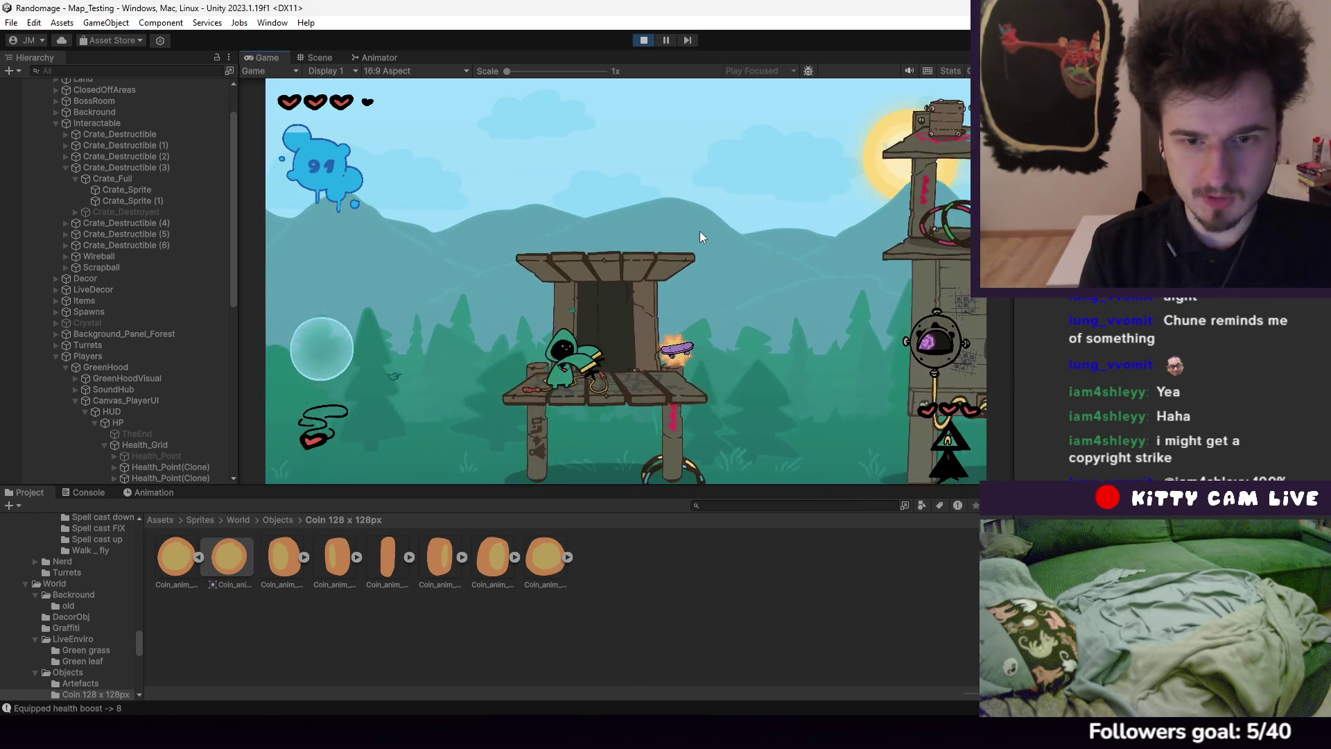
key("d")
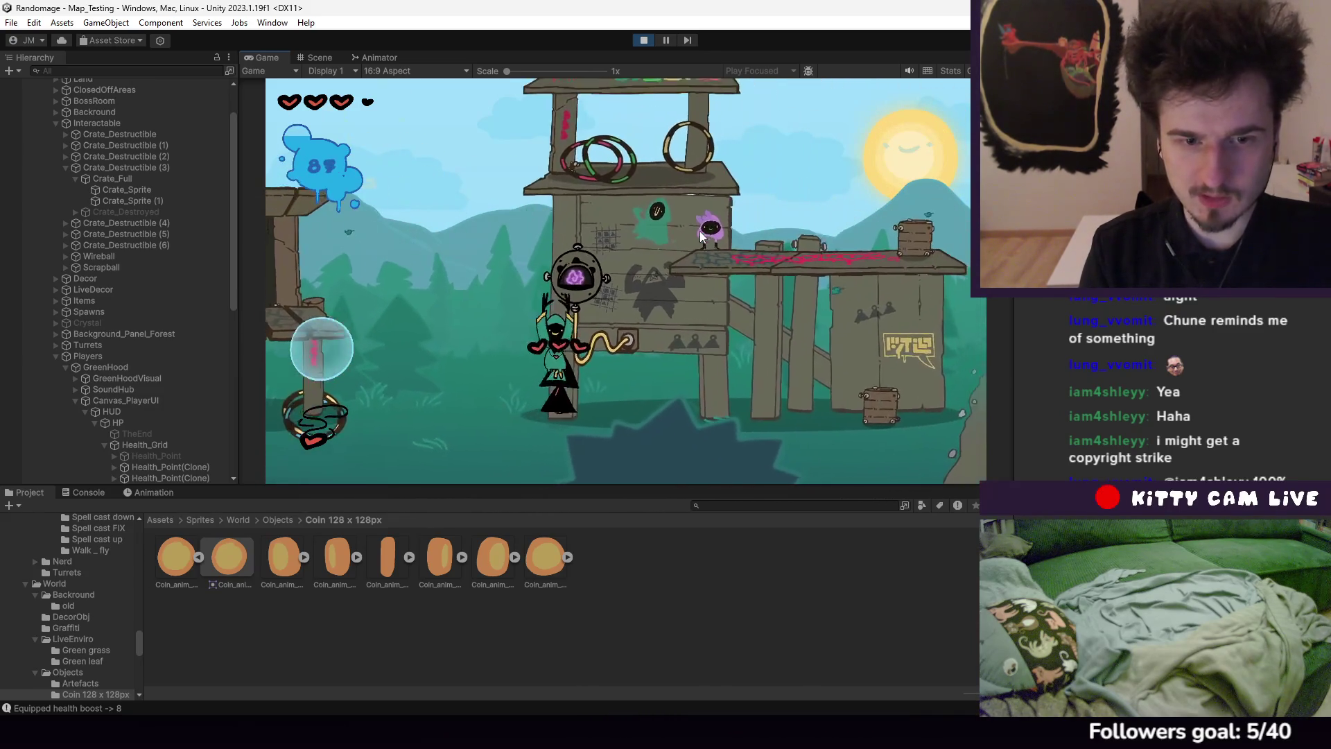
key("d")
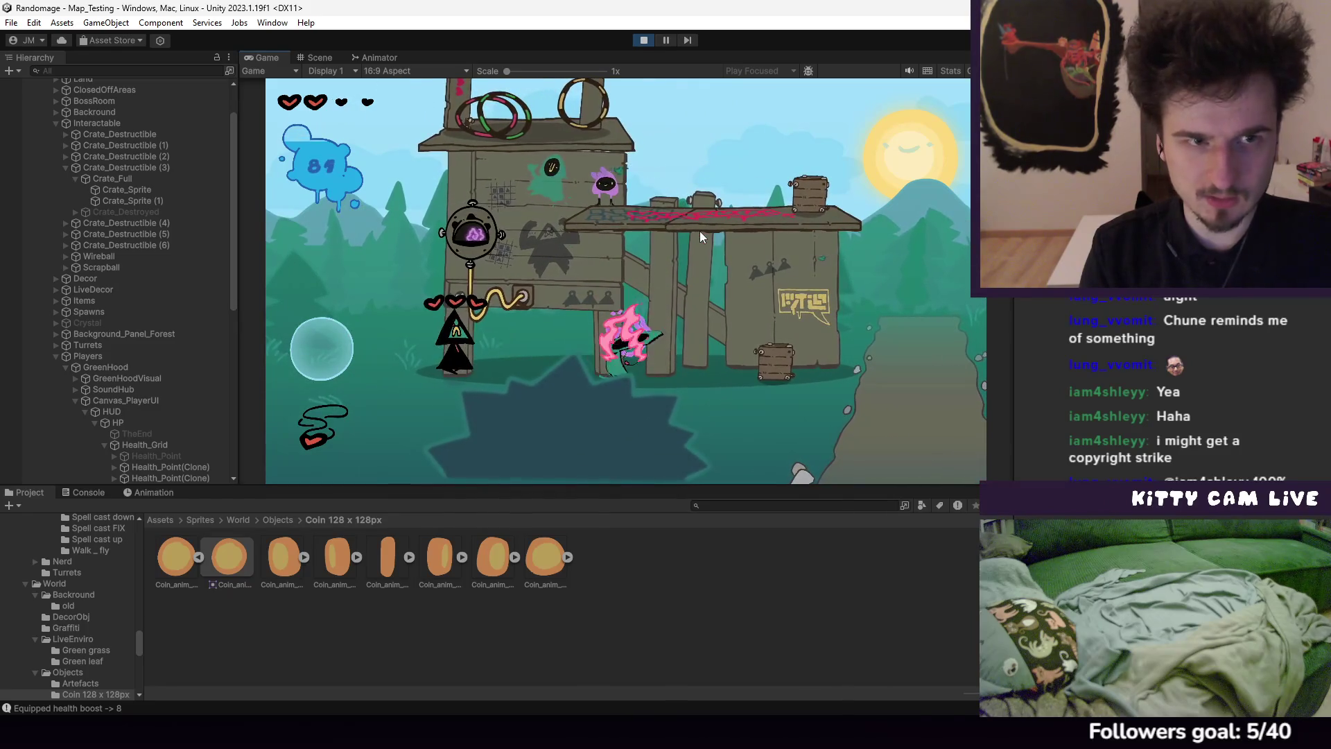
key("a")
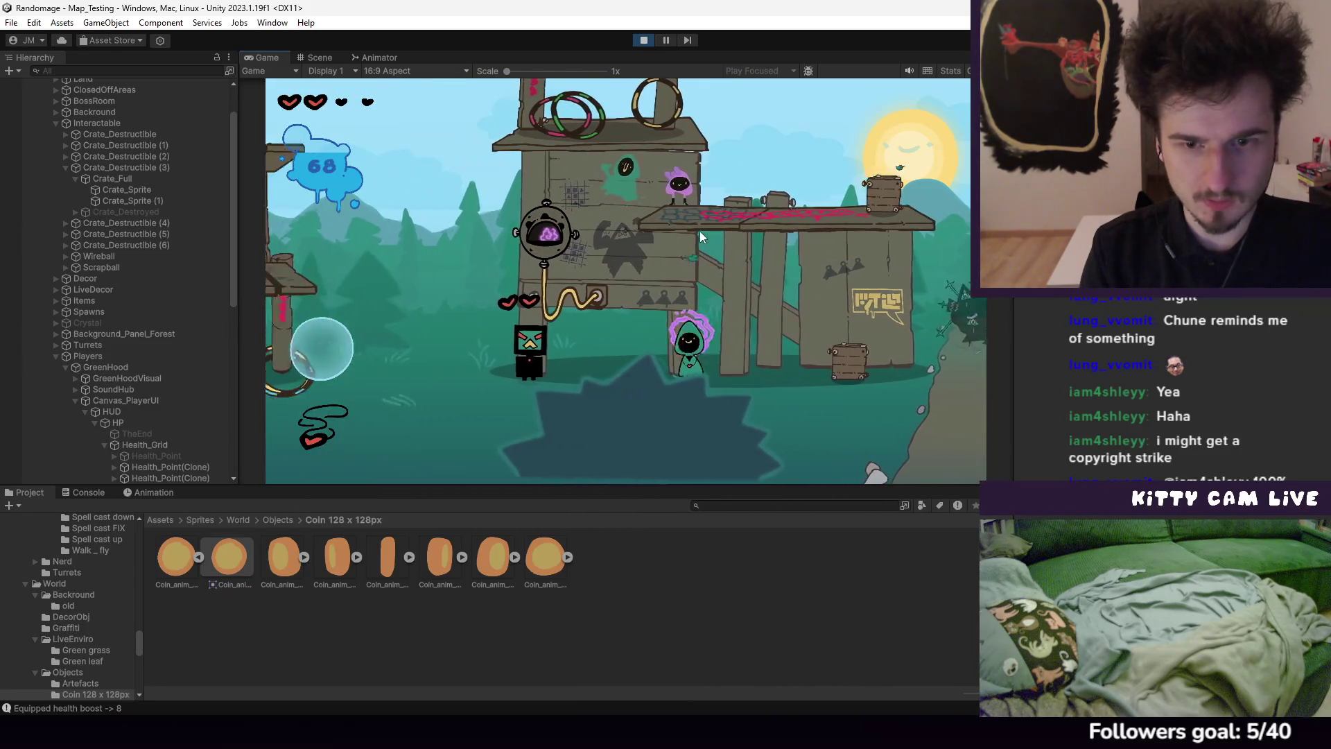
key("d")
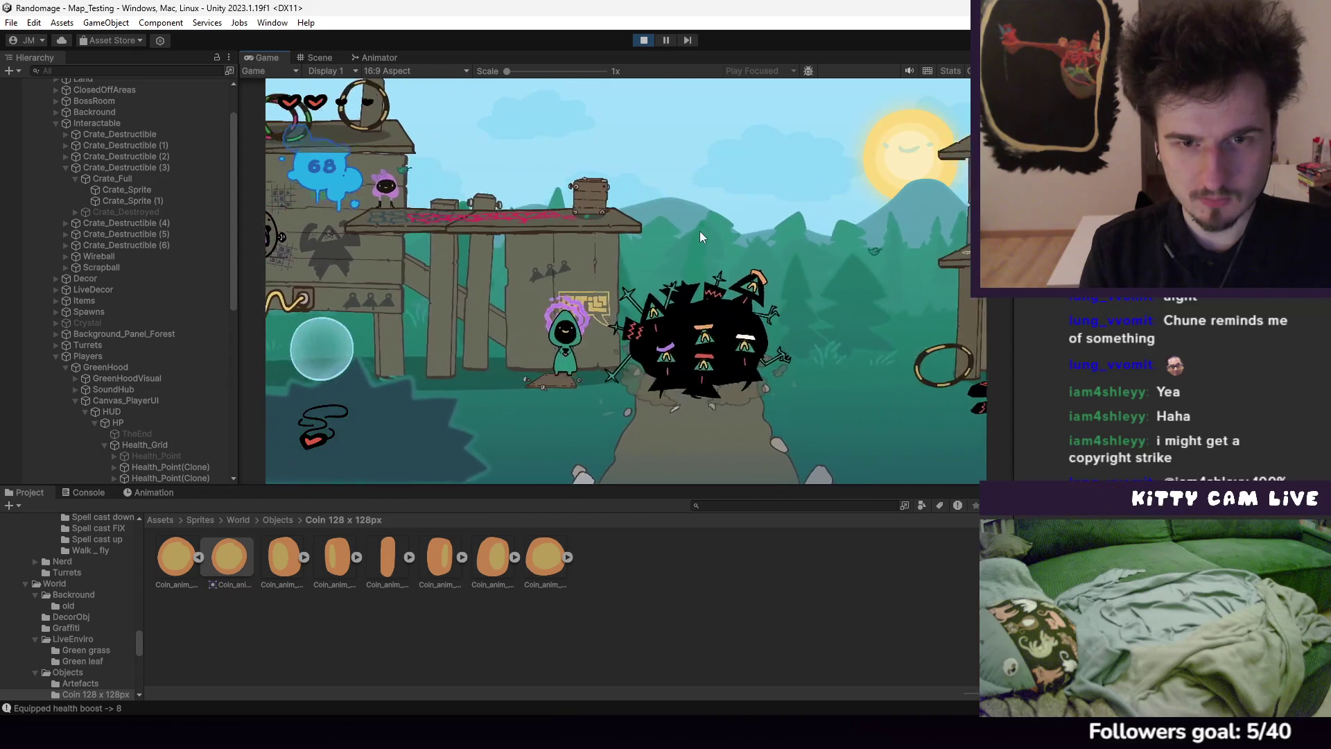
key("d")
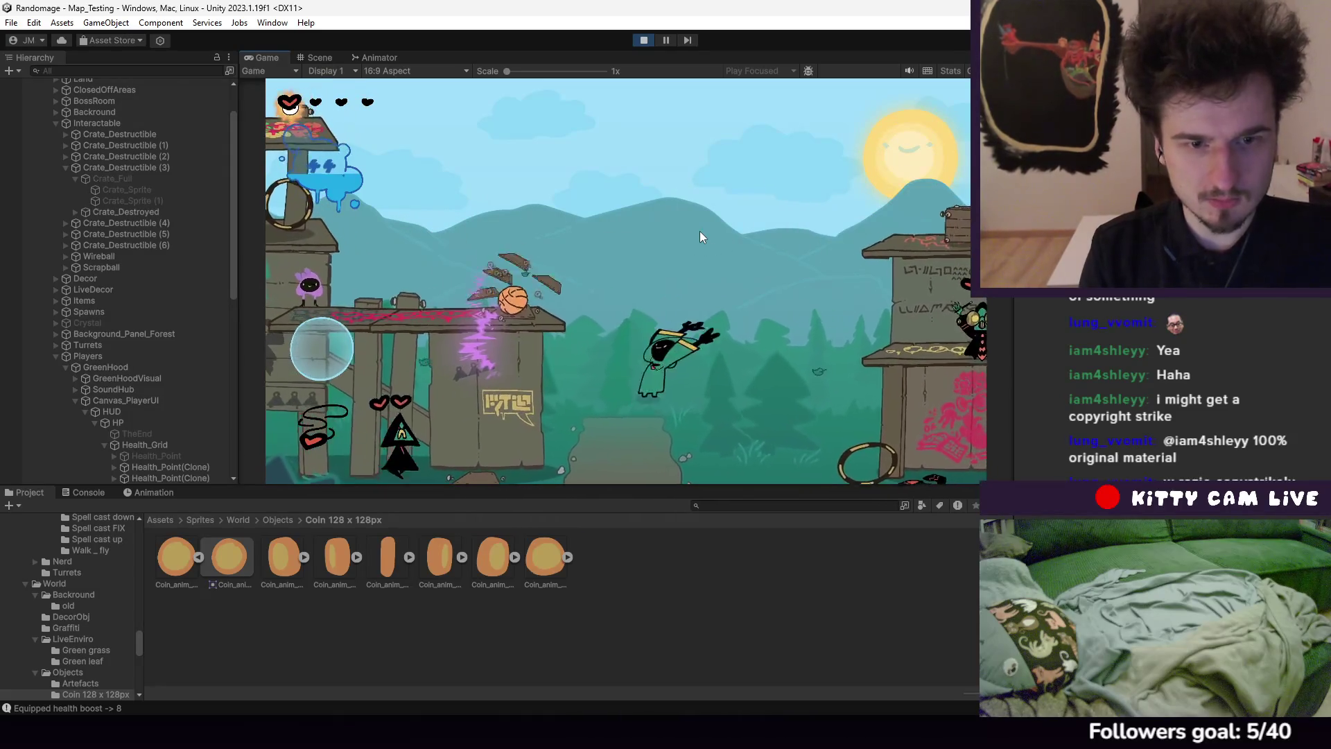
Jump along the path, move back and up onto the tower, then stop the game
key("space")
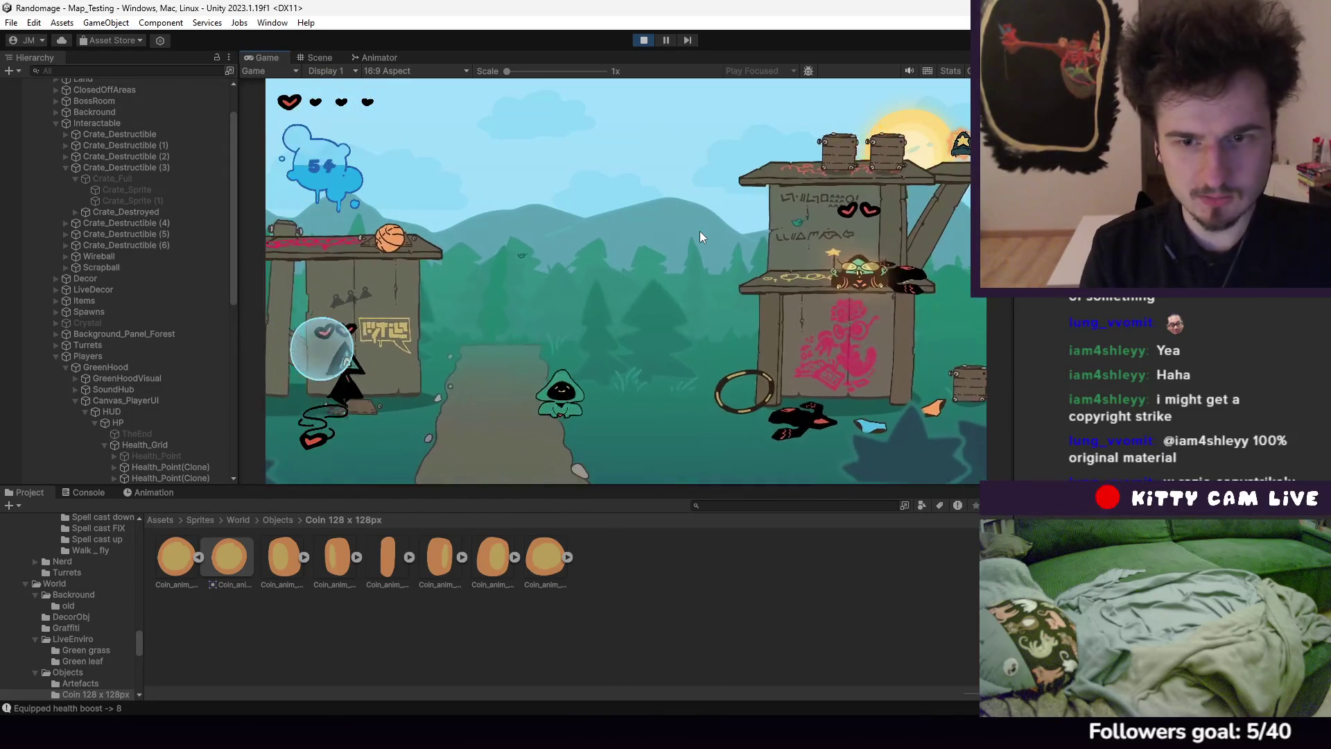
key("d")
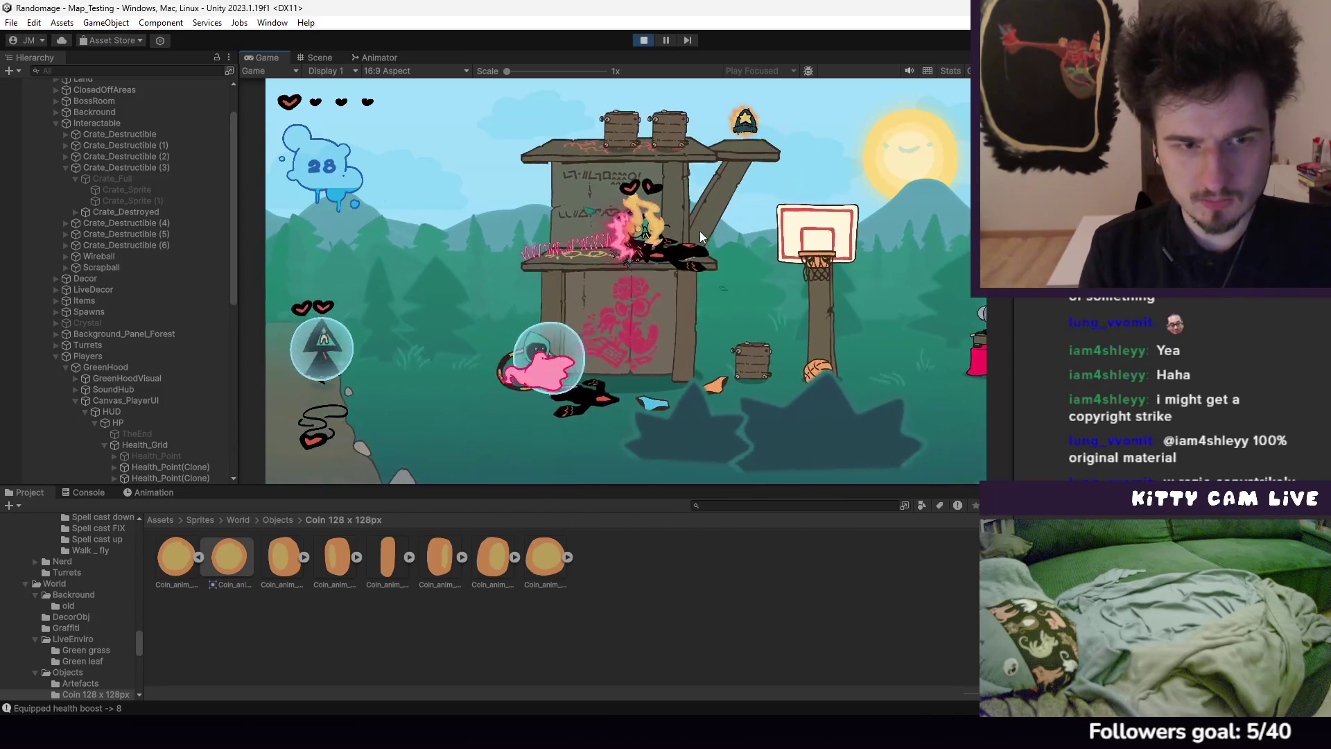
key("d")
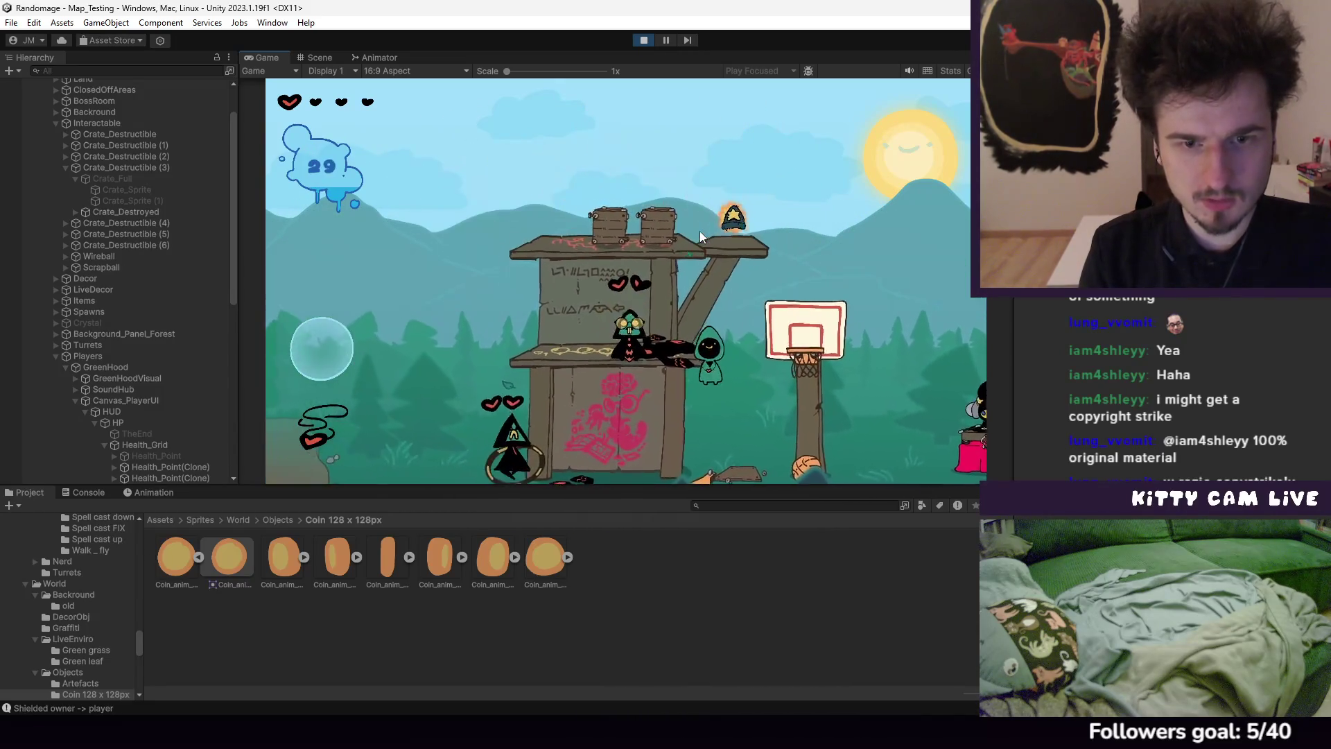
key("d")
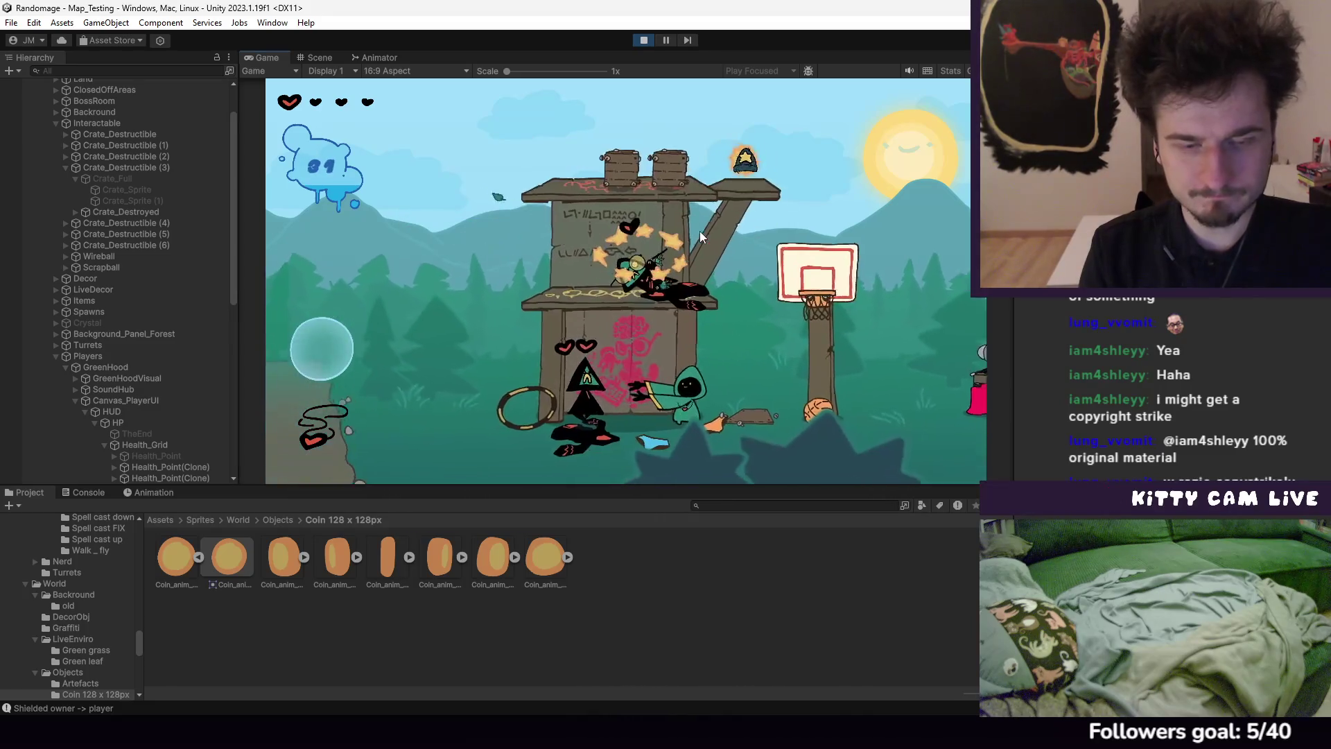
key("a")
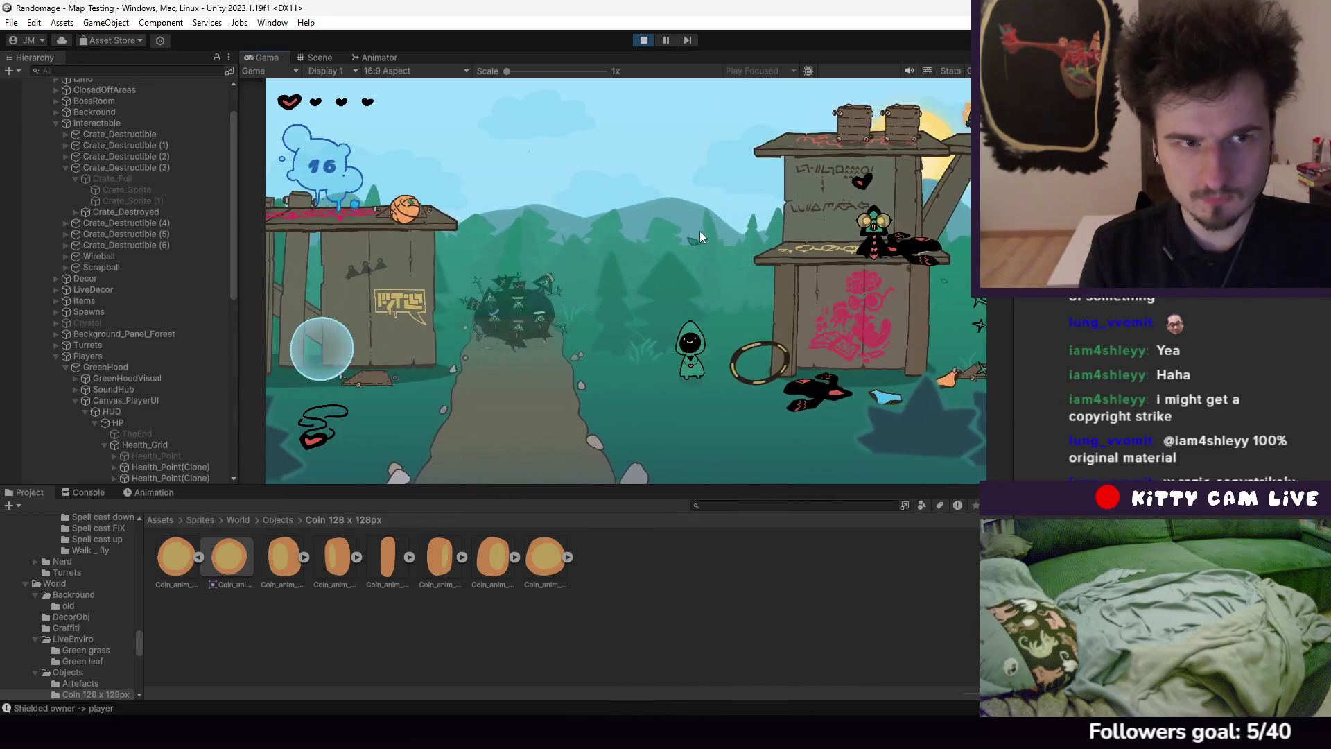
key("a")
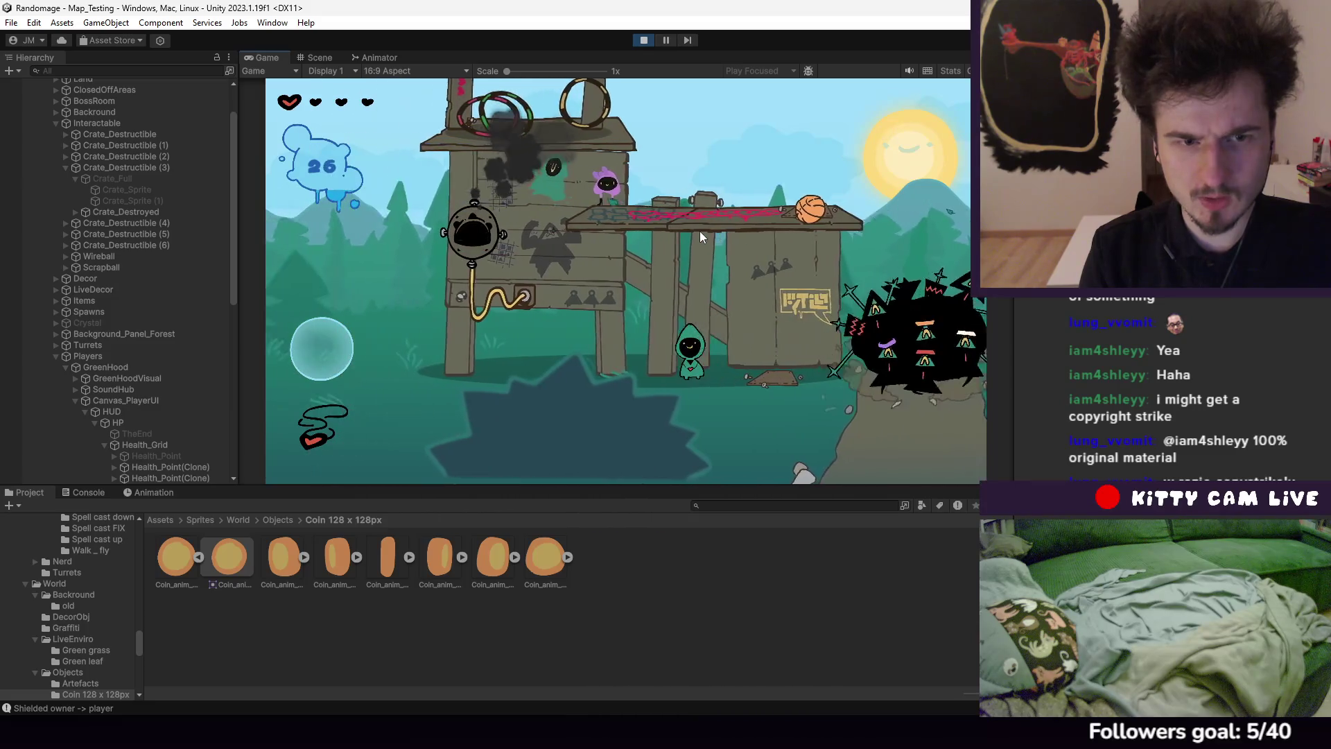
key("a")
key("space")
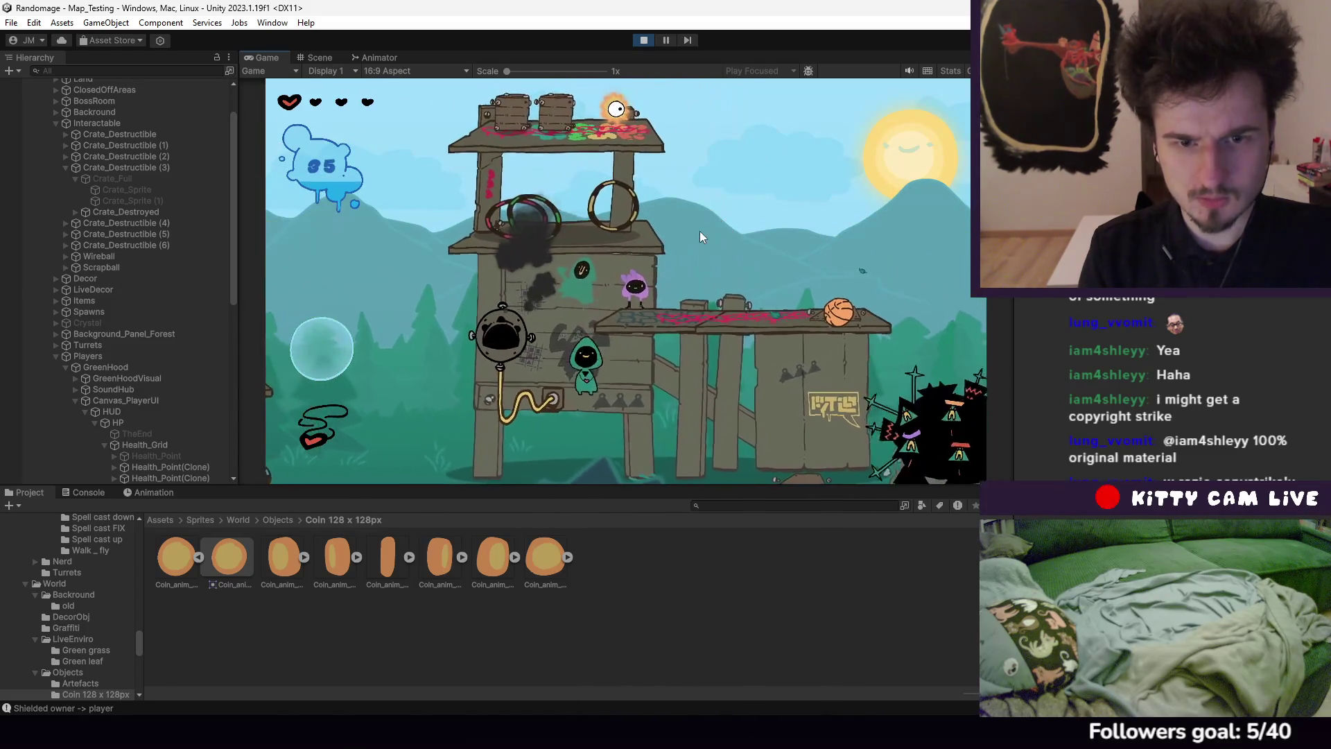
left_click(642, 40)
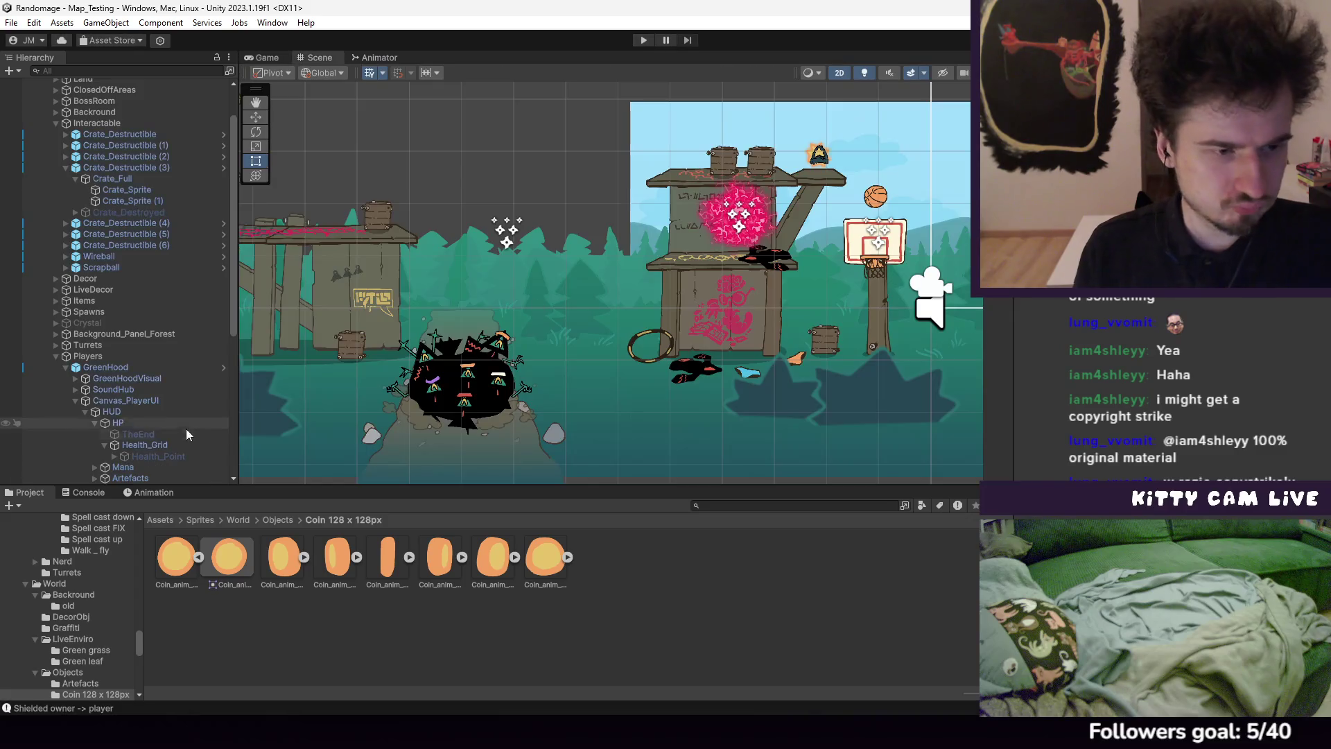
Edit Min Items on all seven Crate_Destructible crates together, then start the game
left_click(156, 235)
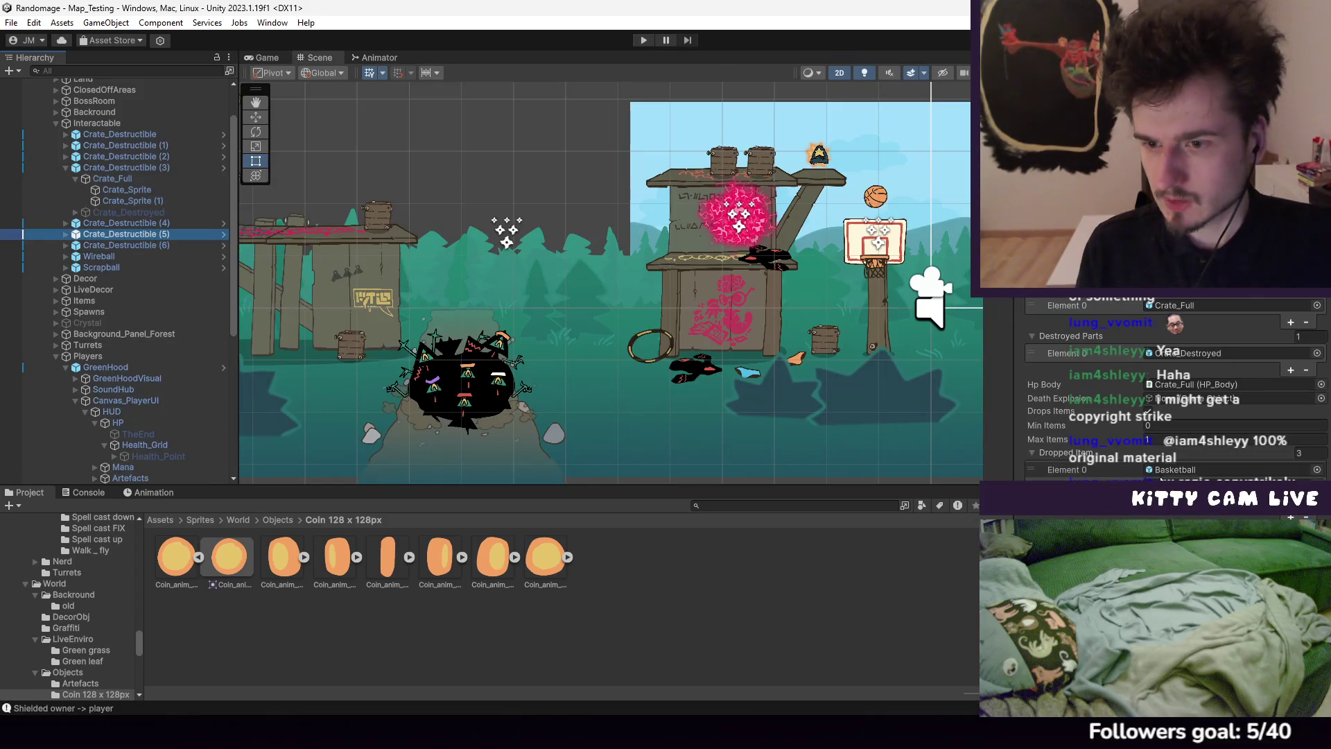
left_click(1169, 429)
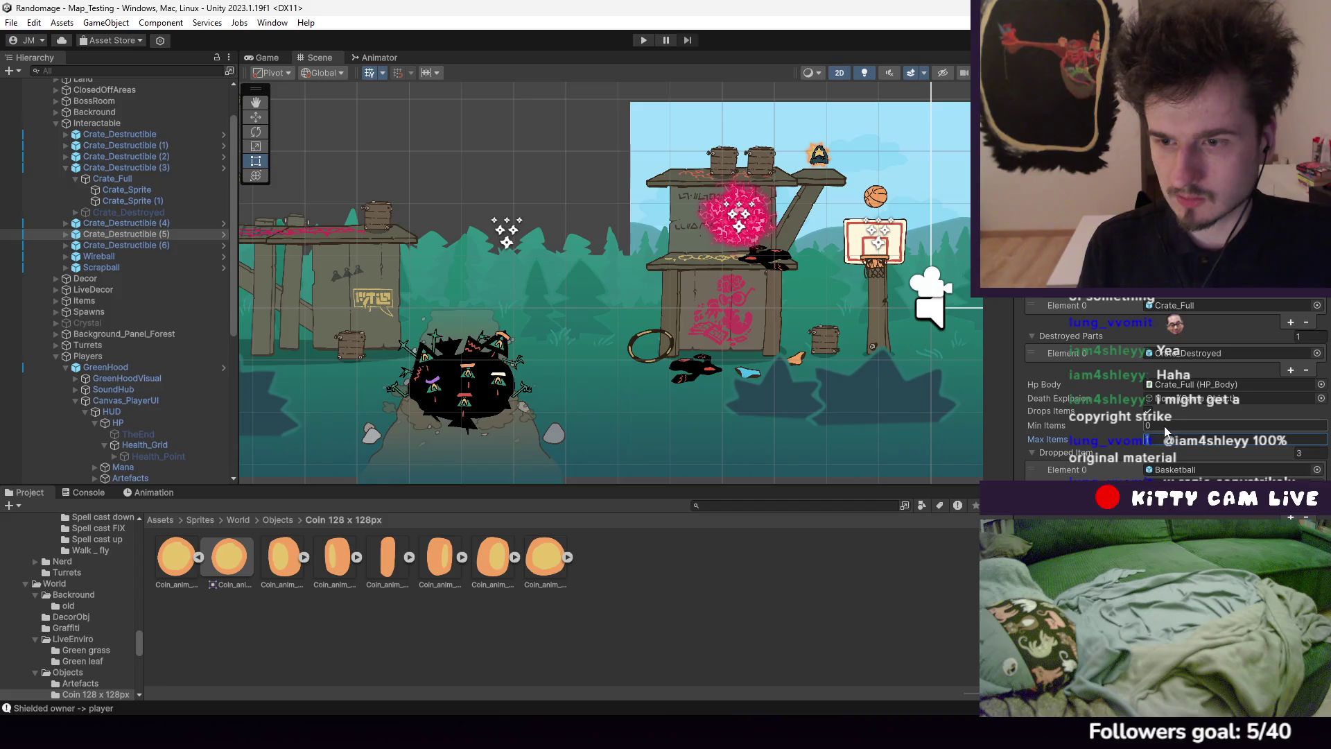
left_click(65, 168)
left_click(141, 135)
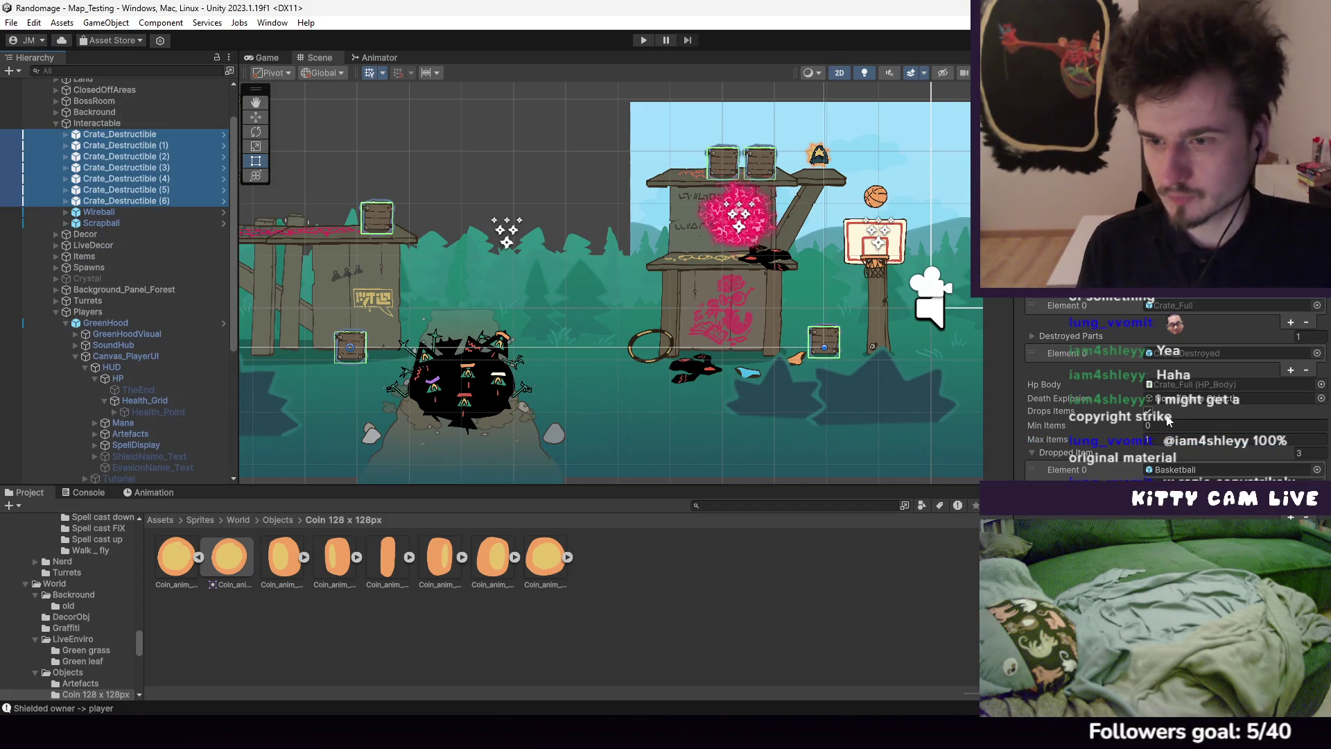
left_click(1148, 424)
left_click(643, 40)
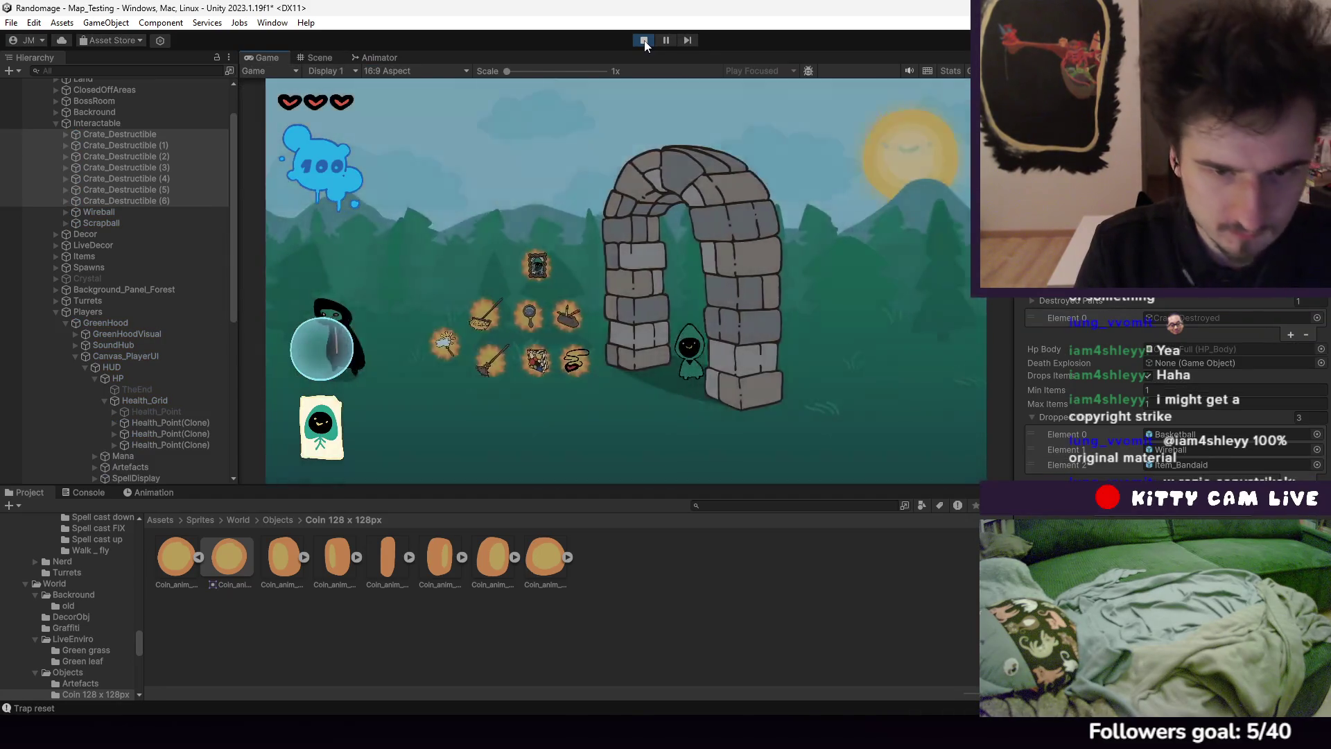
Equip the health boost, run right past the crates to the basketball hoop, then pause and view the Scene
left_click(651, 186)
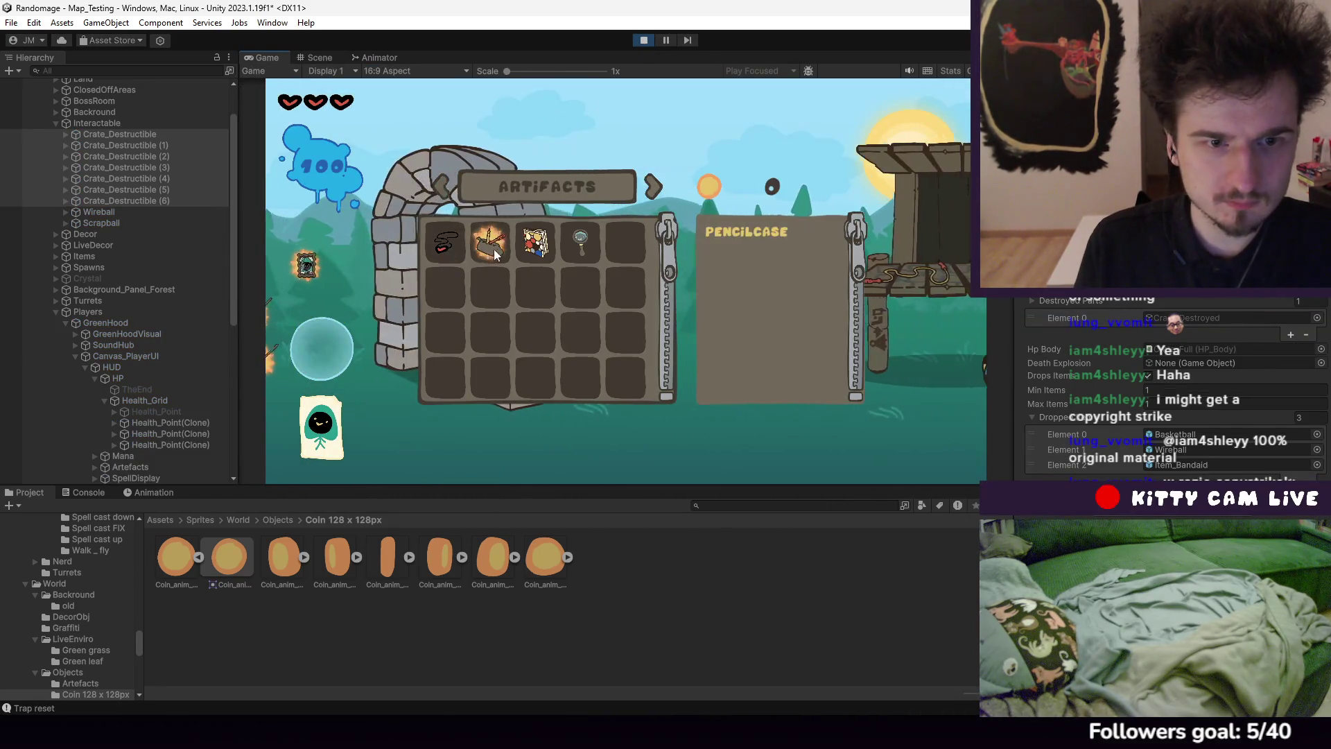
key("d")
key("d")
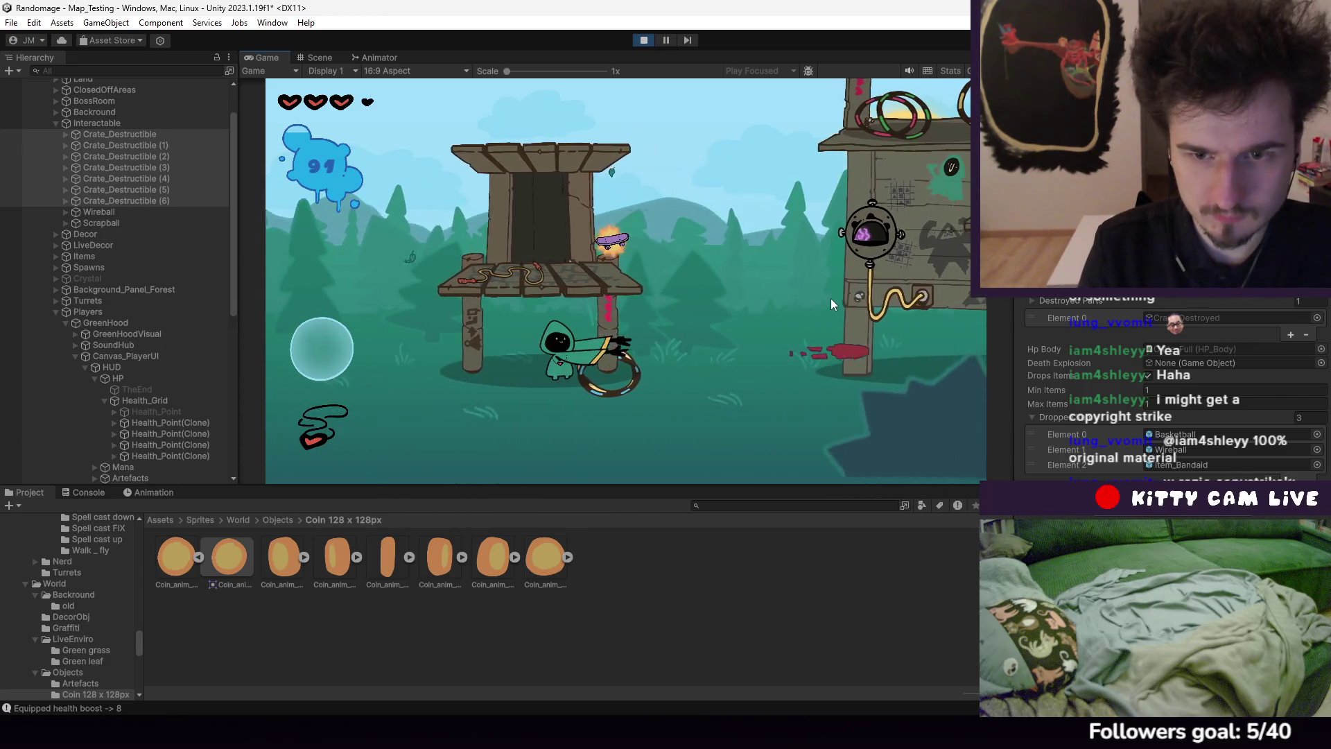
key("d")
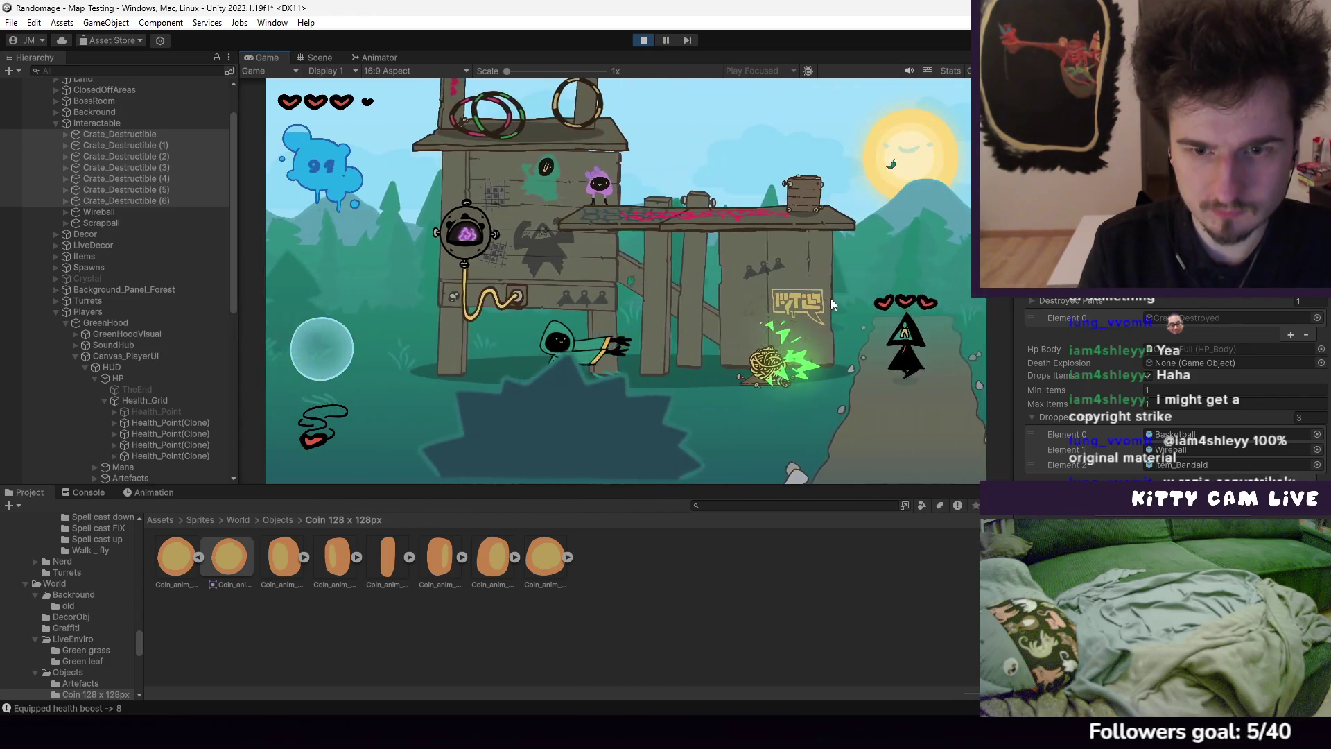
key("d")
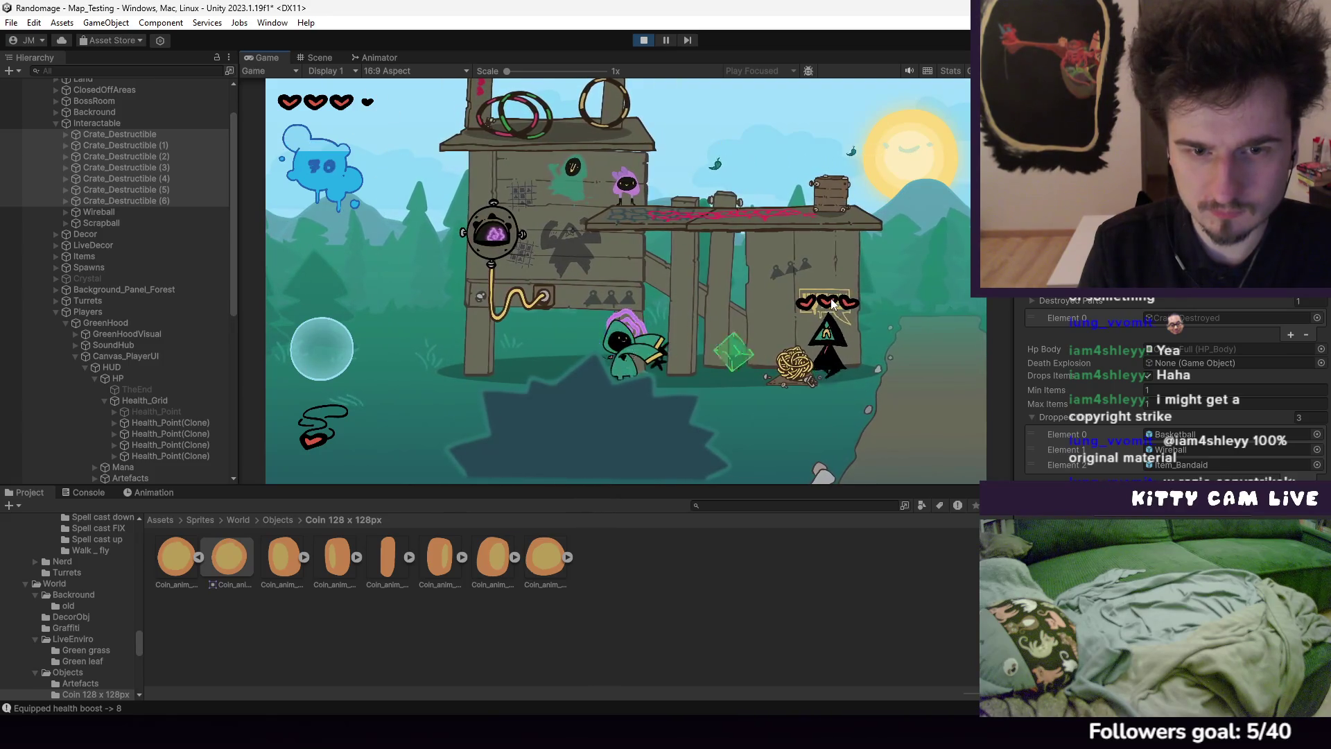
key("d")
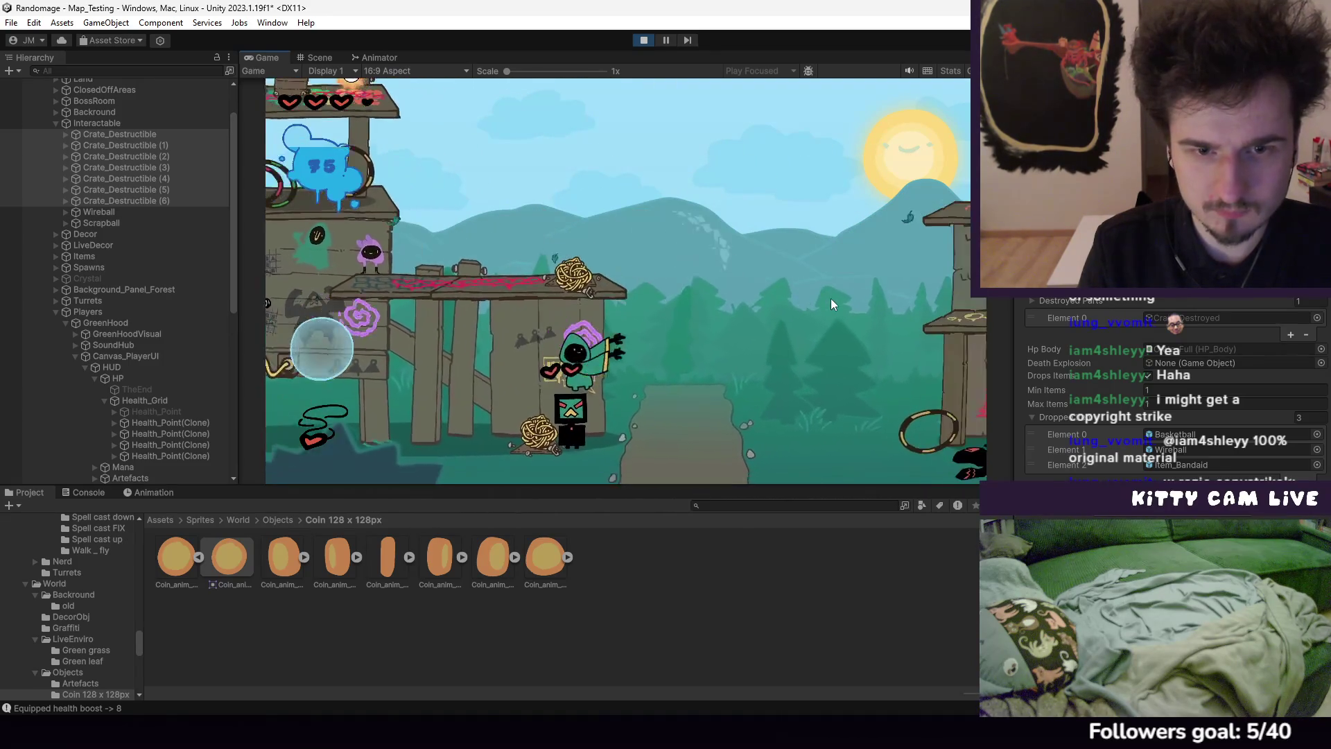
key("d")
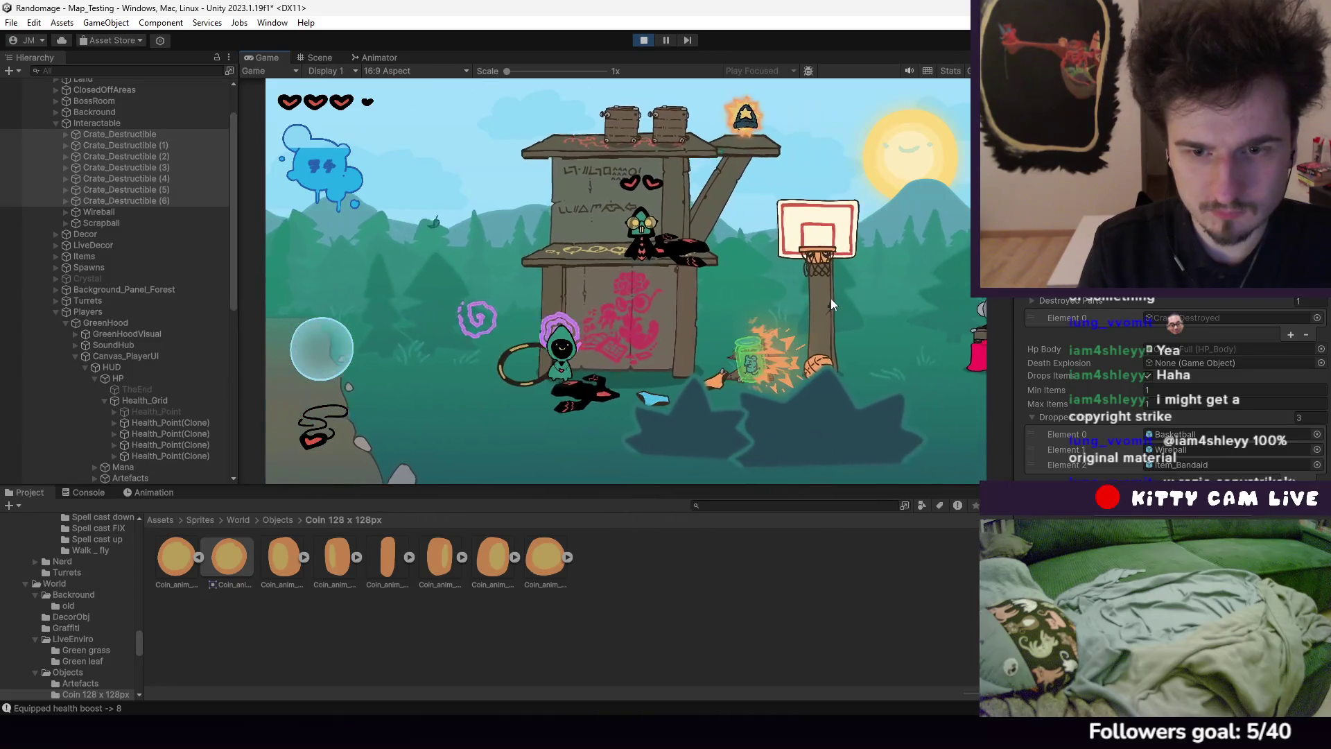
key("d")
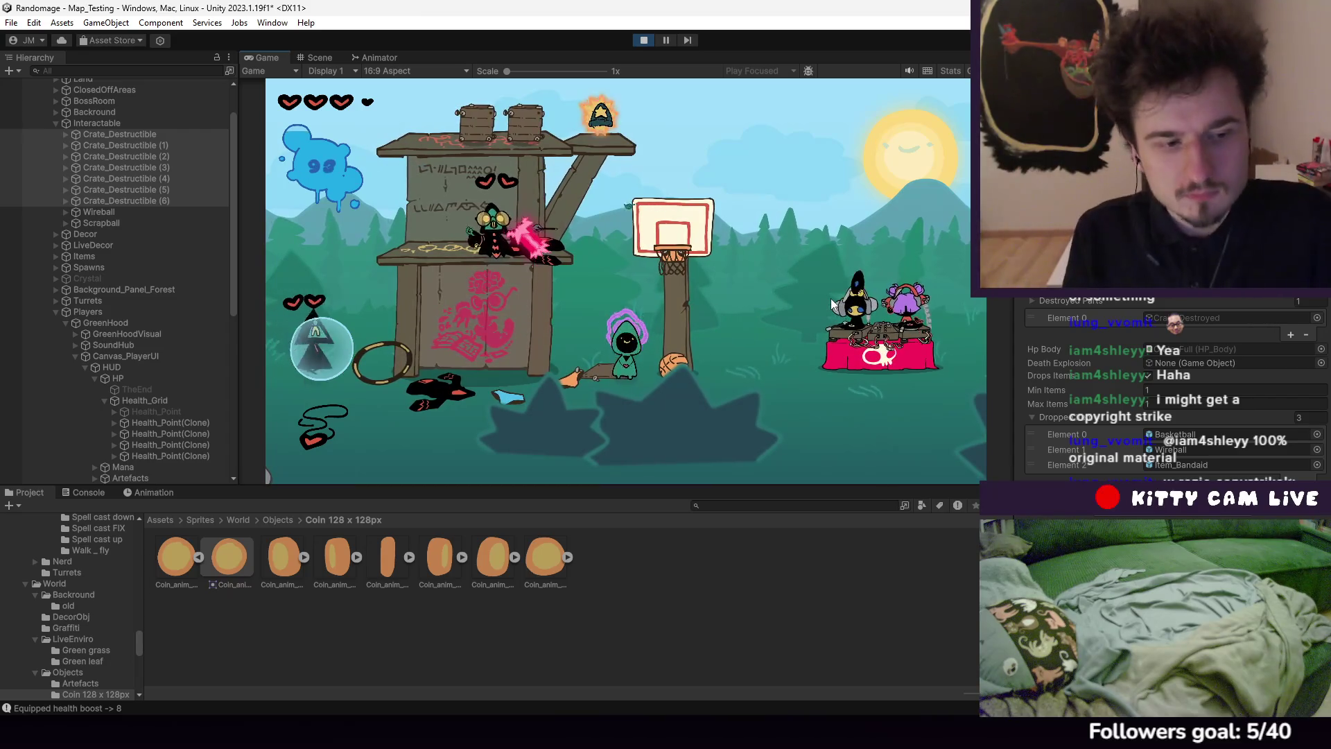
left_click(667, 39)
left_click(316, 58)
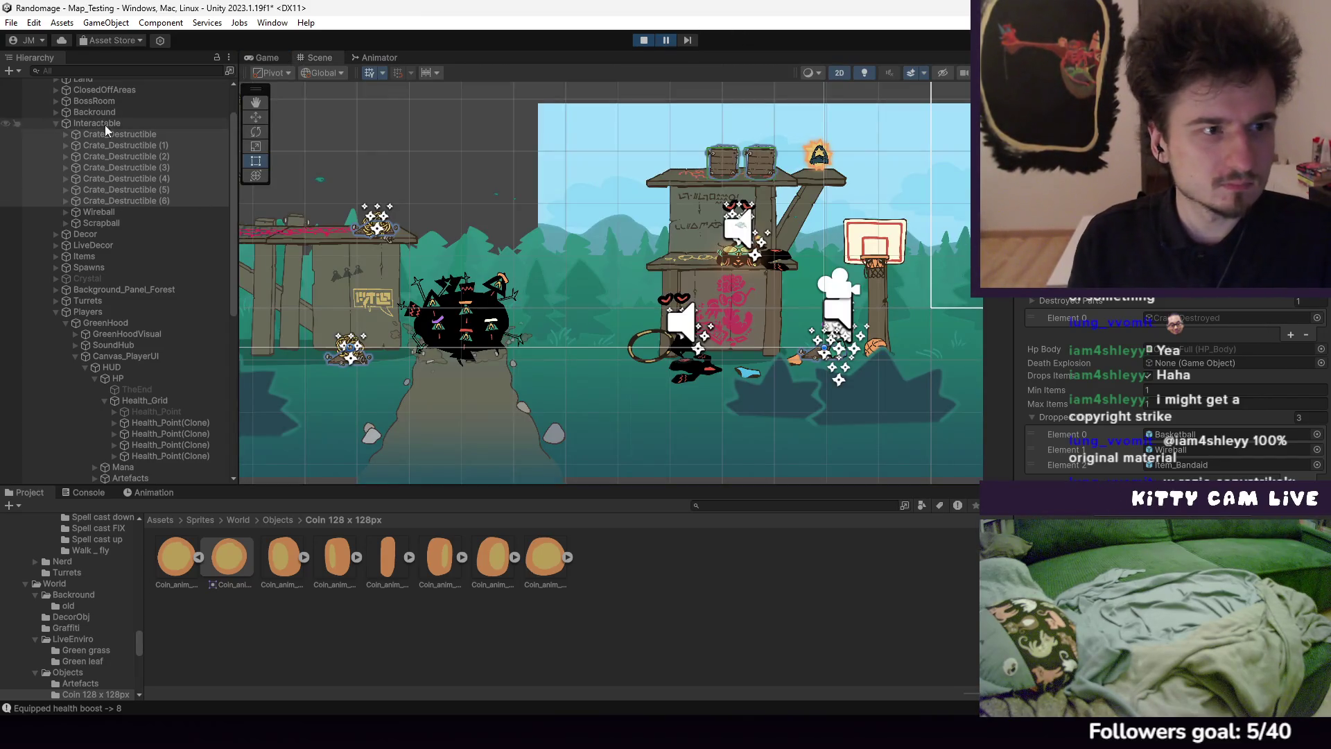
Check GreenHoodVisual's HP_Body health settings in the Inspector, then switch to Visual Studio
left_click(119, 332)
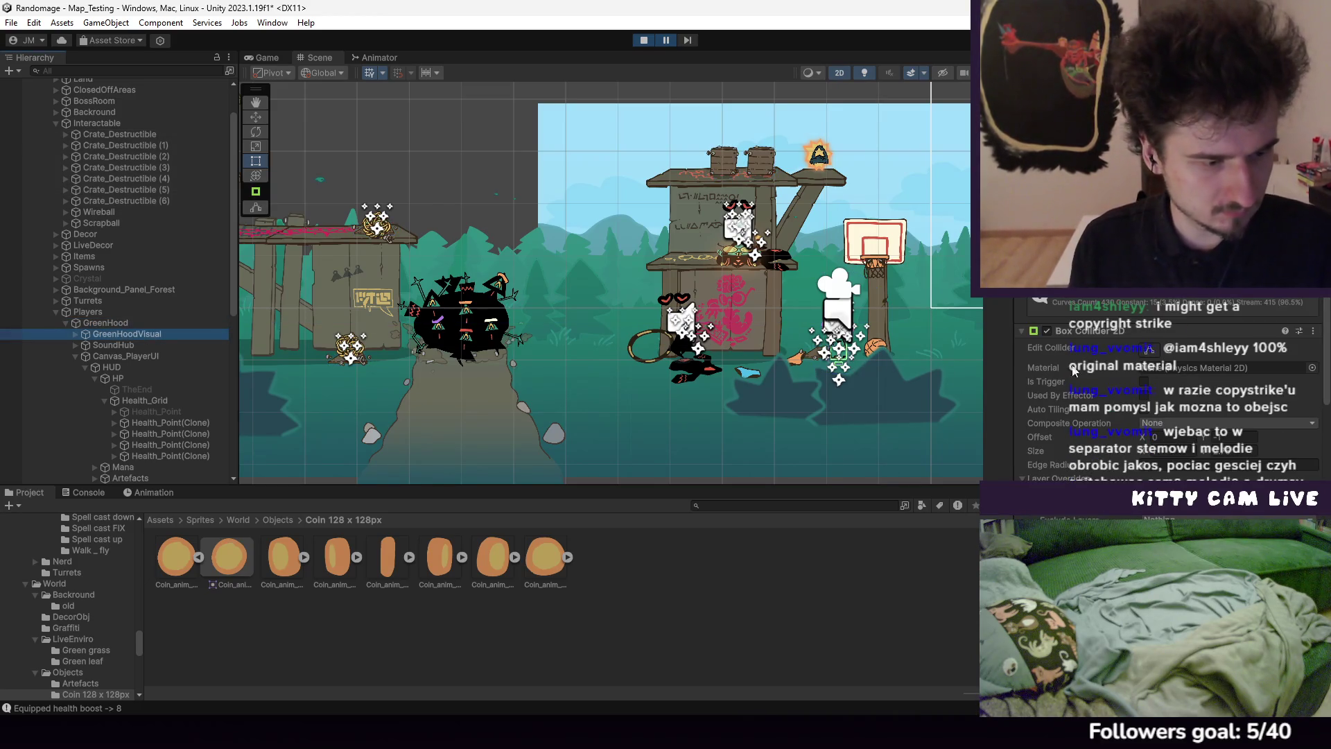
scroll(1165, 359, "down", 5)
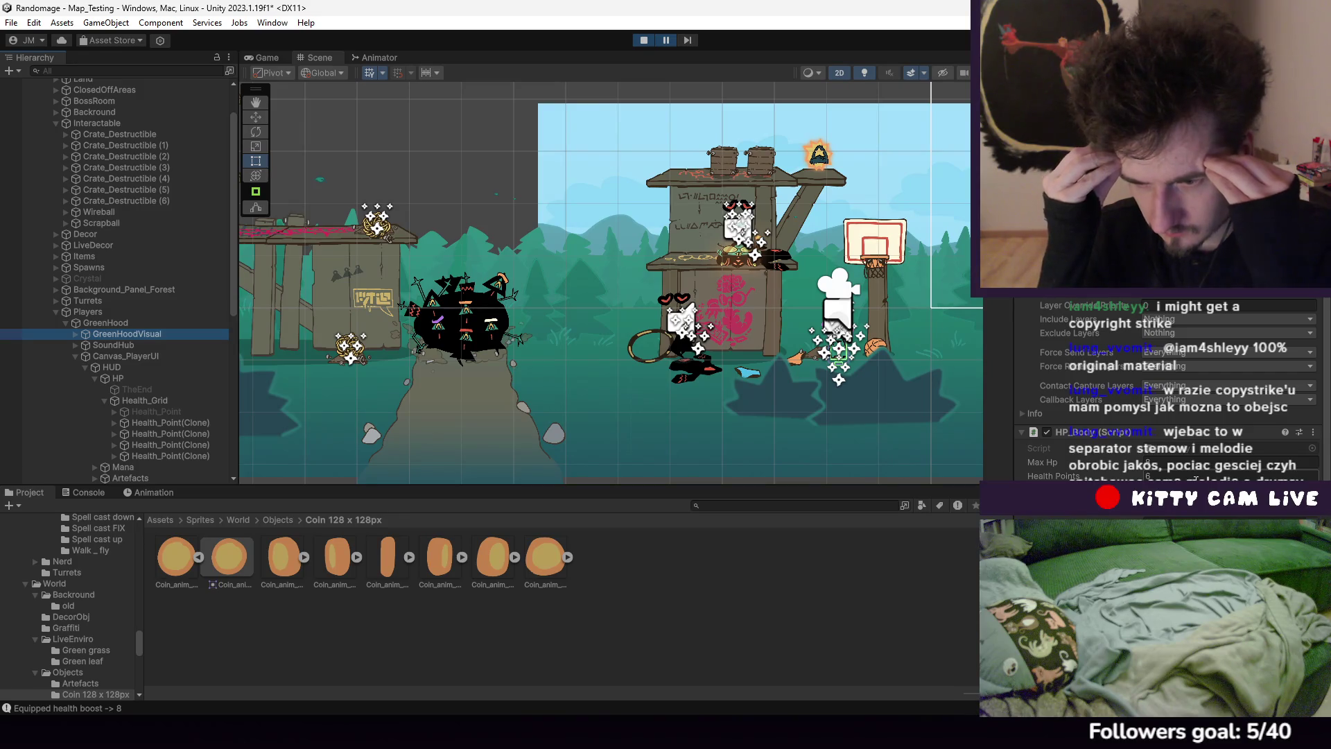
scroll(1196, 478, "down", 10)
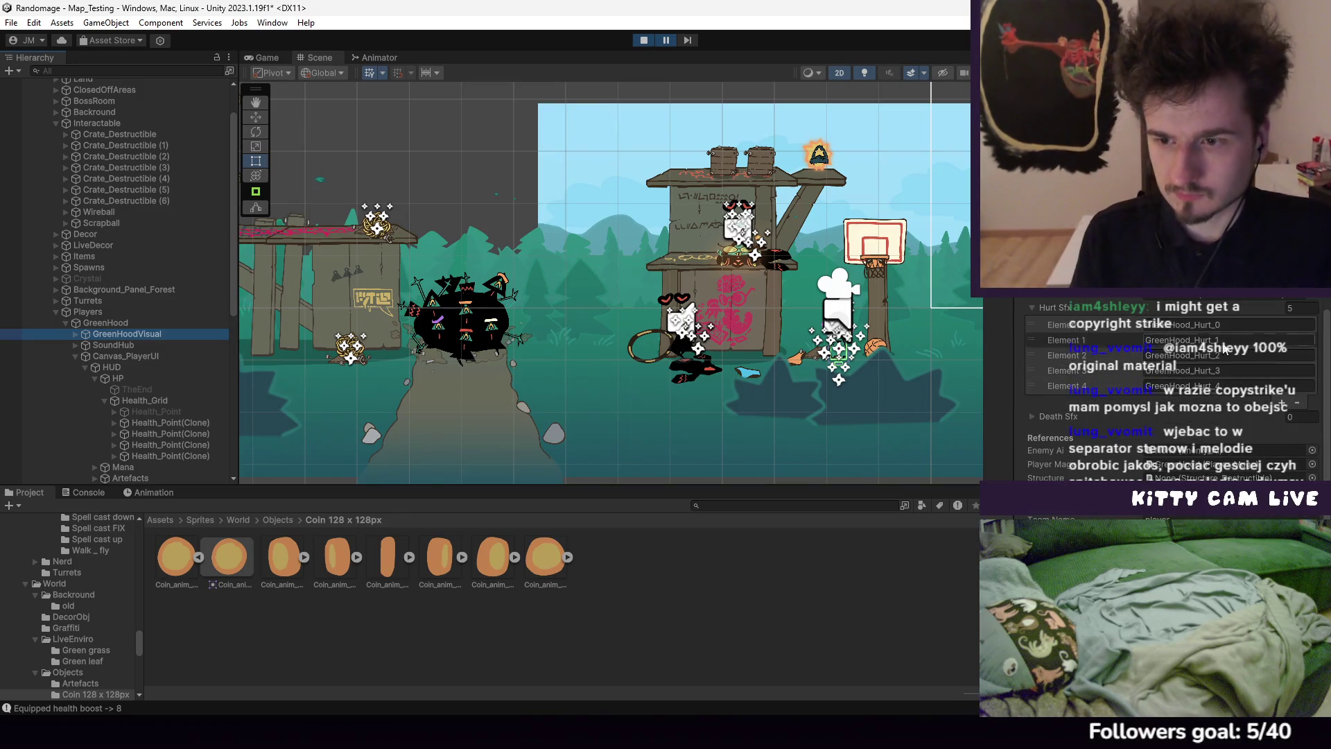
key("alt+Tab")
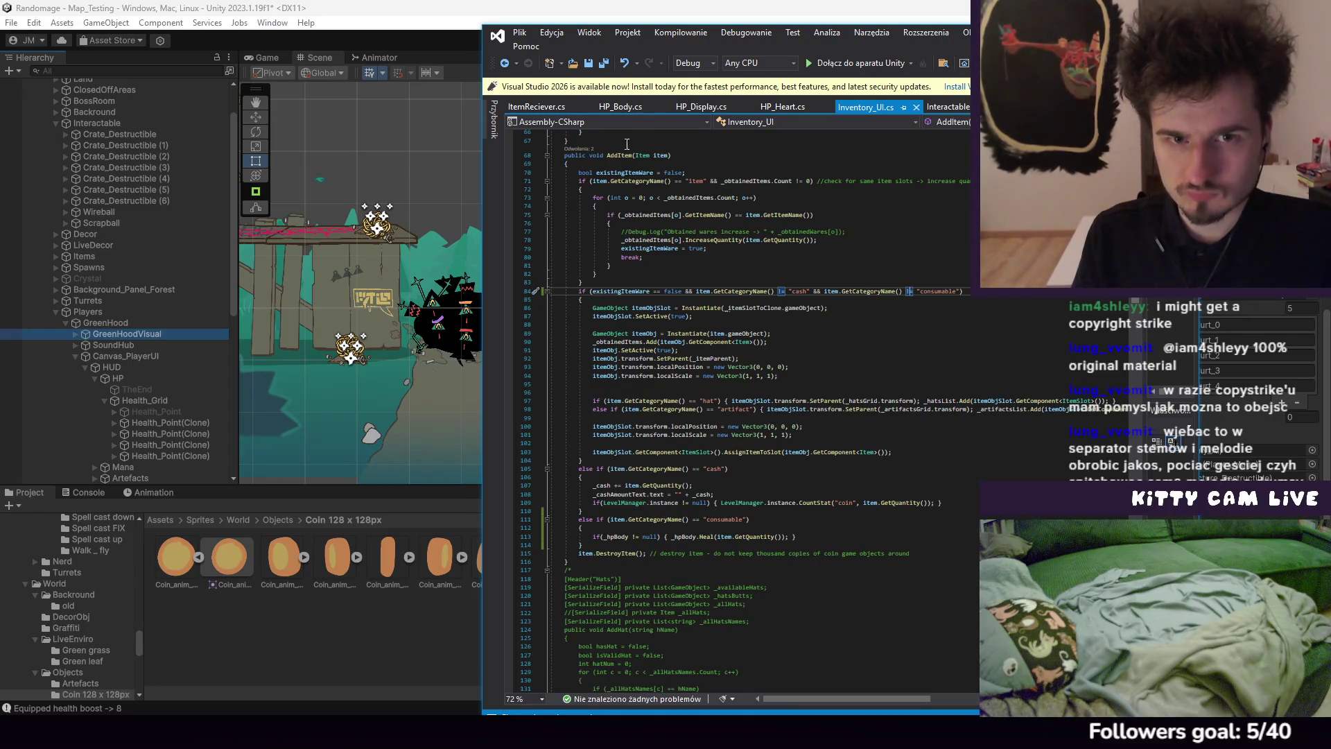
Add a 'Healed up by' healPoints Debug.Log line to HP_Body's Heal method and save
left_click(628, 107)
scroll(703, 264, "down", 6)
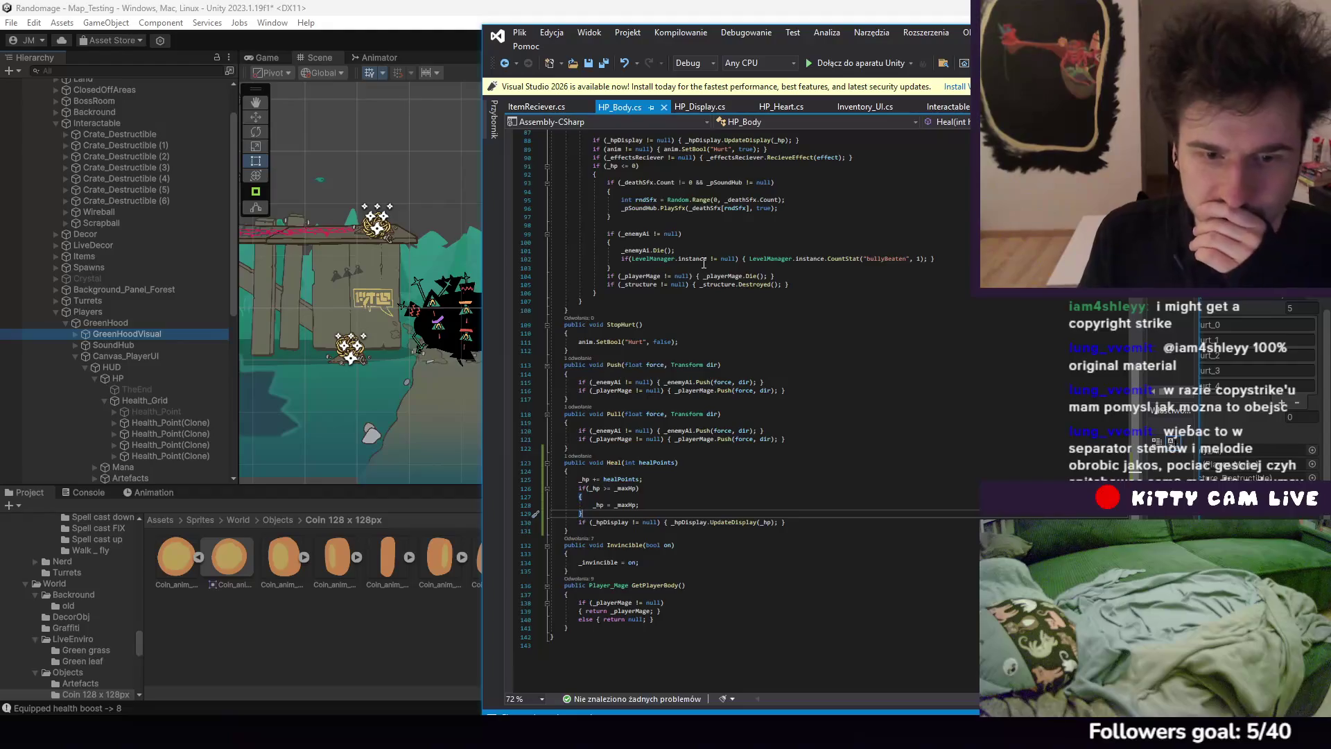
left_click(654, 472)
key("Return")
type("D")
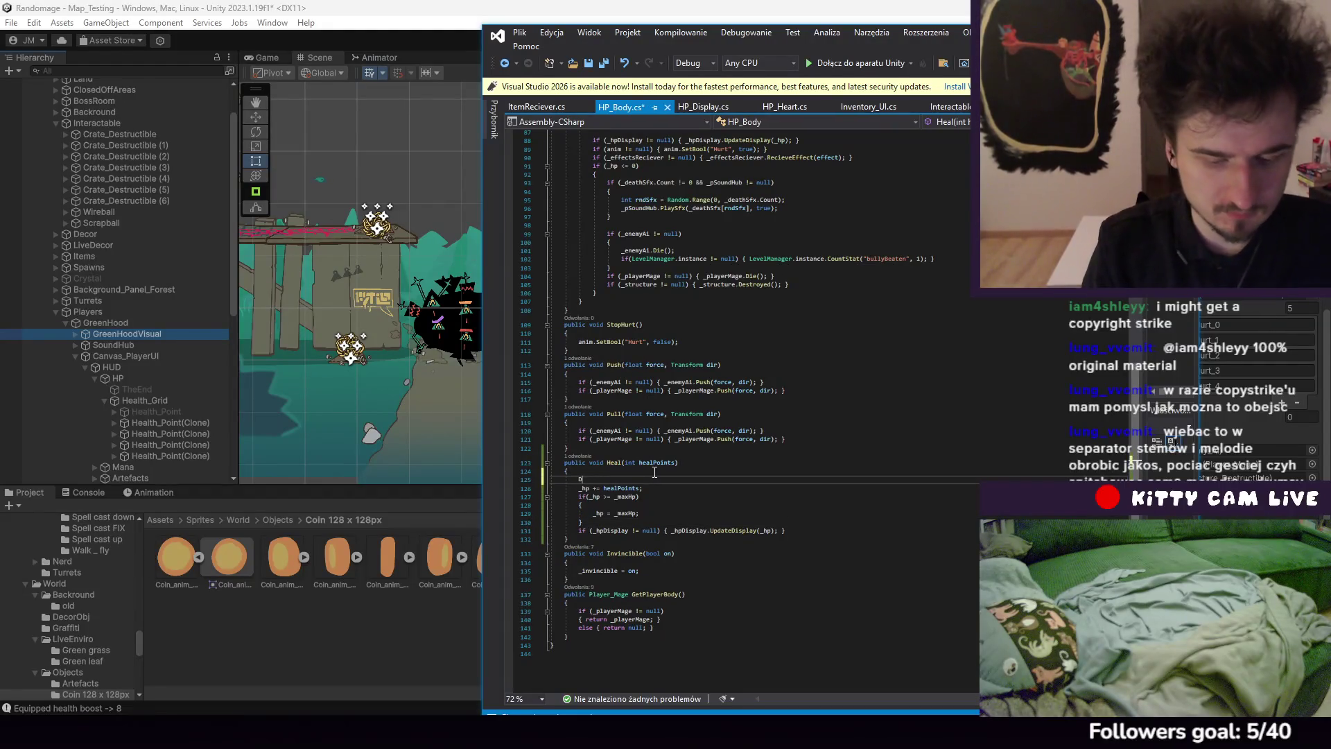
type("ebug.log(\"He")
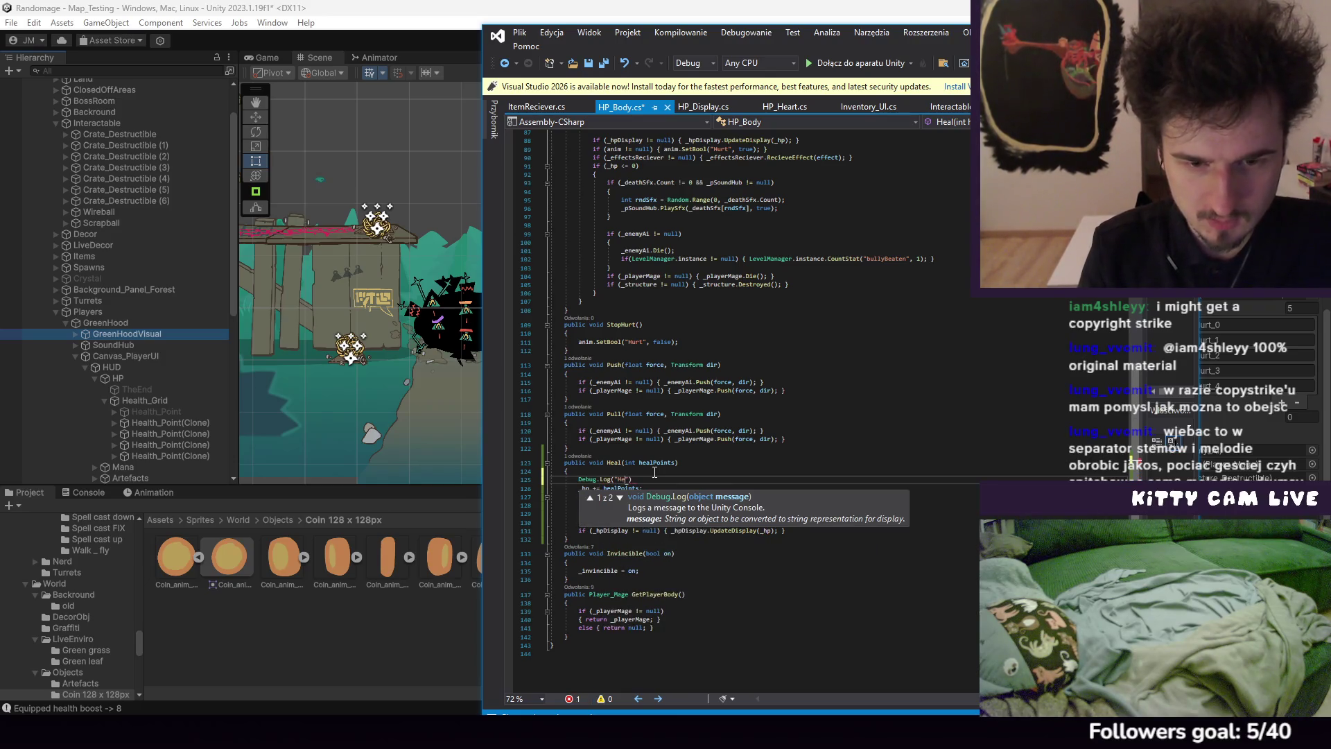
type("d up")
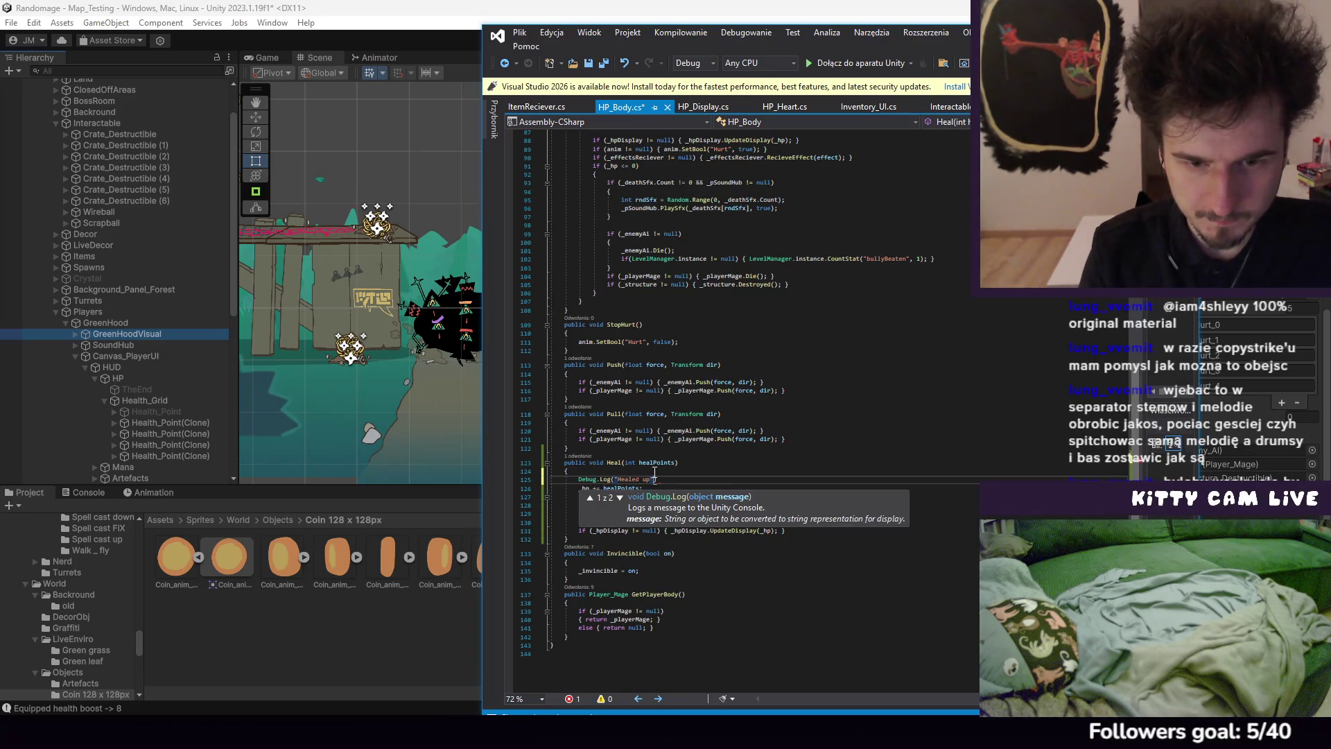
type(");")
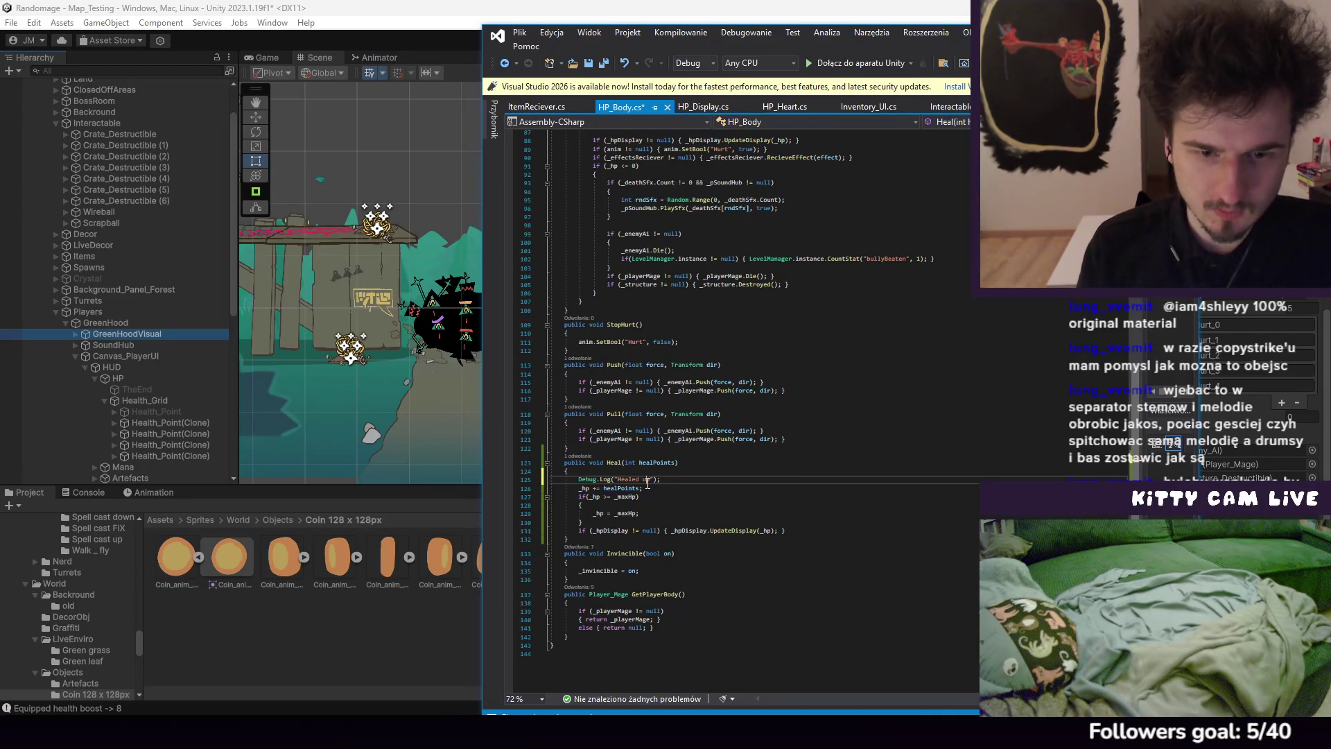
type("by ")
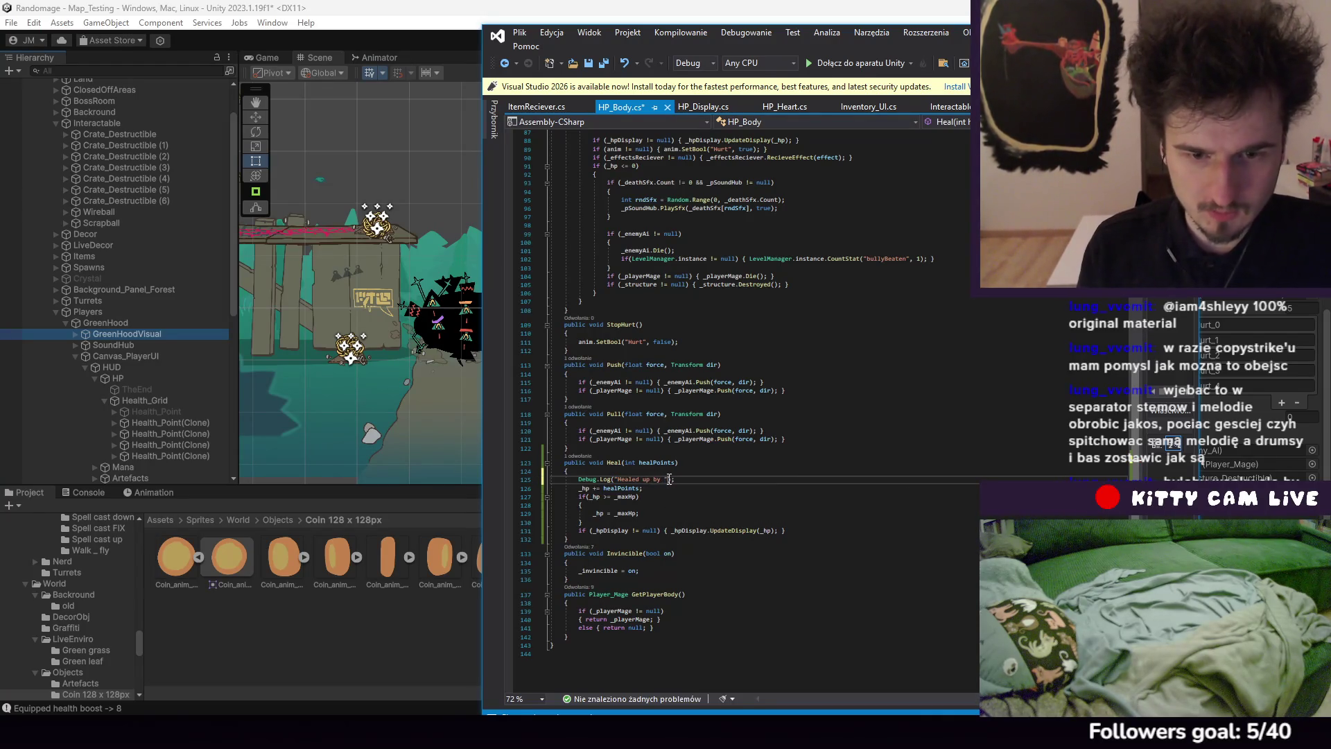
type("healPoints")
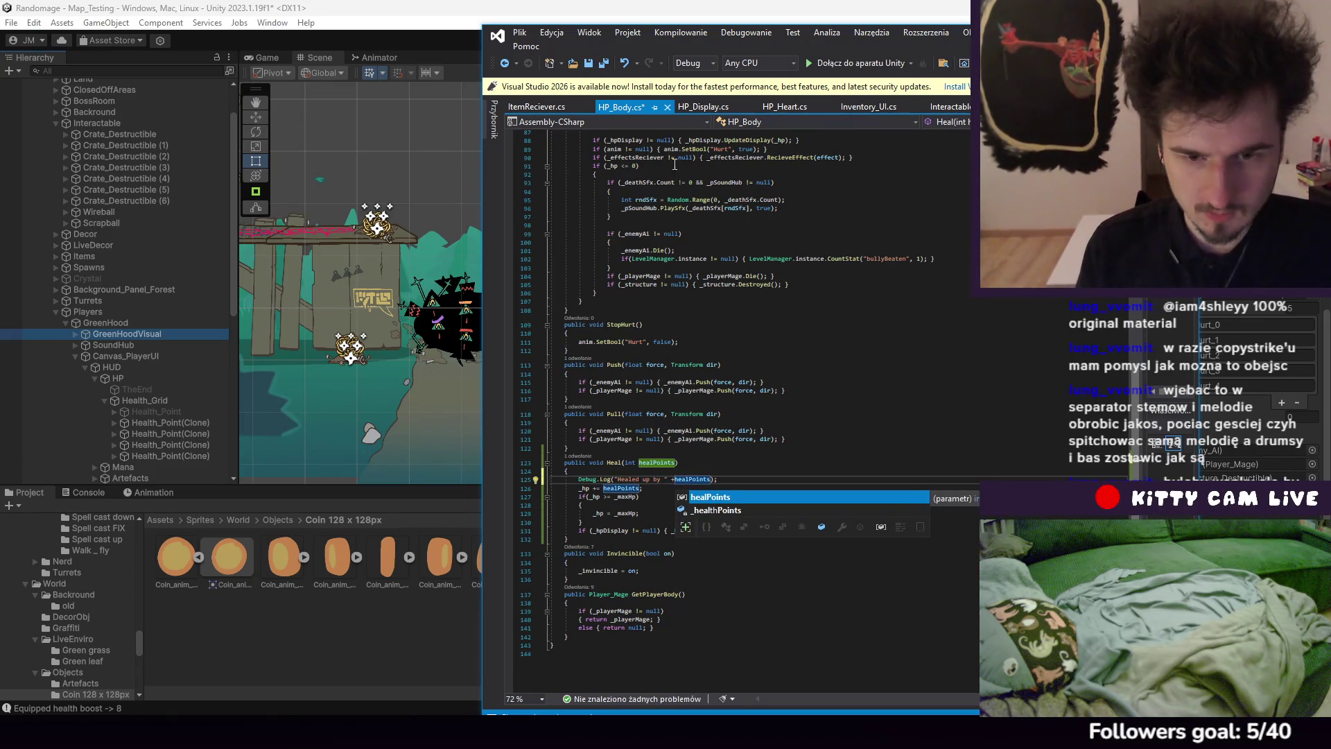
left_click(519, 32)
left_click(581, 196)
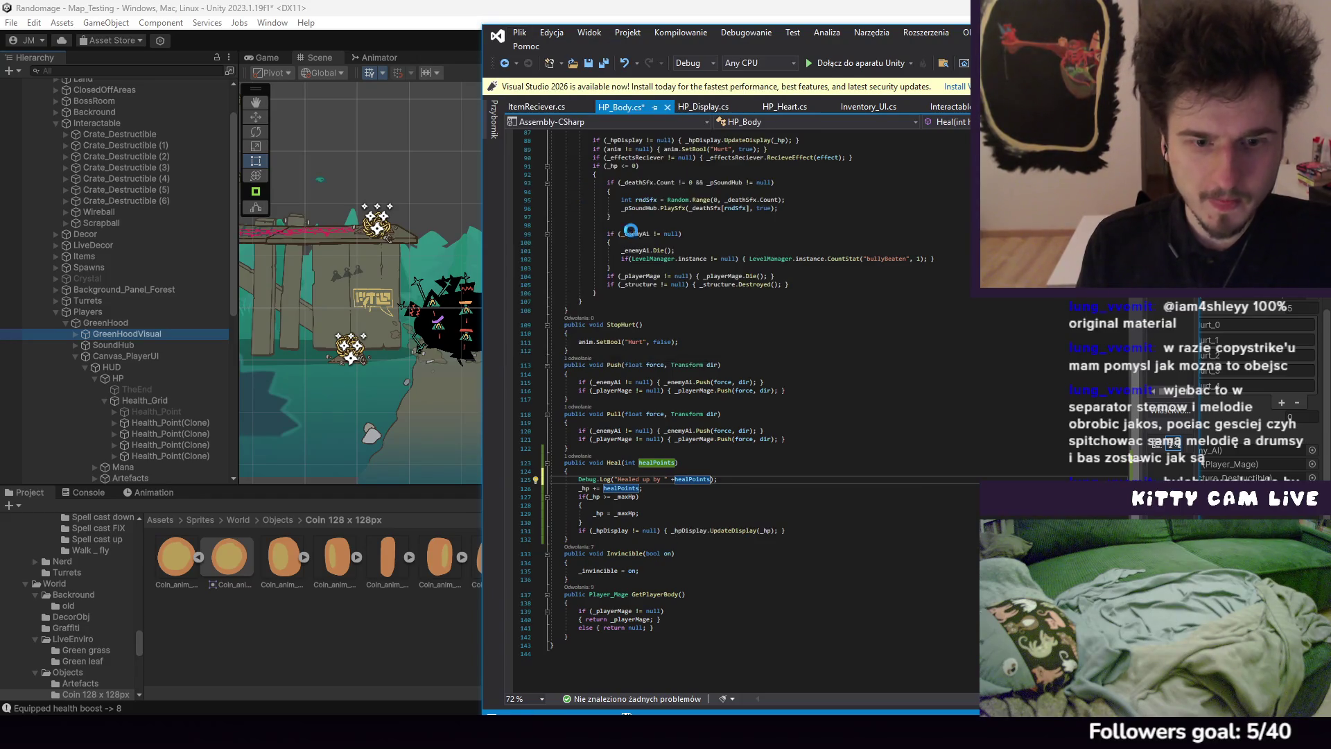
Review the healPoints health line and TakeDamage code, then return to Unity to reload scripts
left_click(600, 488)
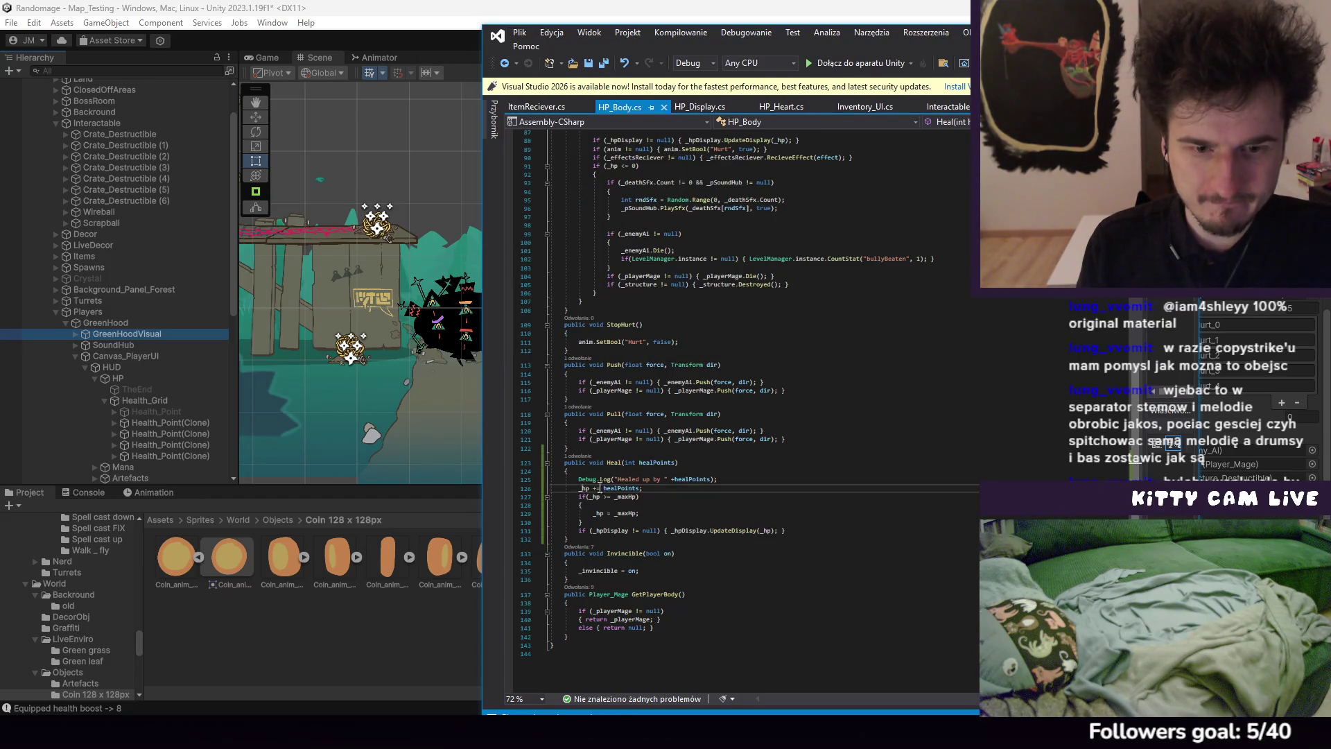
scroll(763, 441, "up", 20)
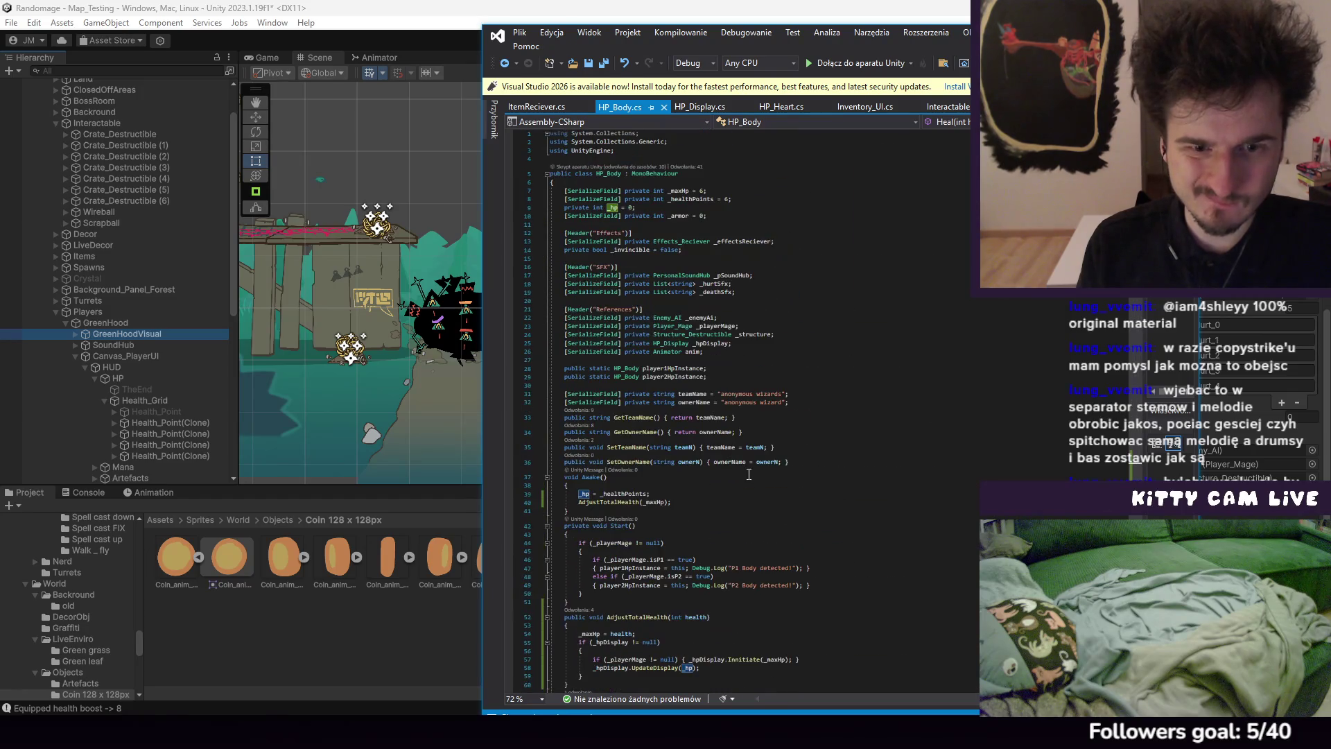
scroll(749, 475, "down", 10)
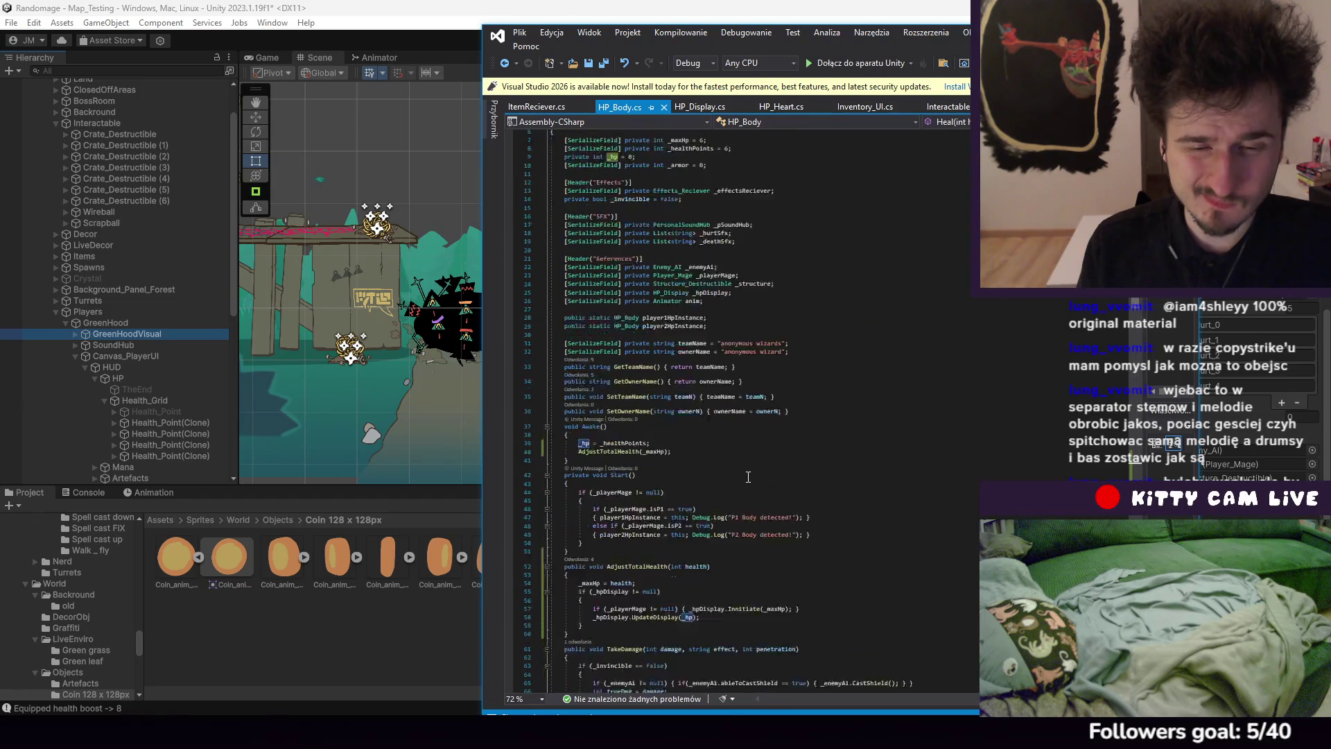
scroll(748, 477, "down", 7)
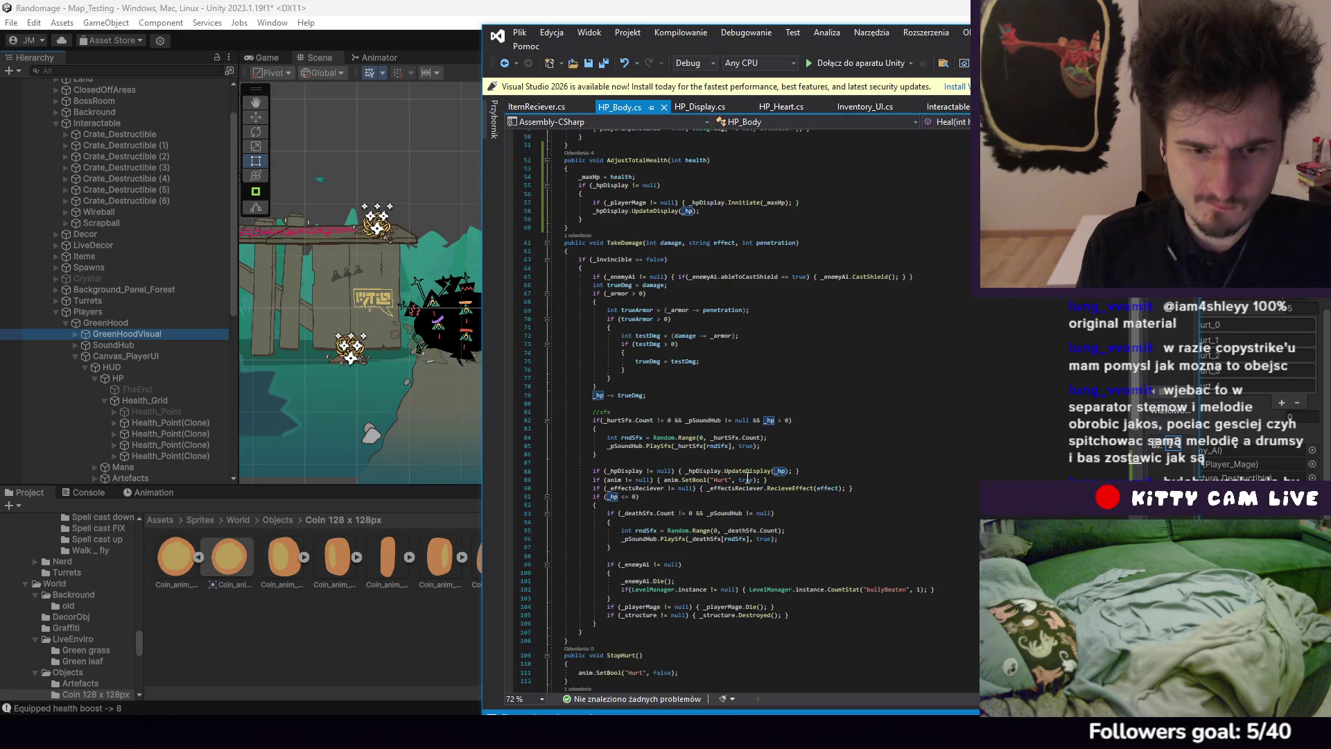
scroll(747, 477, "down", 15)
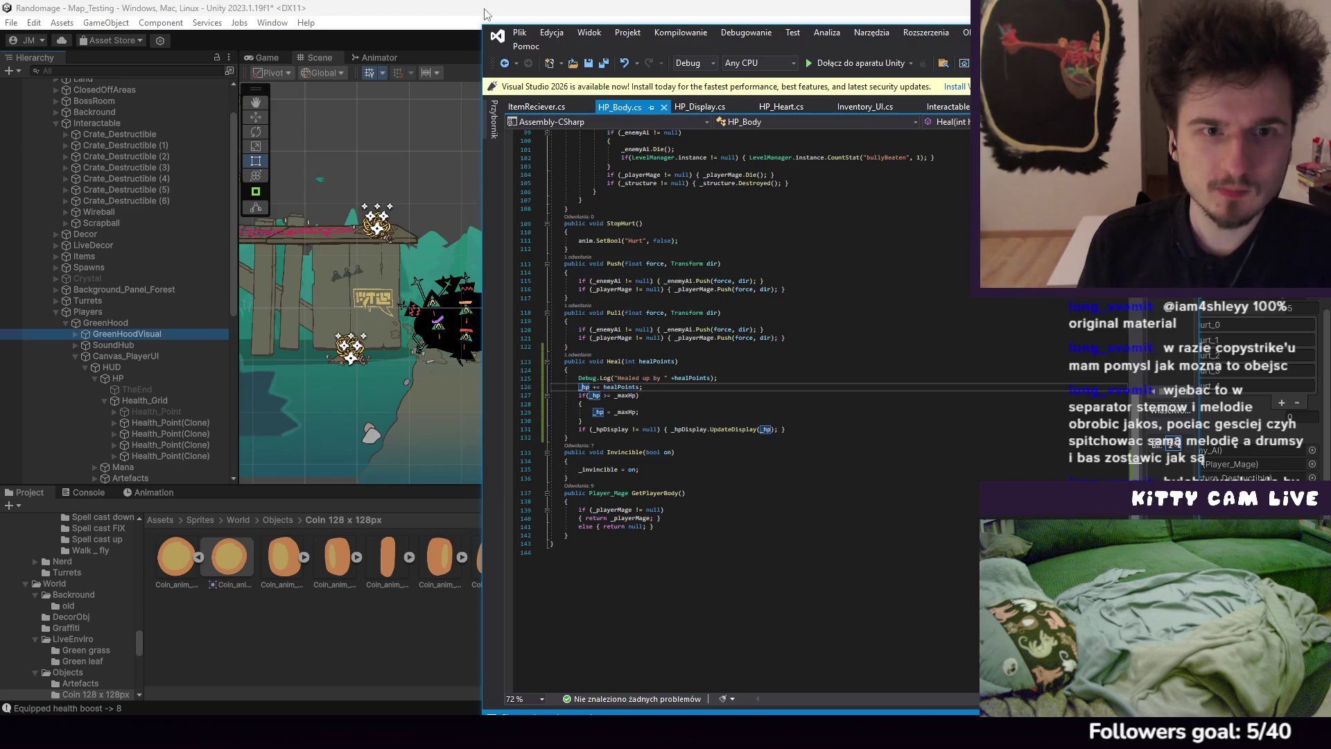
scroll(698, 222, "up", 15)
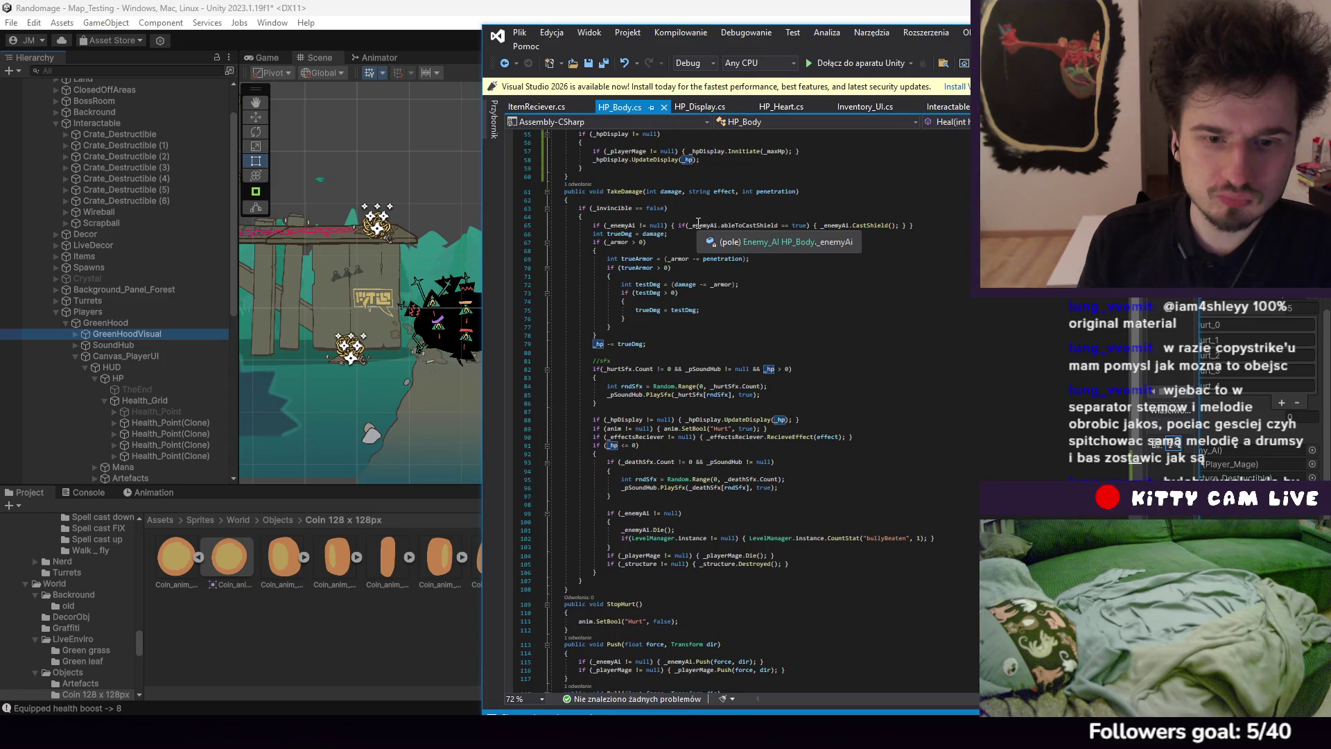
scroll(698, 222, "up", 1)
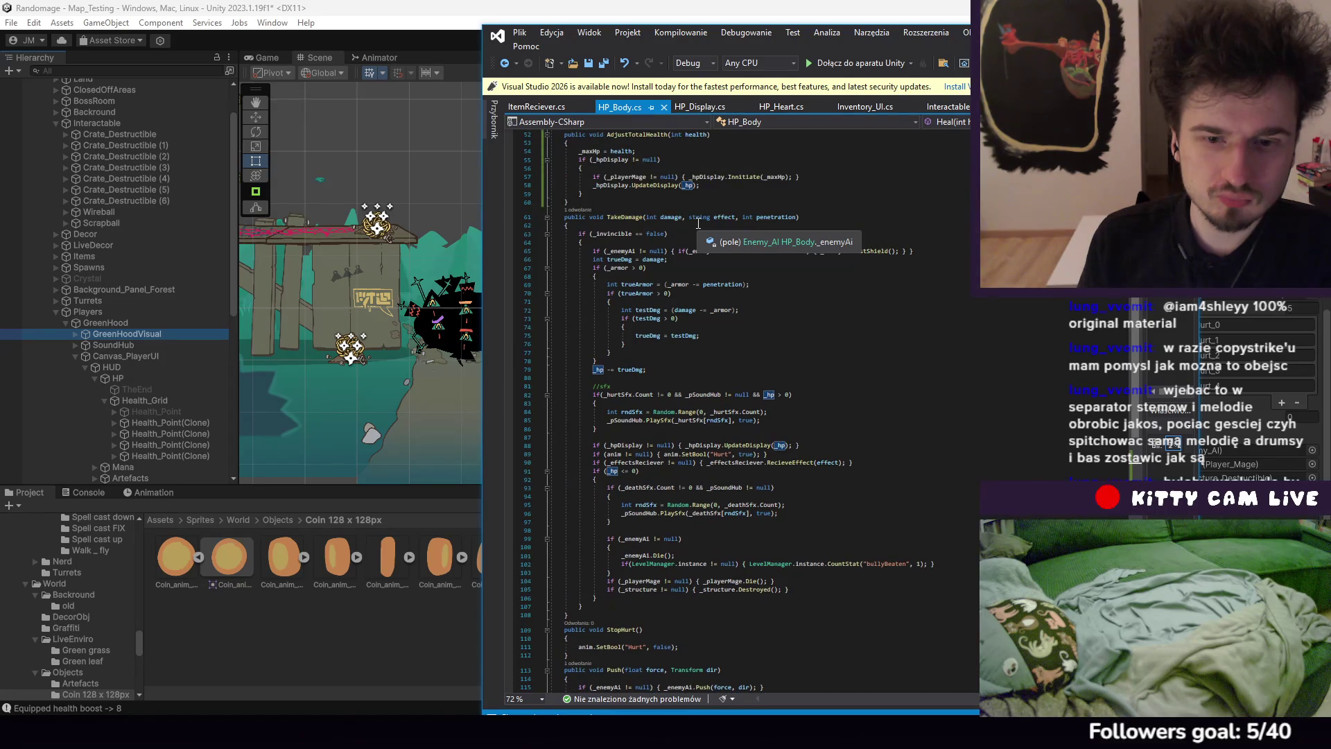
scroll(698, 222, "down", 6)
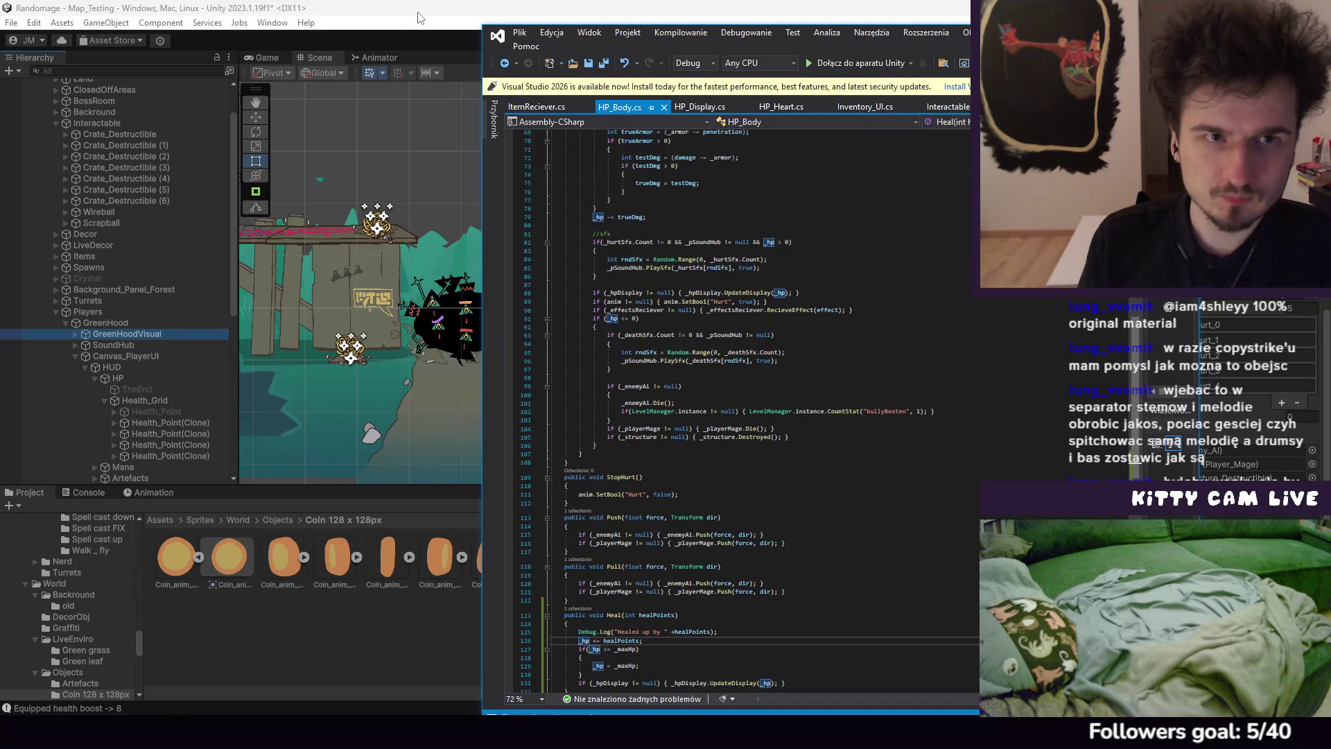
left_click(420, 16)
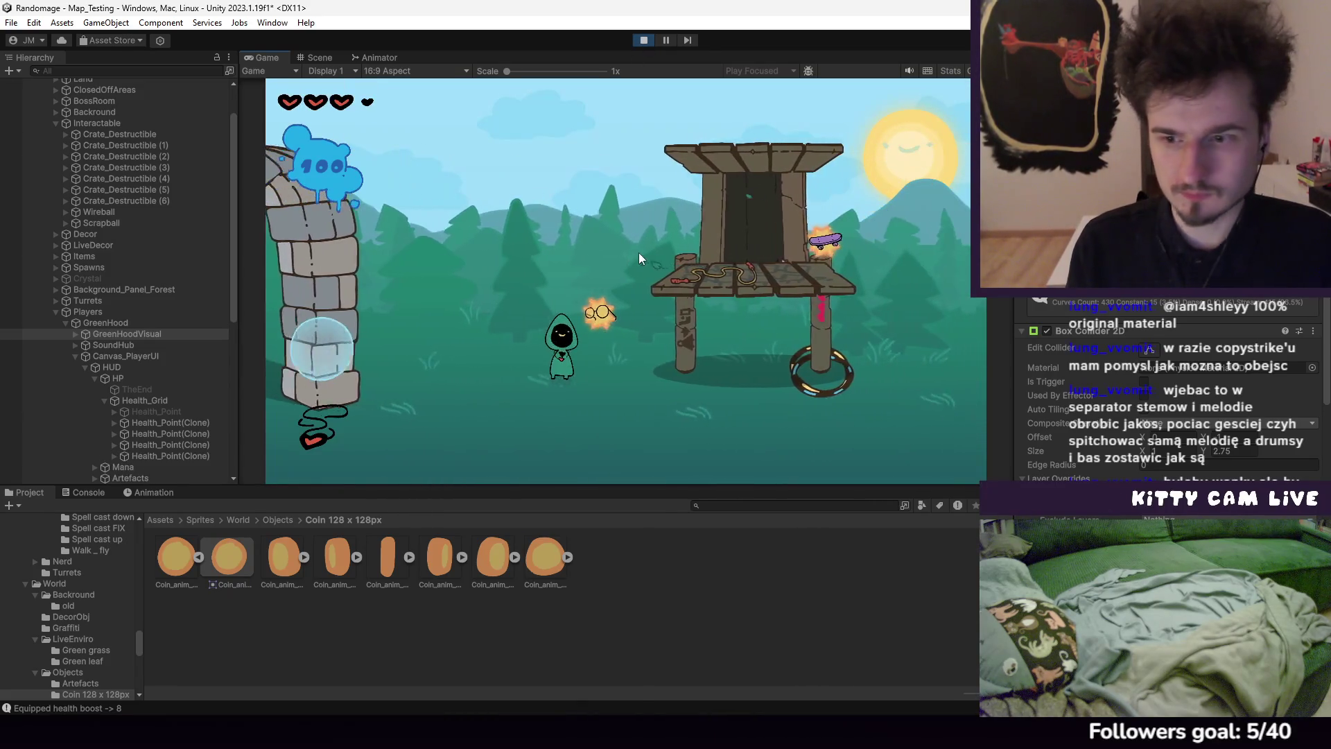
Walk the hooded hero between huts and back toward the tower casting spells, then pause
key("d")
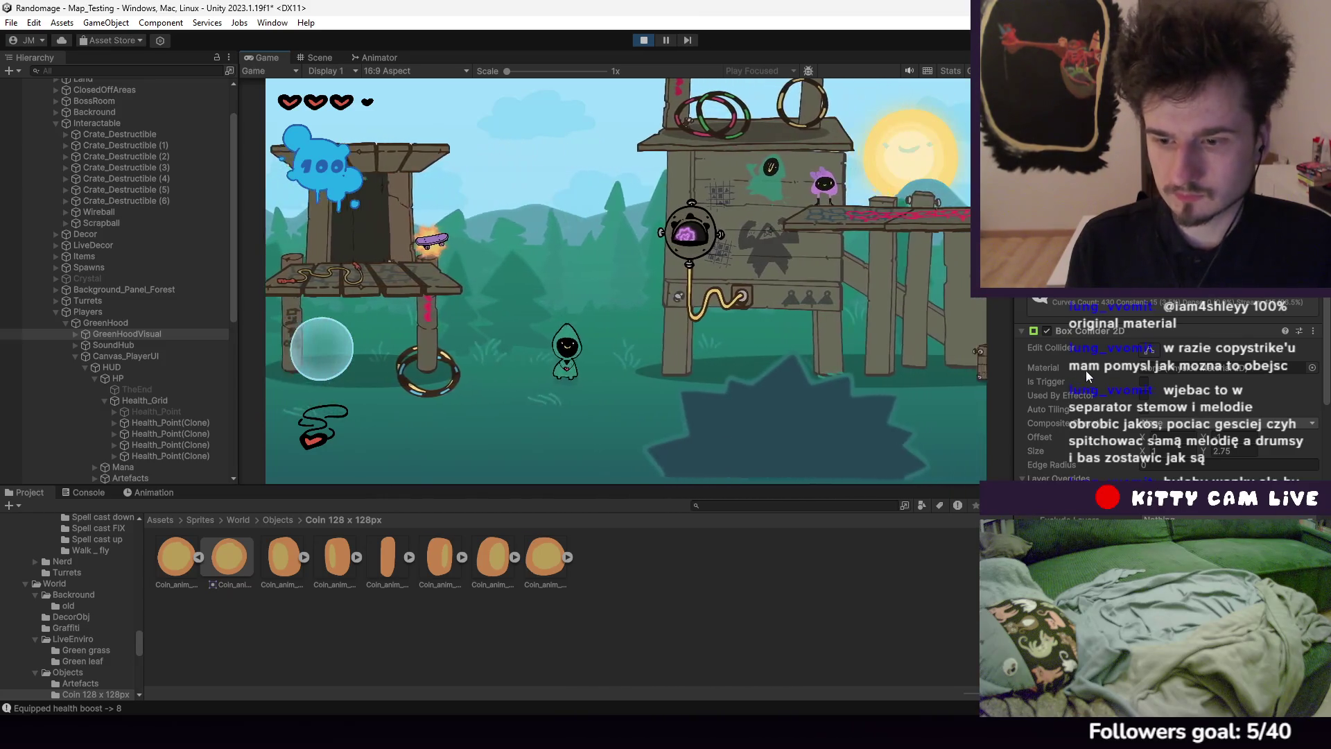
key("d")
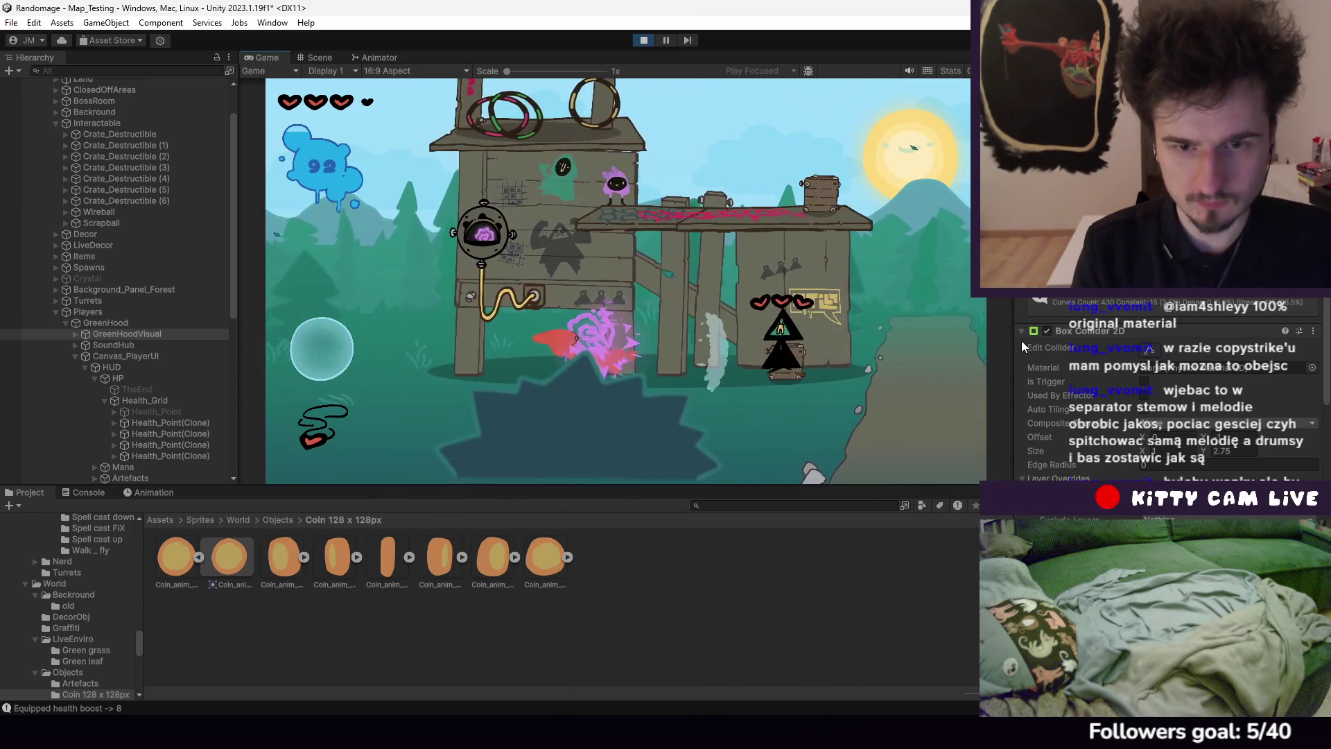
key("d")
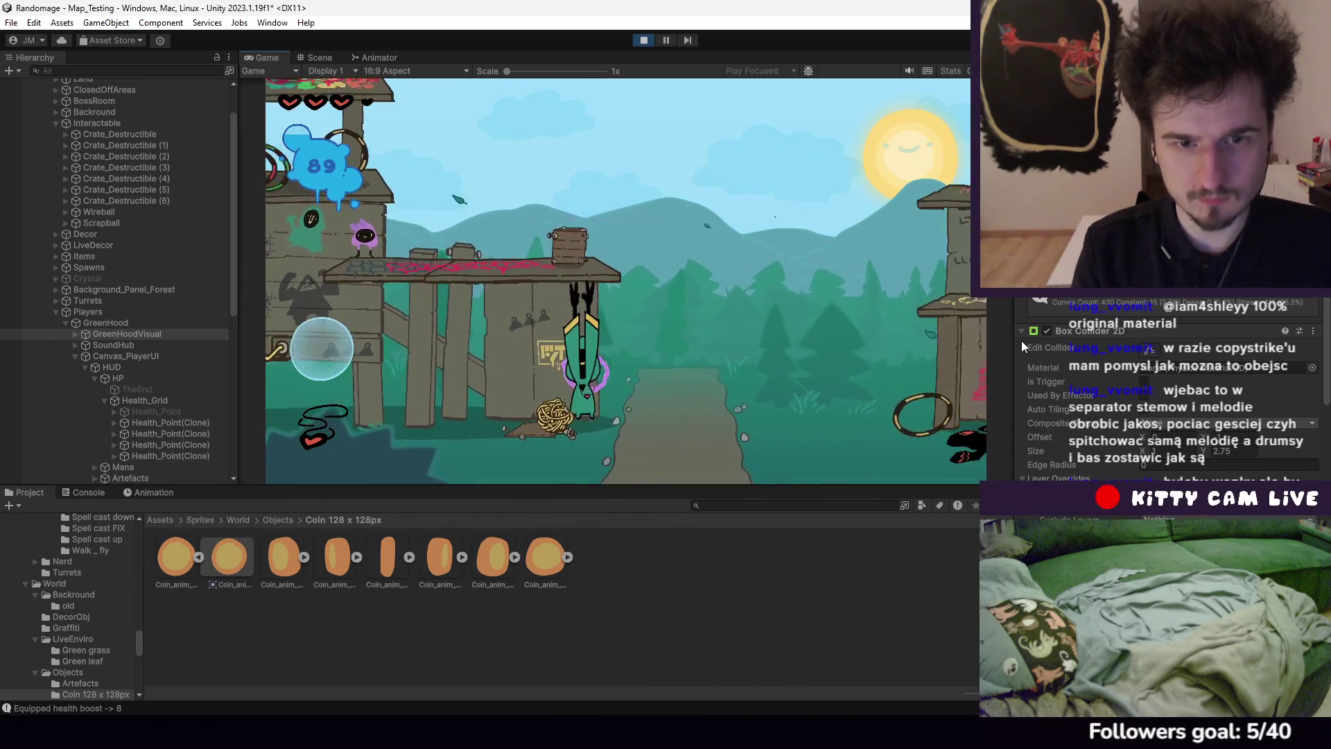
key("a")
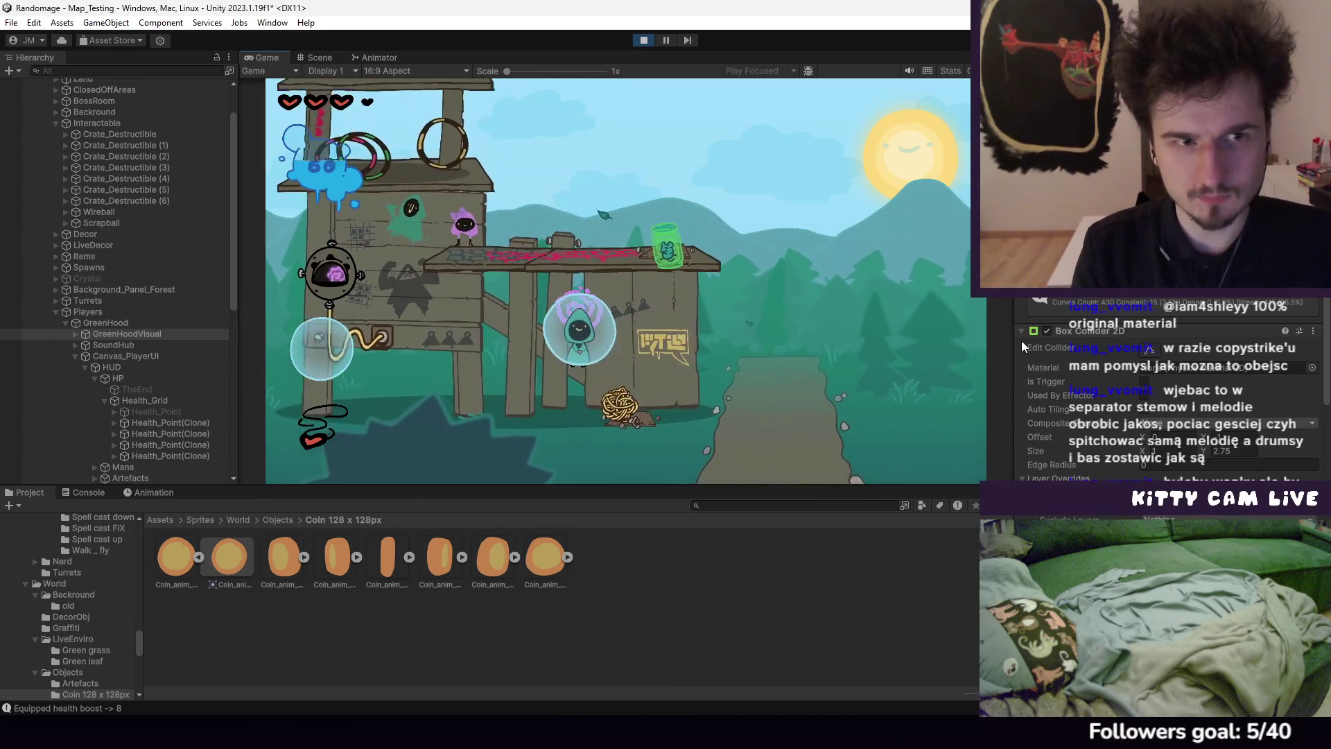
key("d")
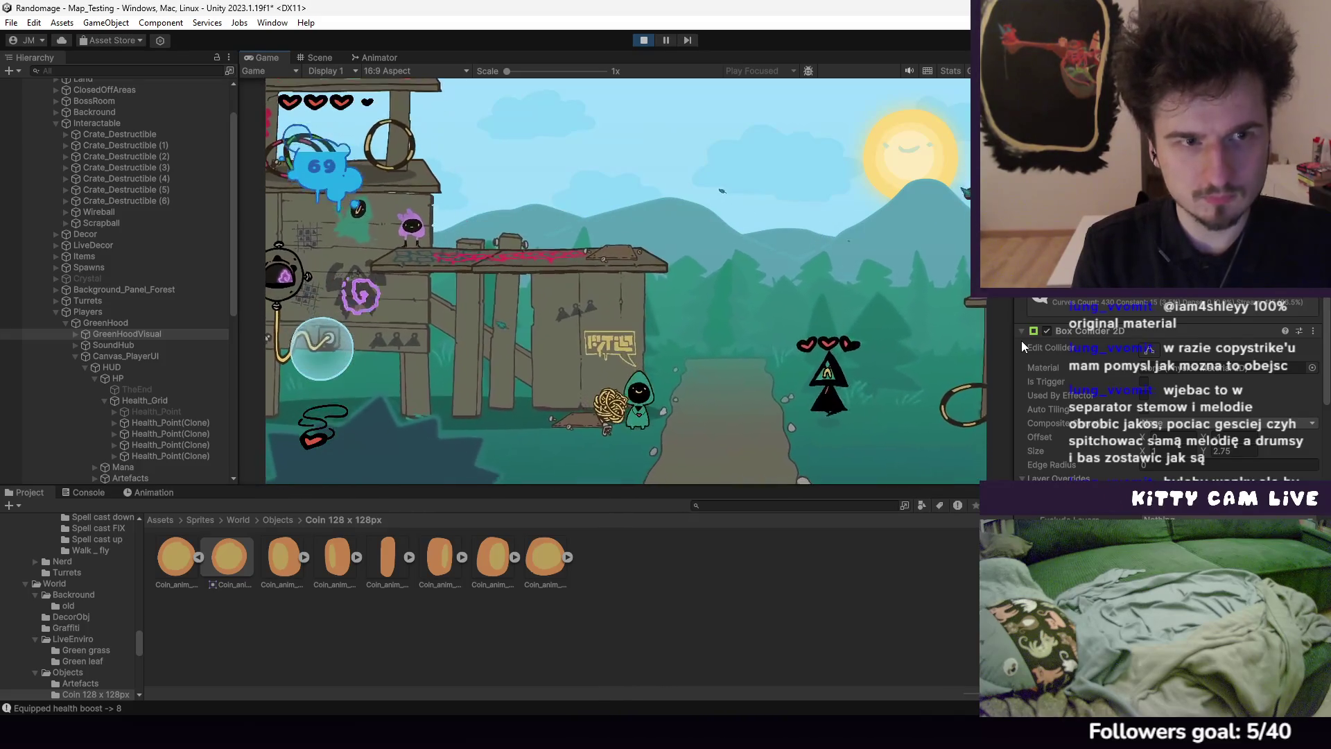
left_click(664, 44)
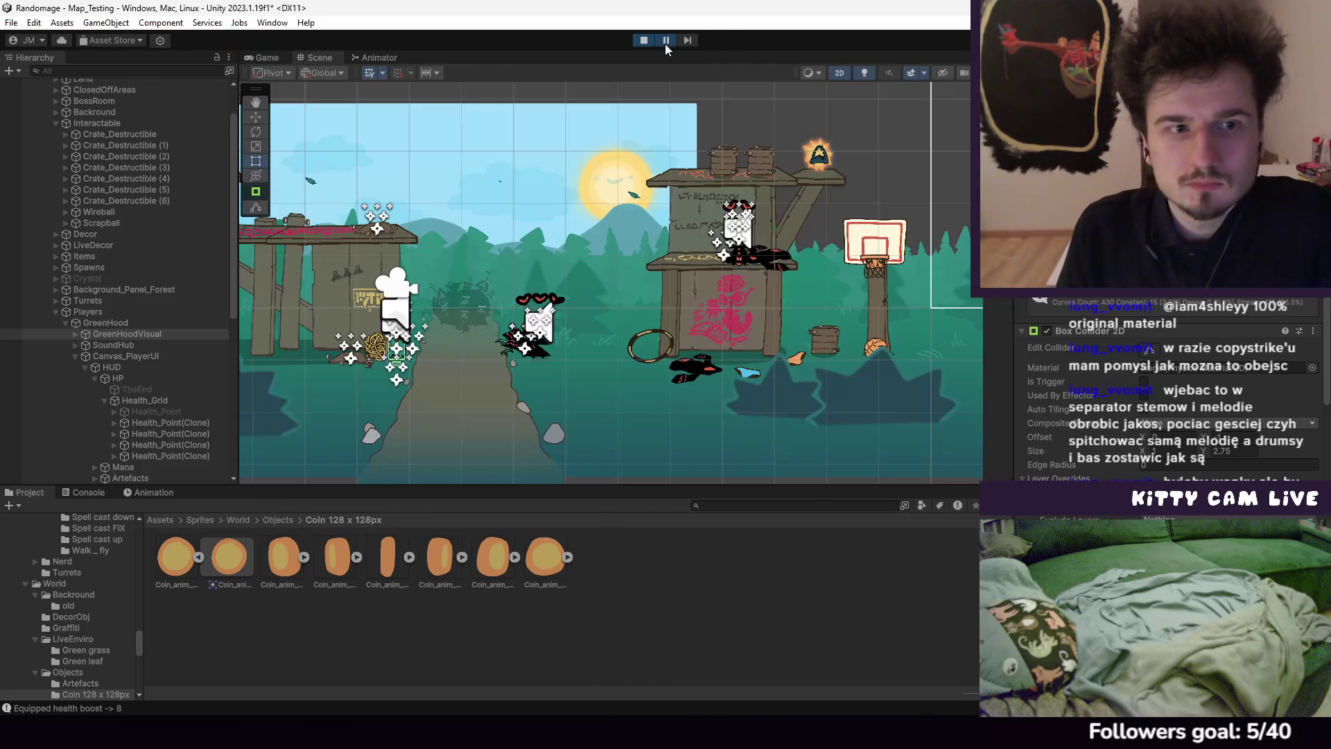
Enlarge the Console and inspect the health boost, Trap reset and P1 Body detected! stack traces
left_click(96, 493)
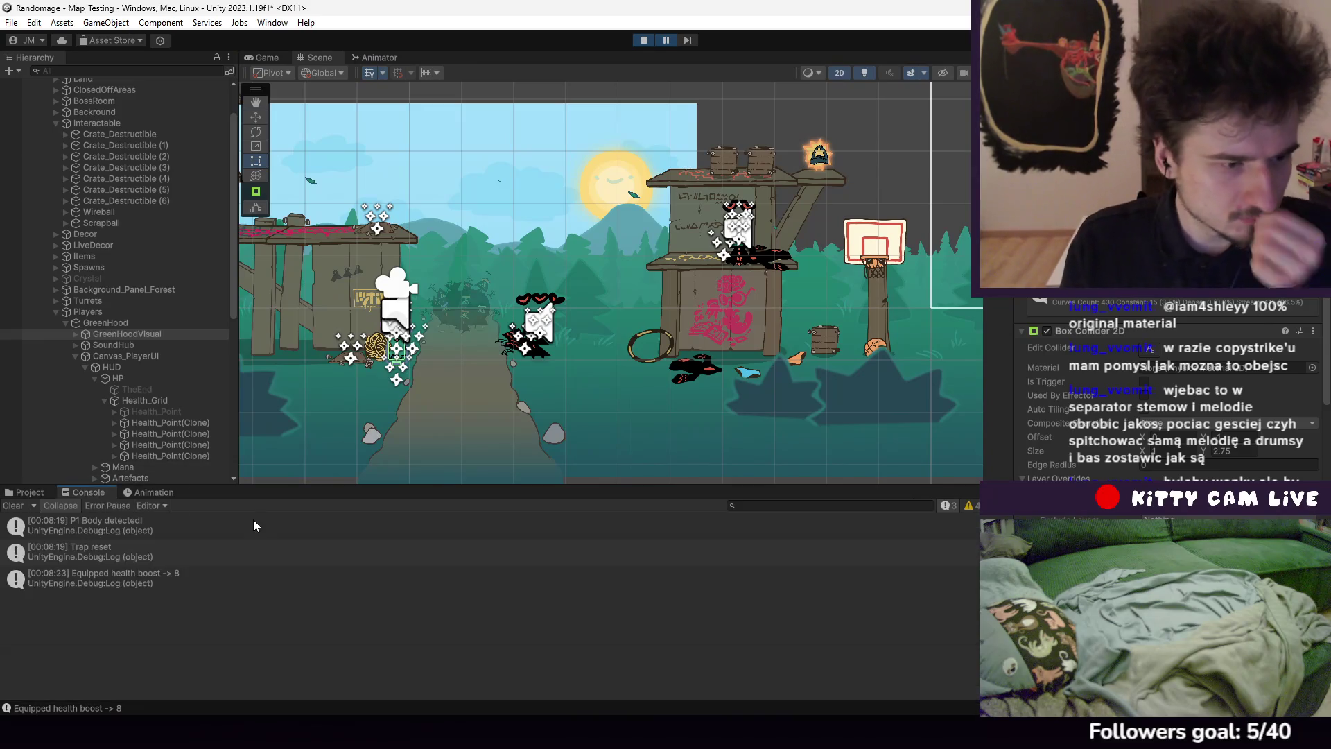
left_click(224, 583)
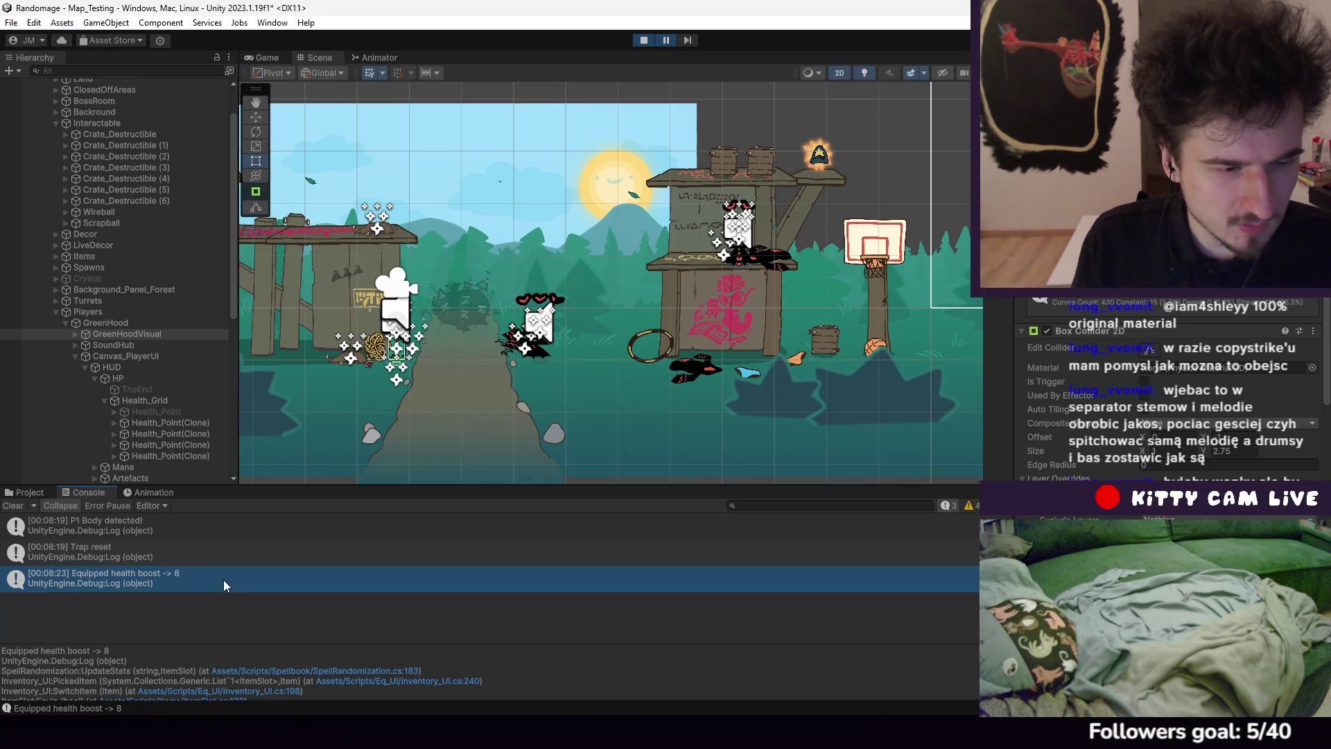
left_click_drag(352, 479, 354, 399)
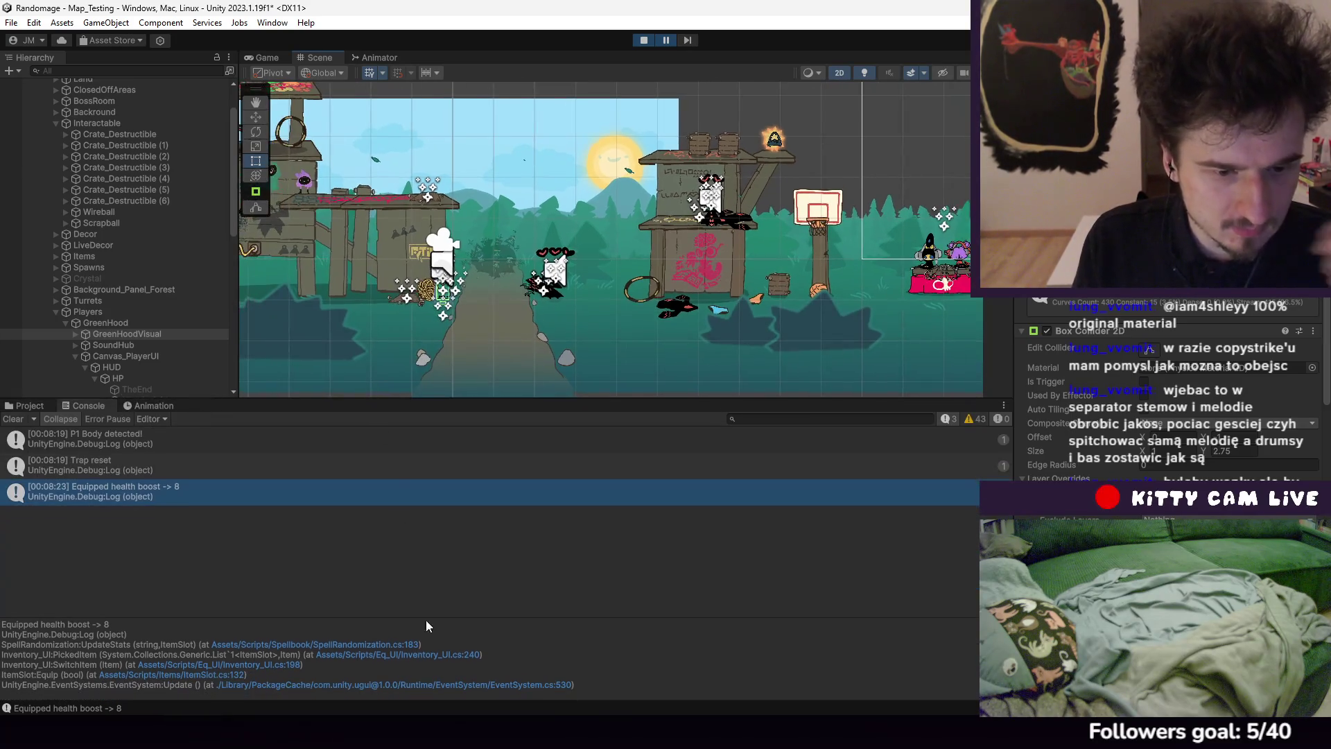
left_click(158, 468)
left_click(160, 445)
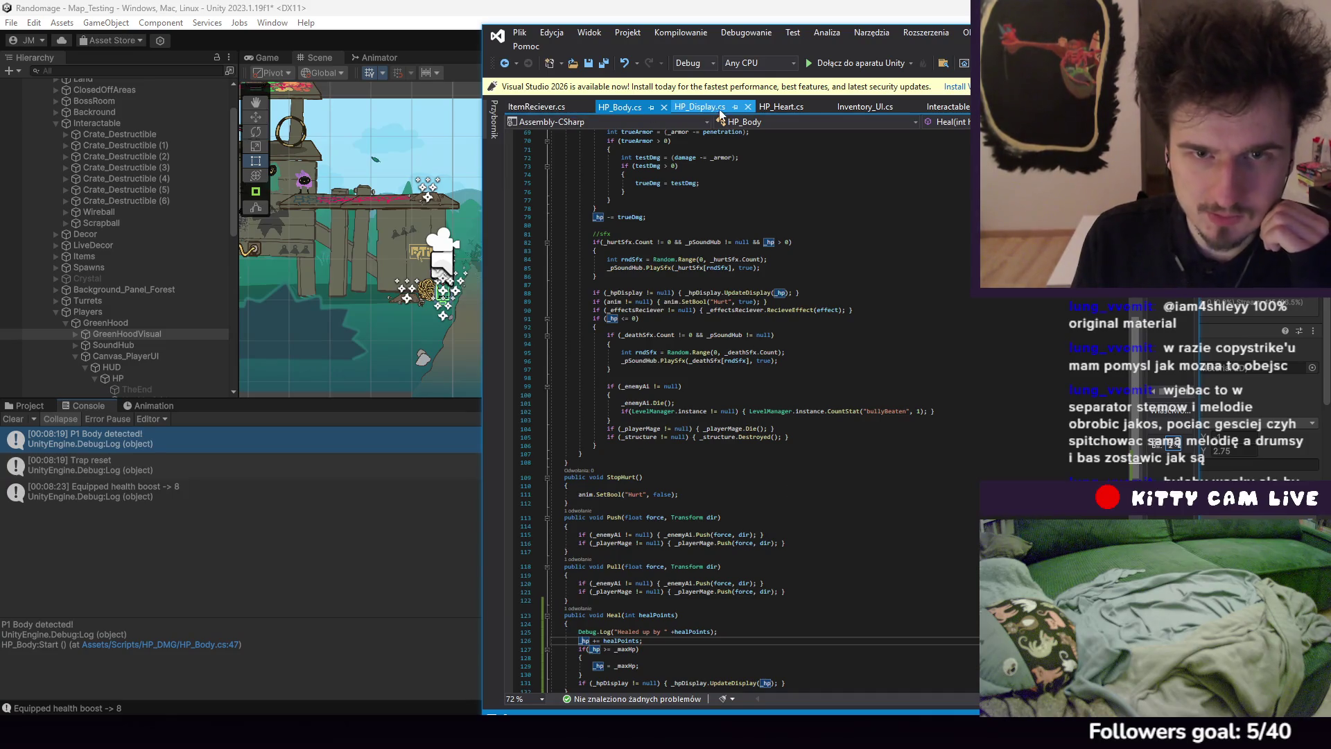
Look through HP_Display.cs, ItemReciever.cs and Inventory_UI.cs, then select Crate_Destructible (5) in Unity
left_click(699, 107)
key("ctrl+minus")
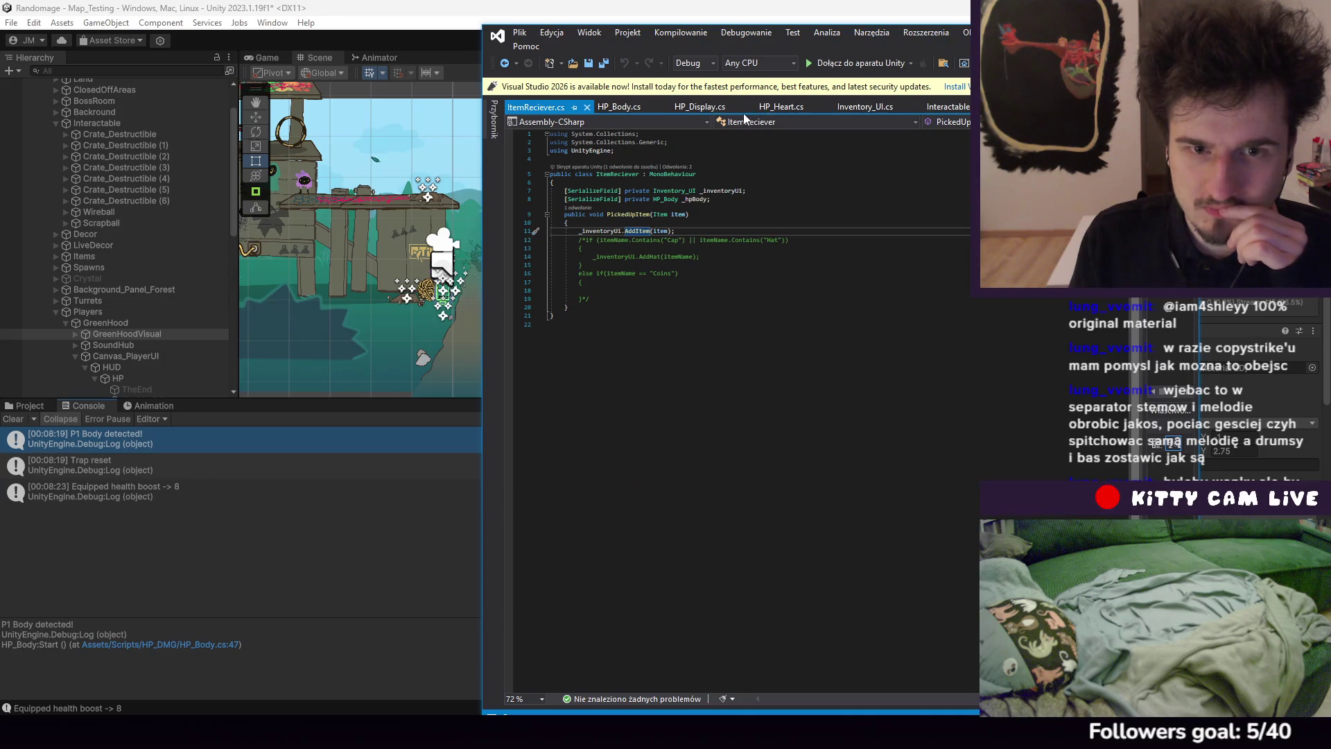
left_click(850, 107)
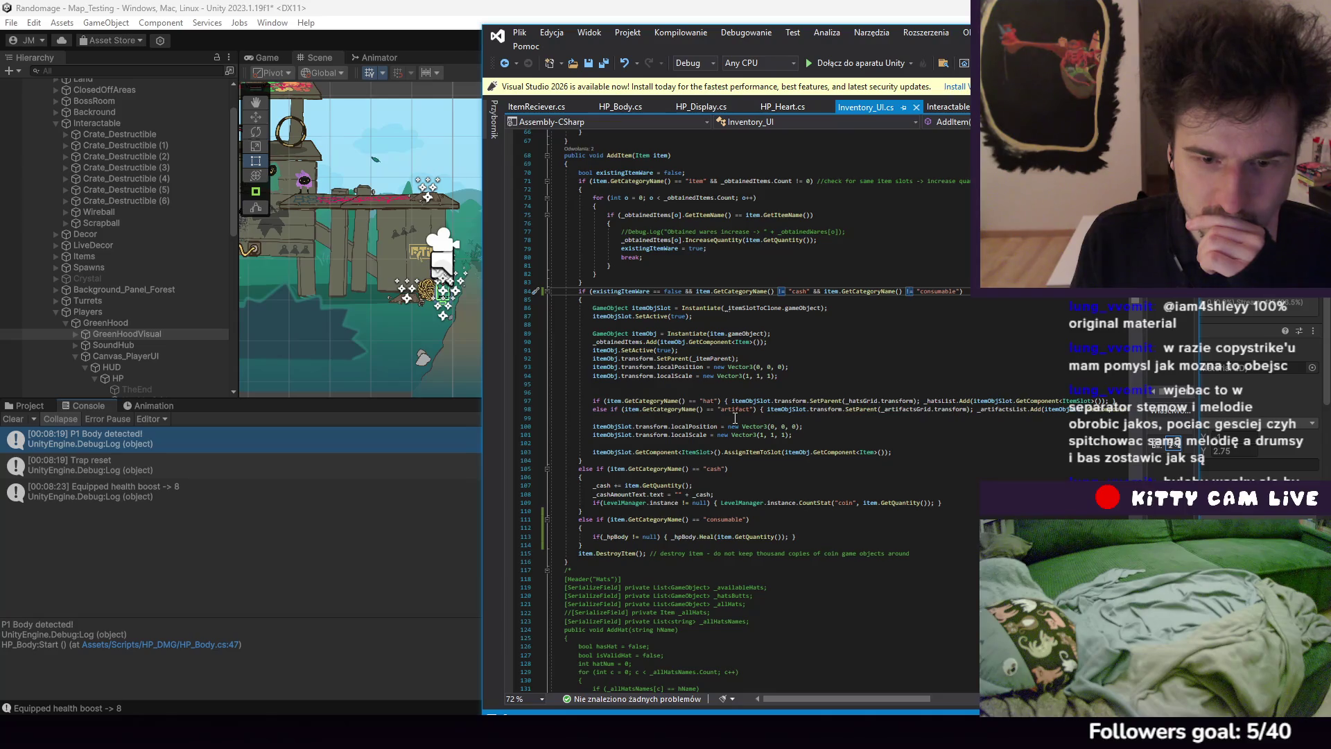
key("super+Down")
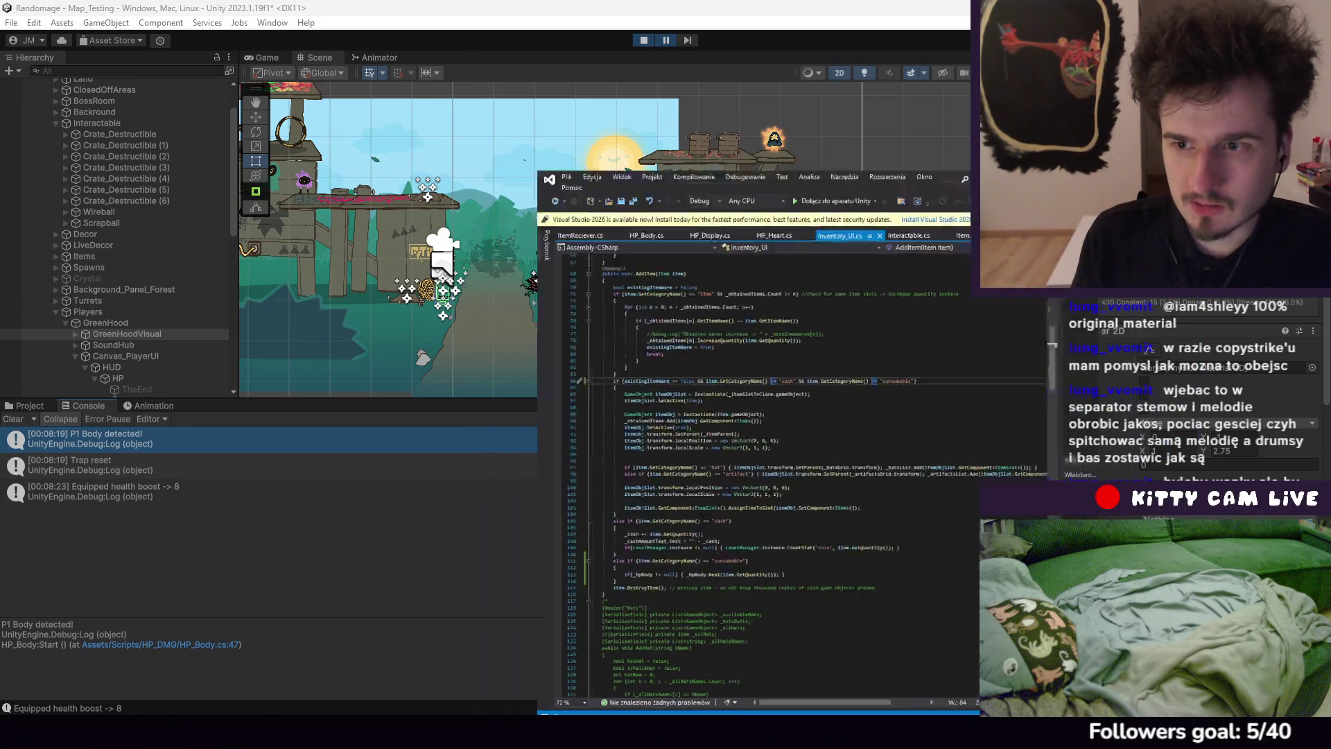
left_click(119, 190)
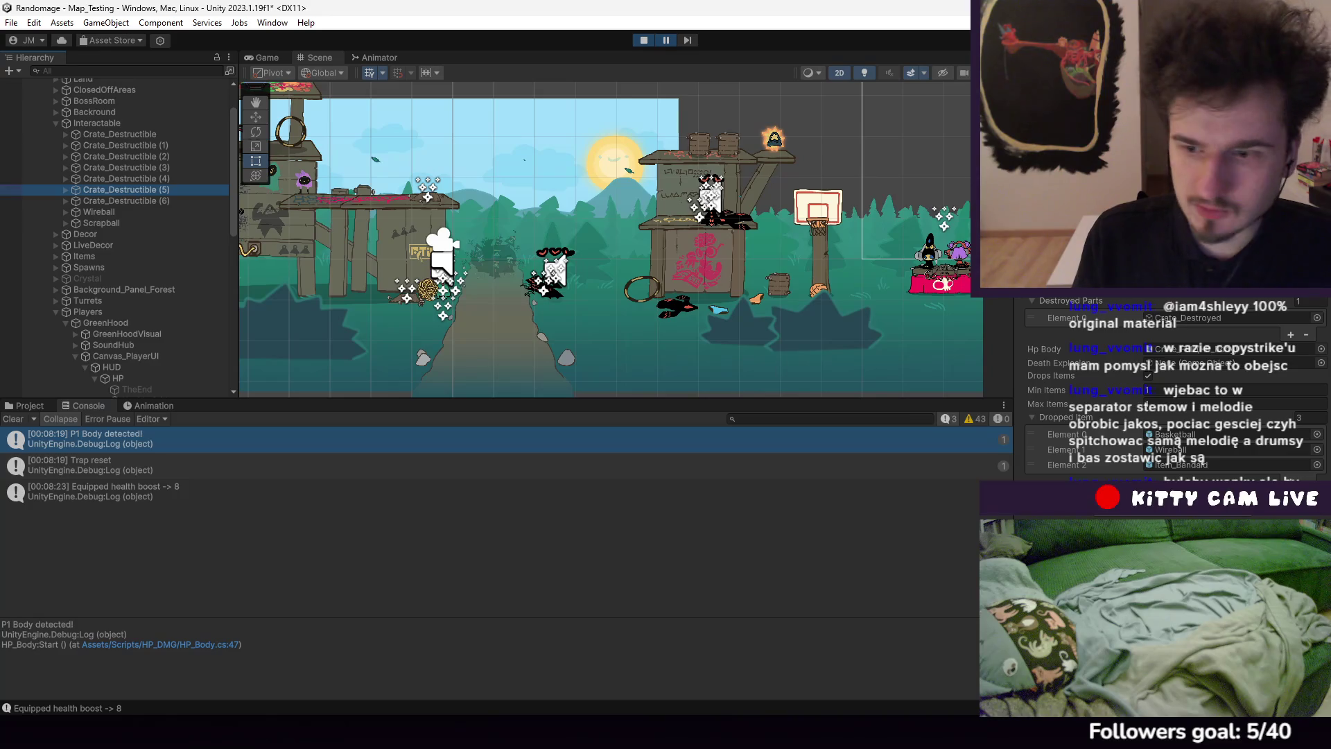
Inspect the Item_Bandaid prefab's item fields from the Project tab
left_click(30, 405)
left_click(177, 471)
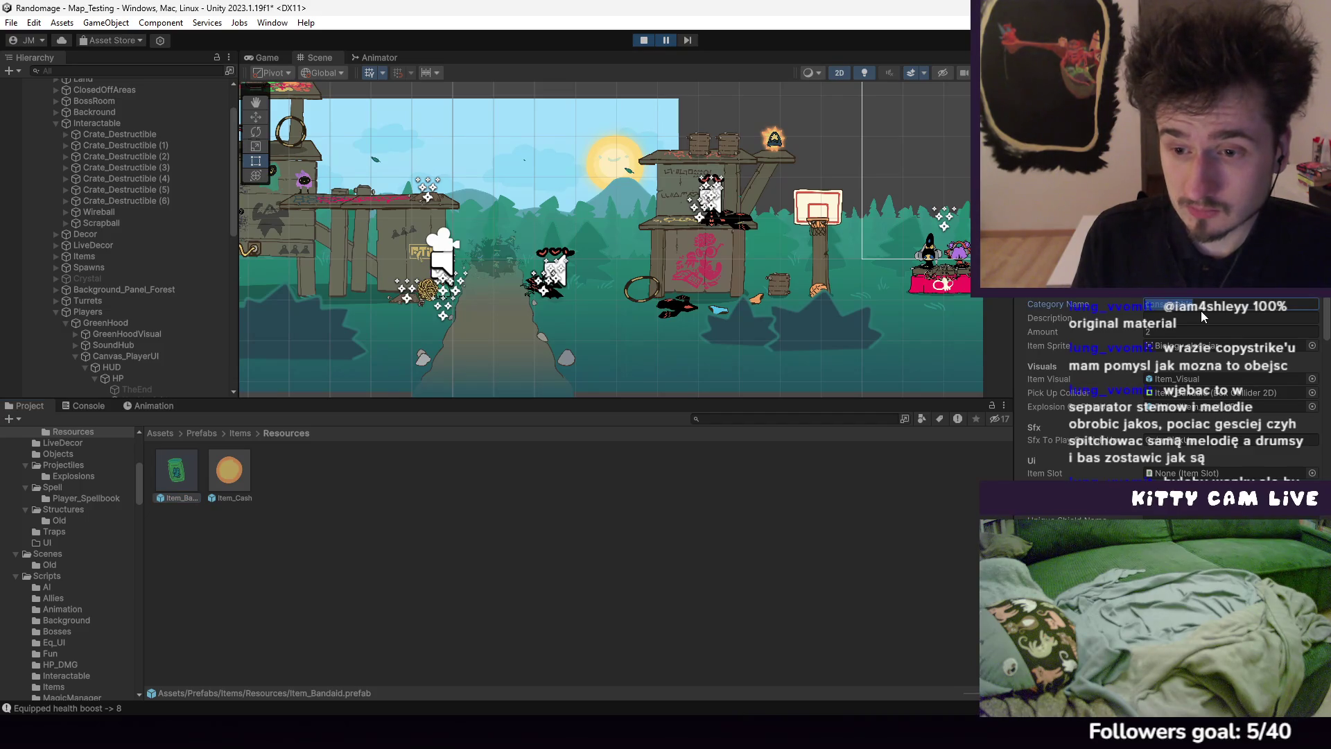
scroll(1172, 454, "down", 10)
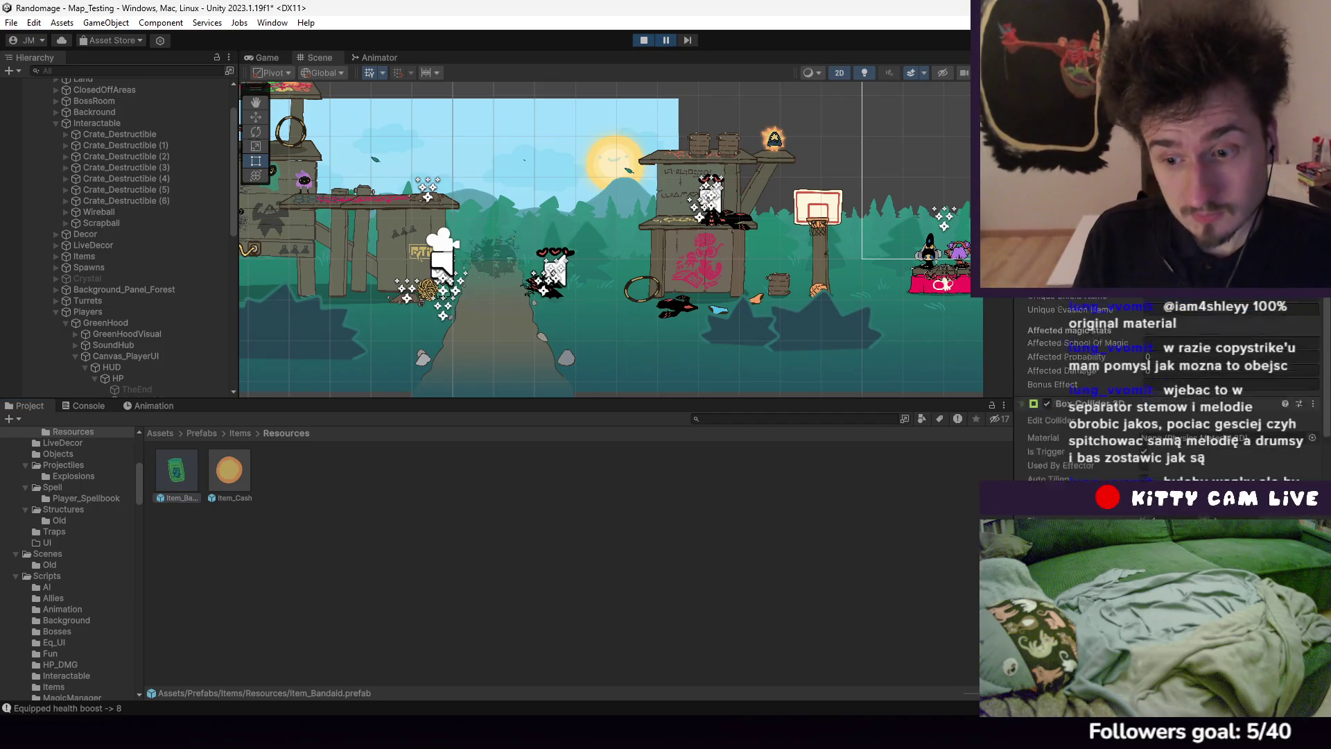
scroll(1049, 450, "up", 10)
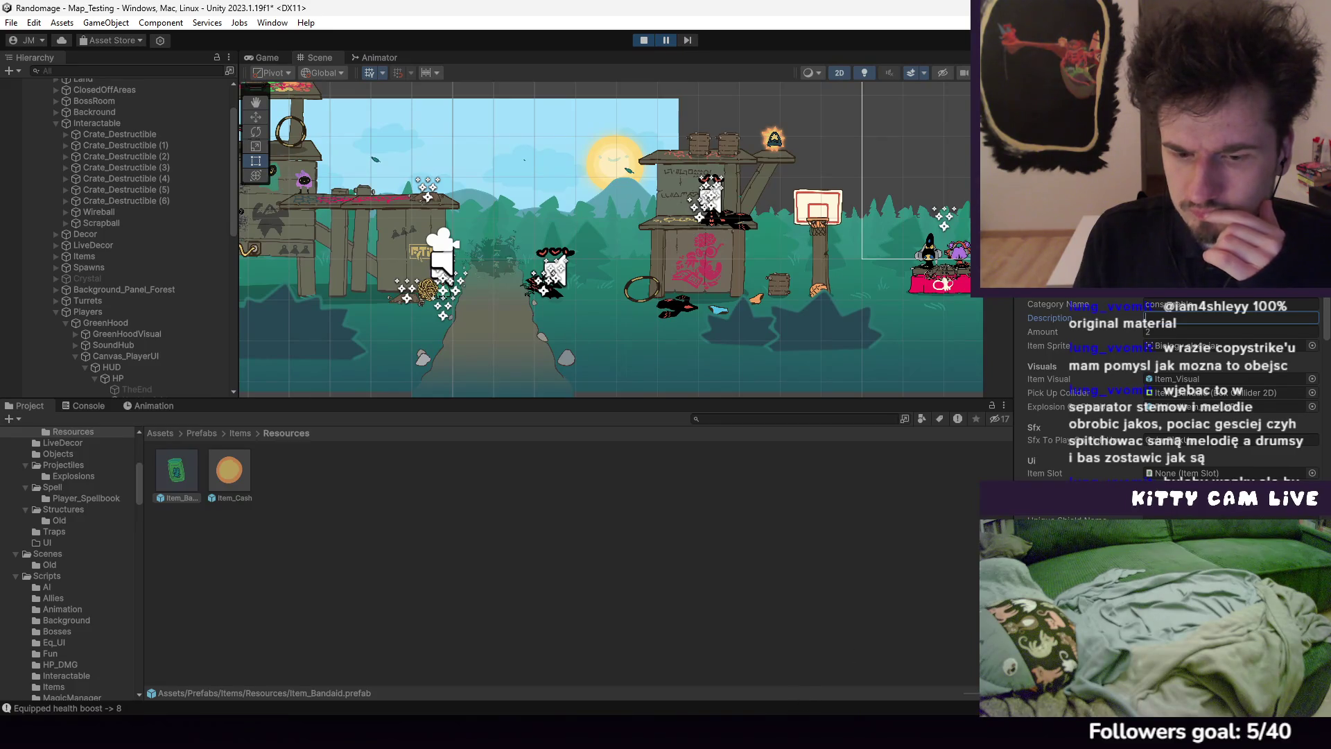
In Visual Studio, go to Inventory_UI's AddItem and highlight every GetCategoryName use
key("alt+Tab")
left_click(619, 256)
left_click(637, 282)
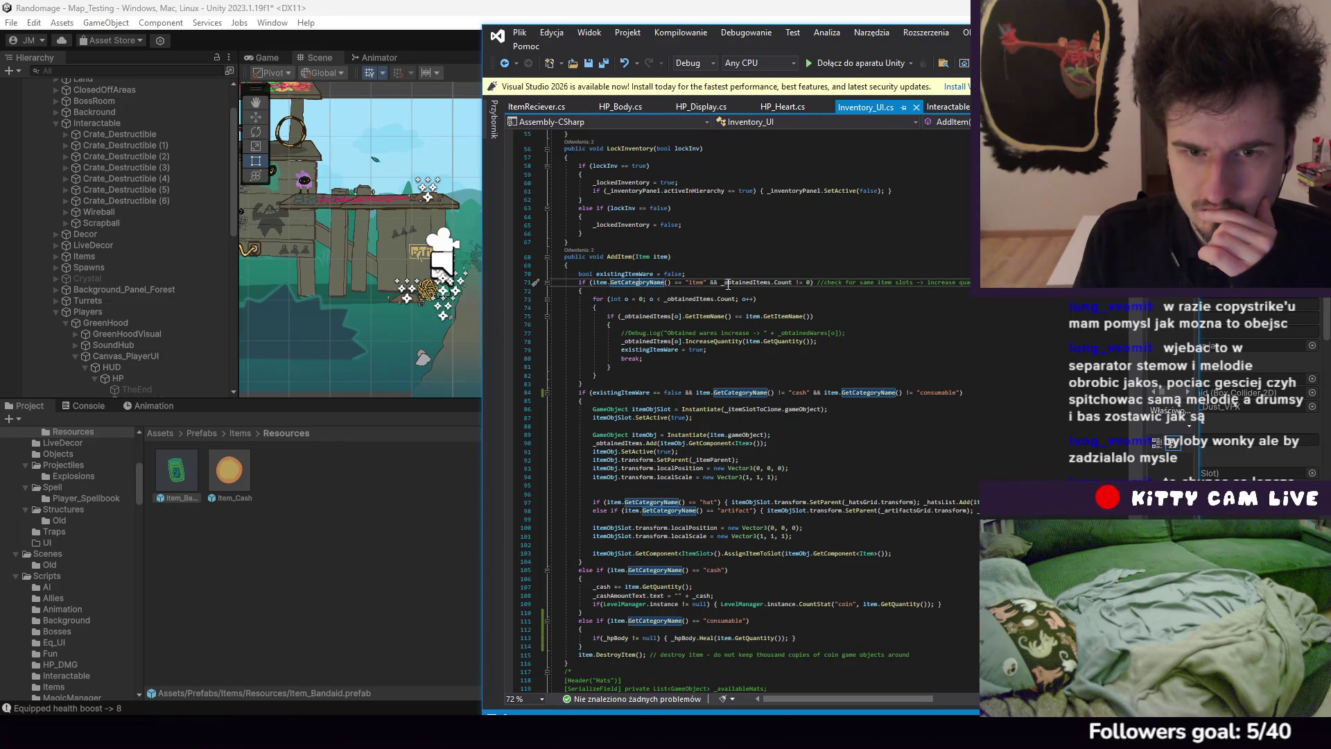
Clear the GetCategoryName highlights, scroll through AddItem's category checks, and return to Unity
left_click(775, 249)
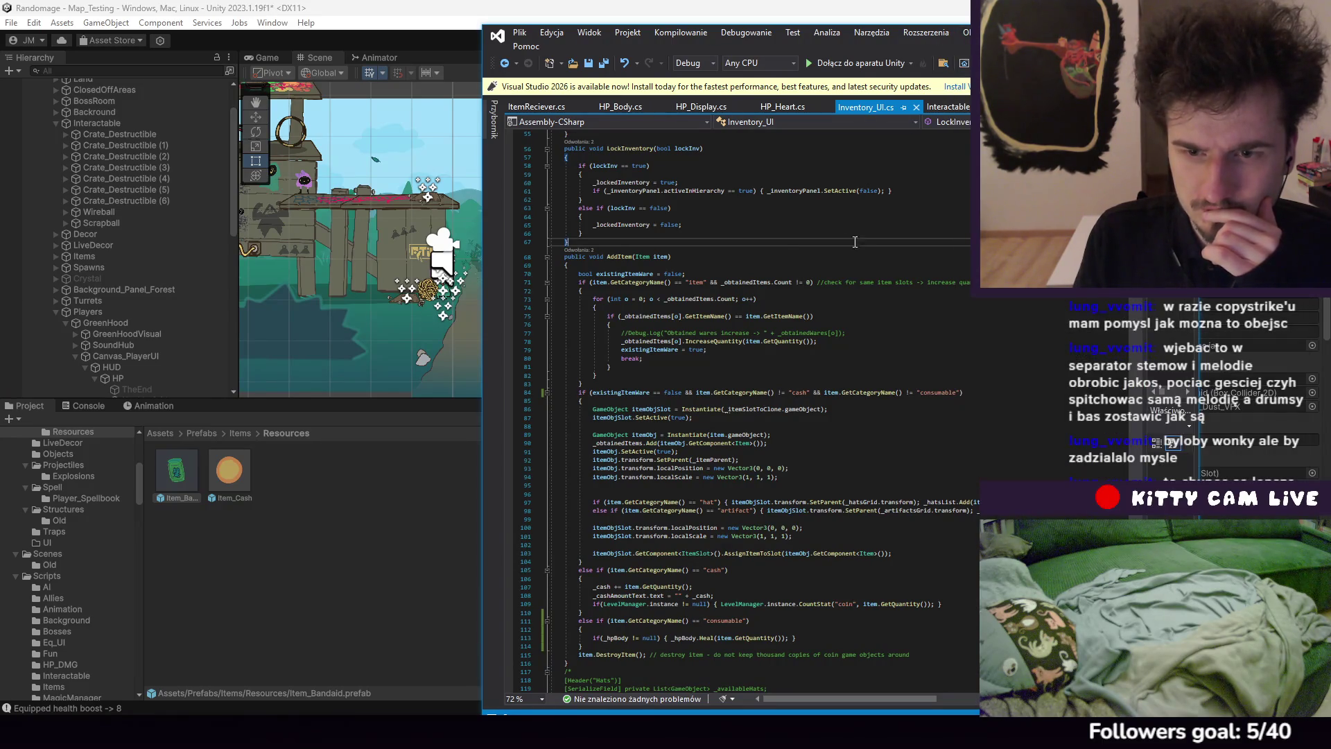
scroll(867, 333, "down", 3)
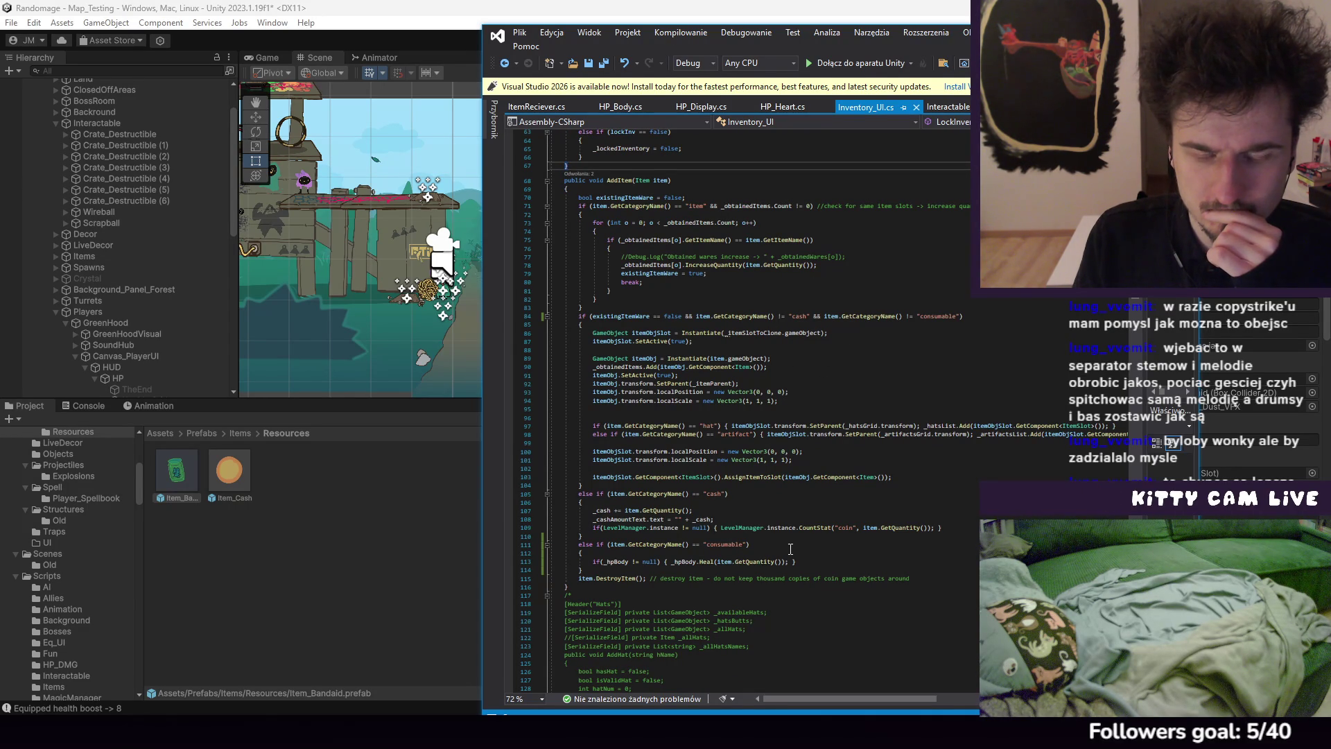
left_click(385, 214)
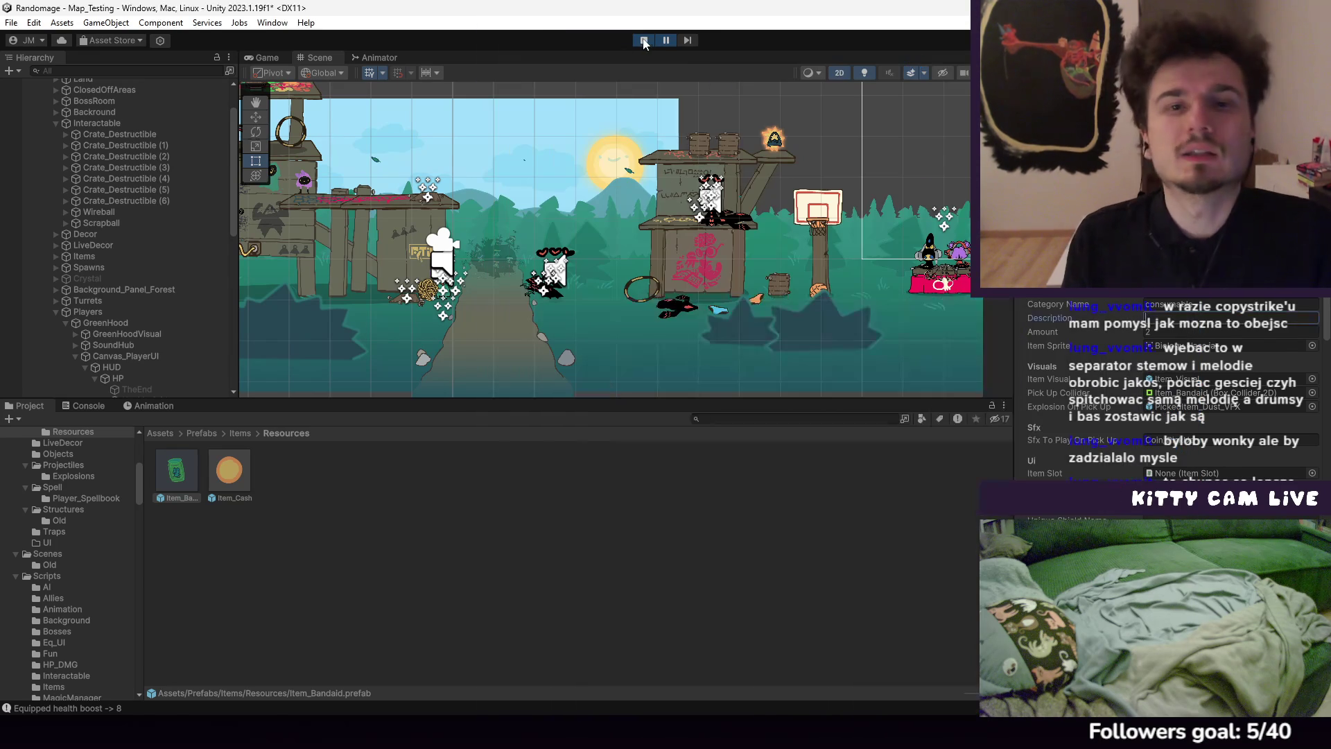
left_click(105, 322)
left_click(127, 333)
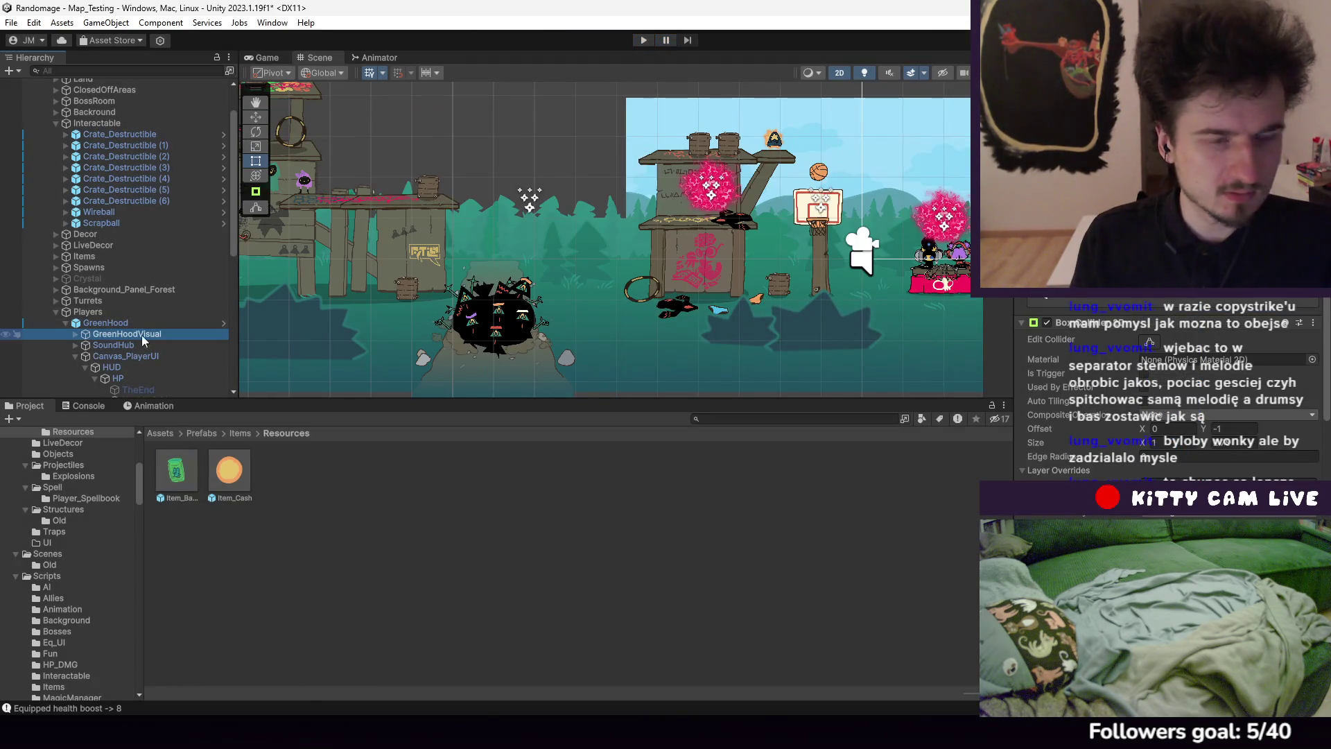
scroll(1116, 428, "down", 5)
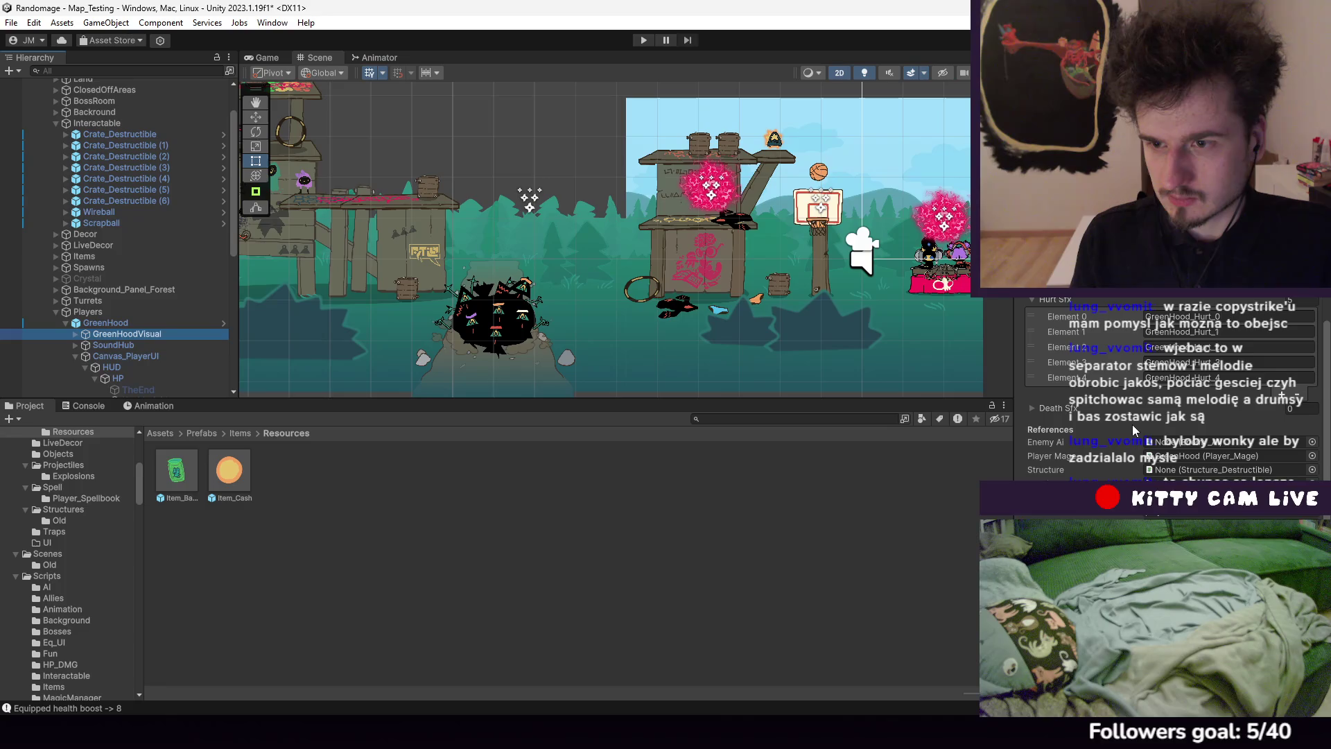
left_click(128, 323)
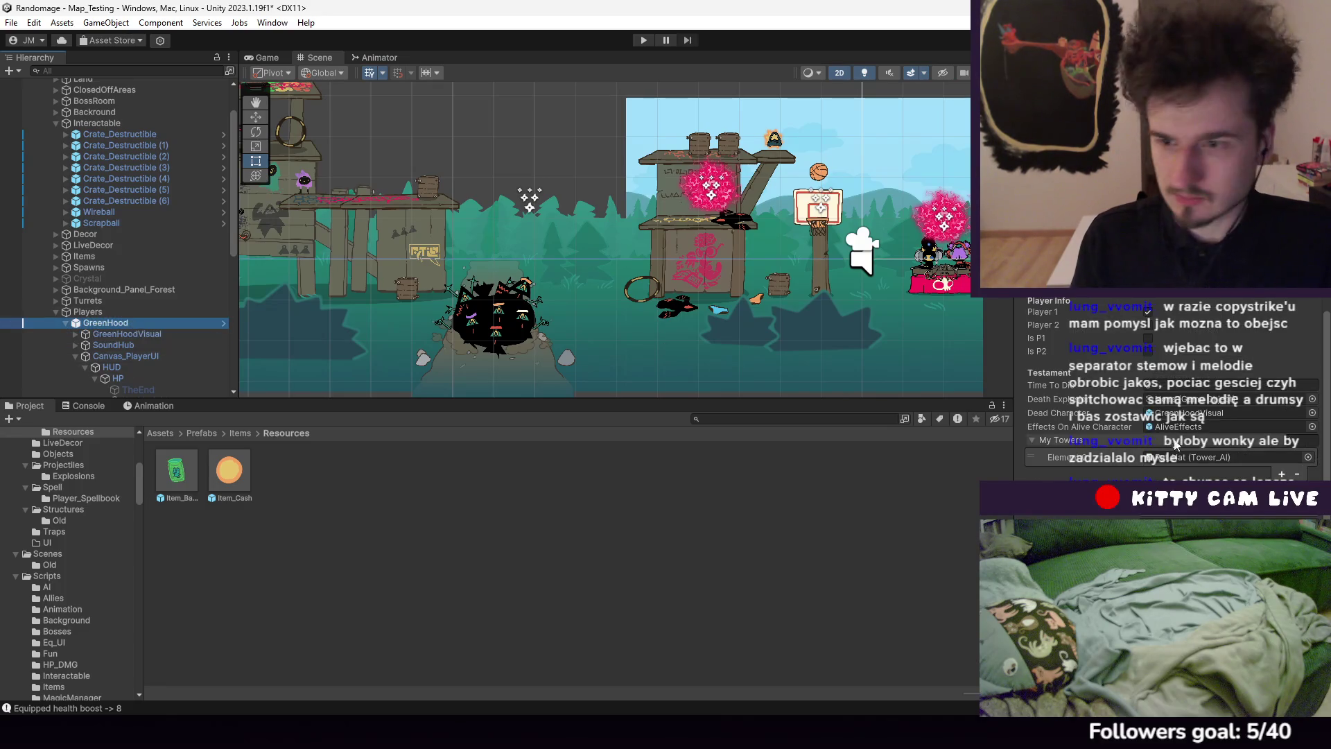
scroll(1175, 446, "down", 10)
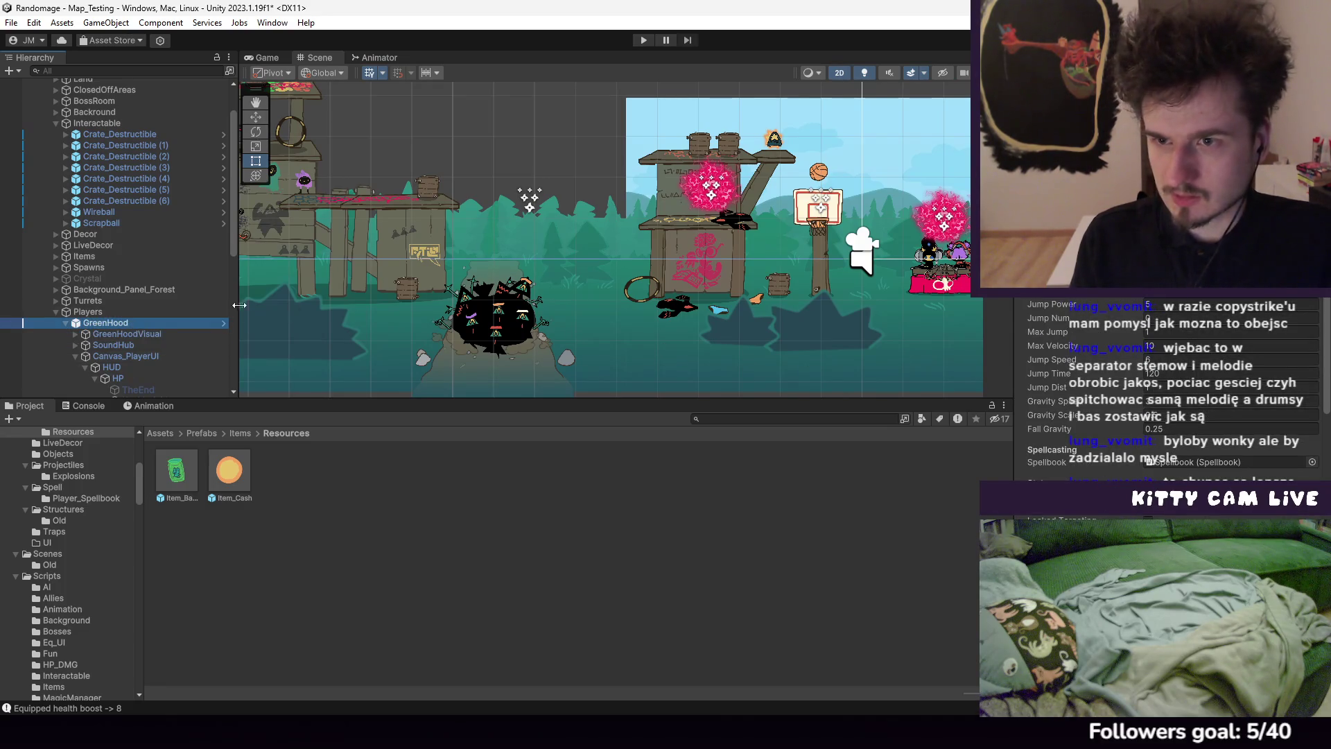
left_click(142, 333)
scroll(139, 355, "down", 6)
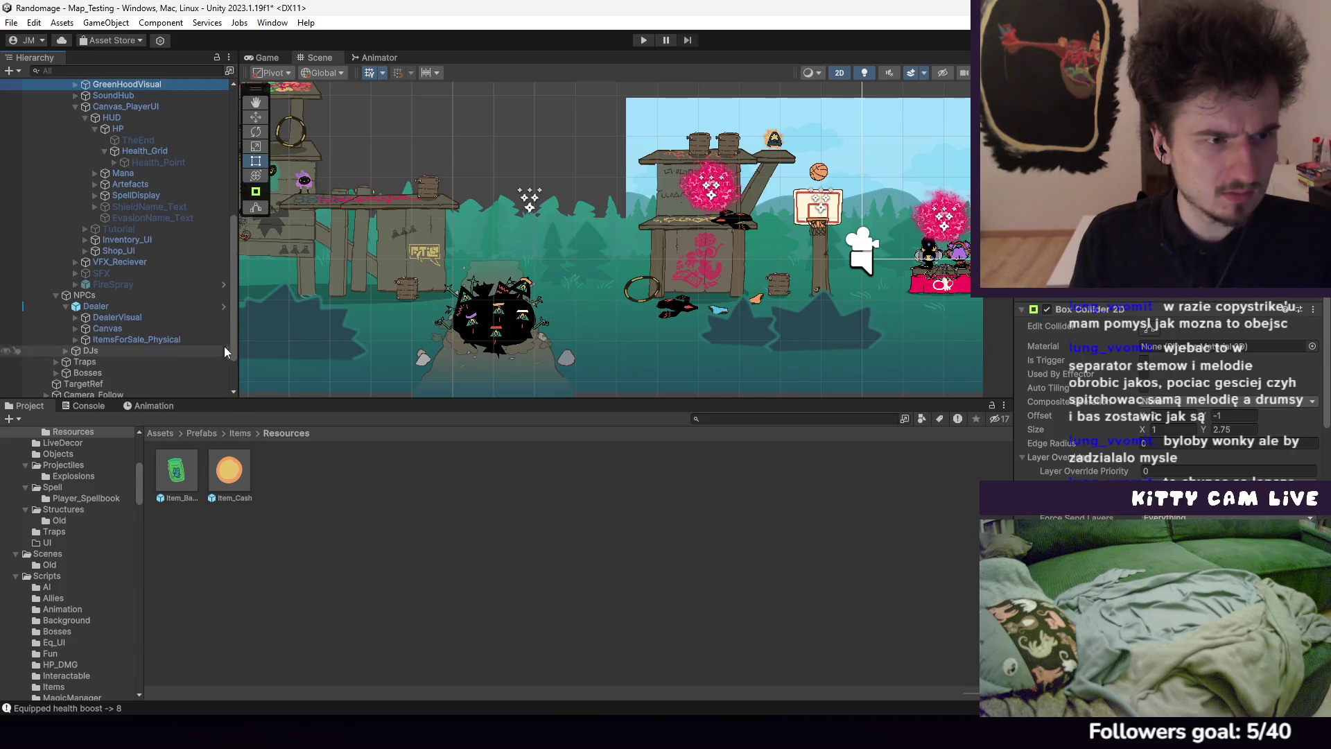
scroll(171, 298, "up", 3)
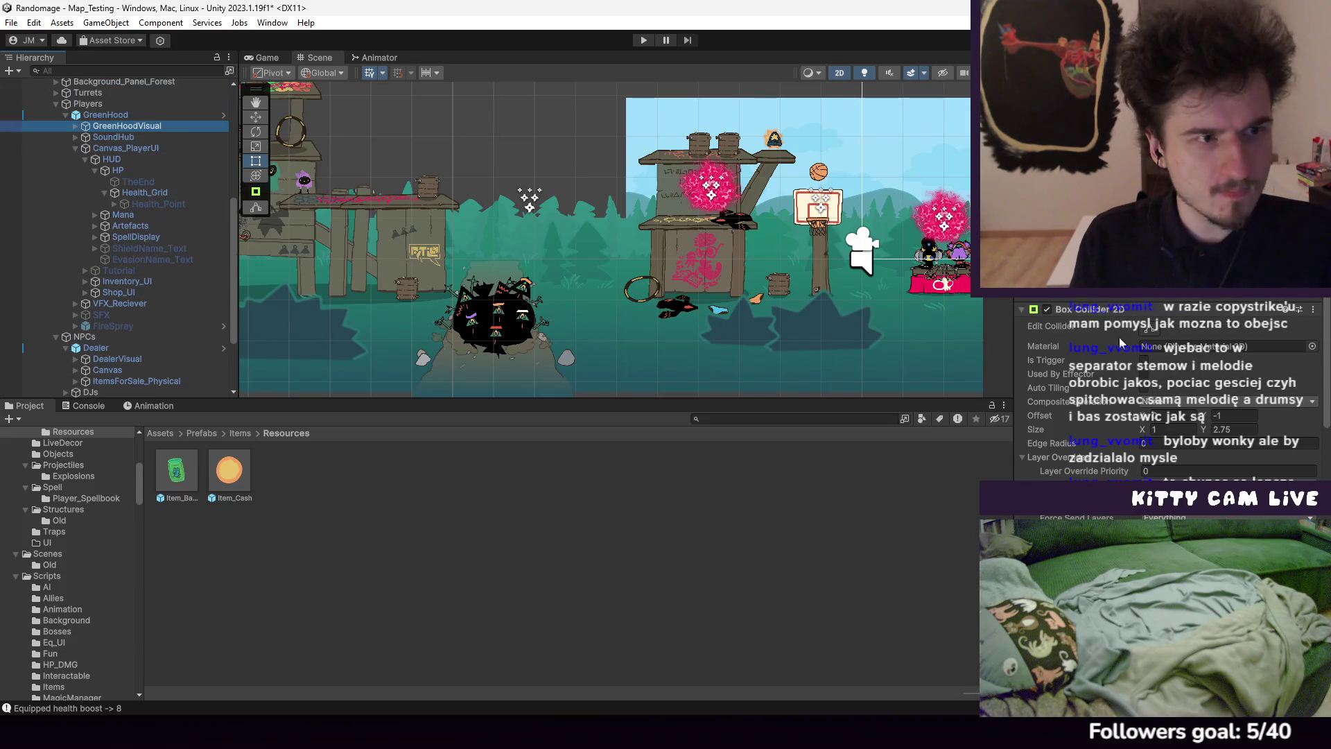
scroll(1214, 399, "down", 5)
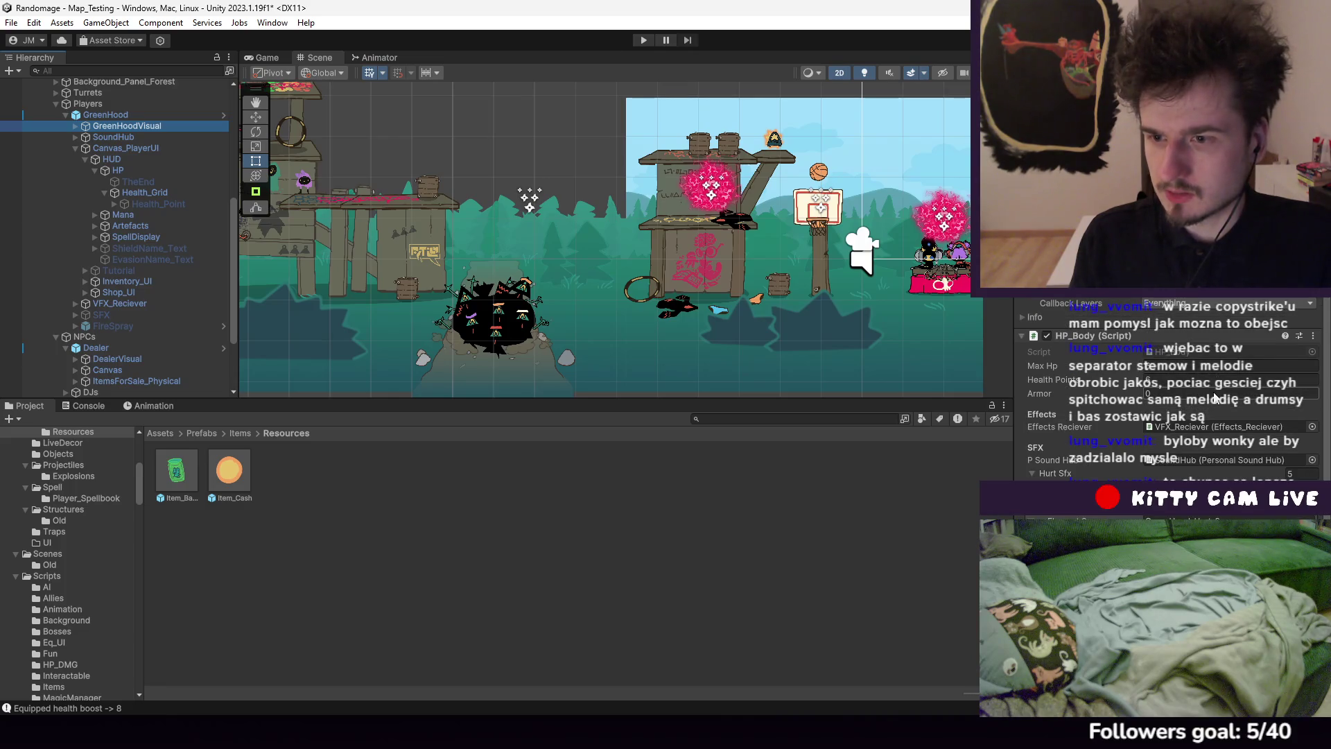
scroll(1215, 398, "down", 5)
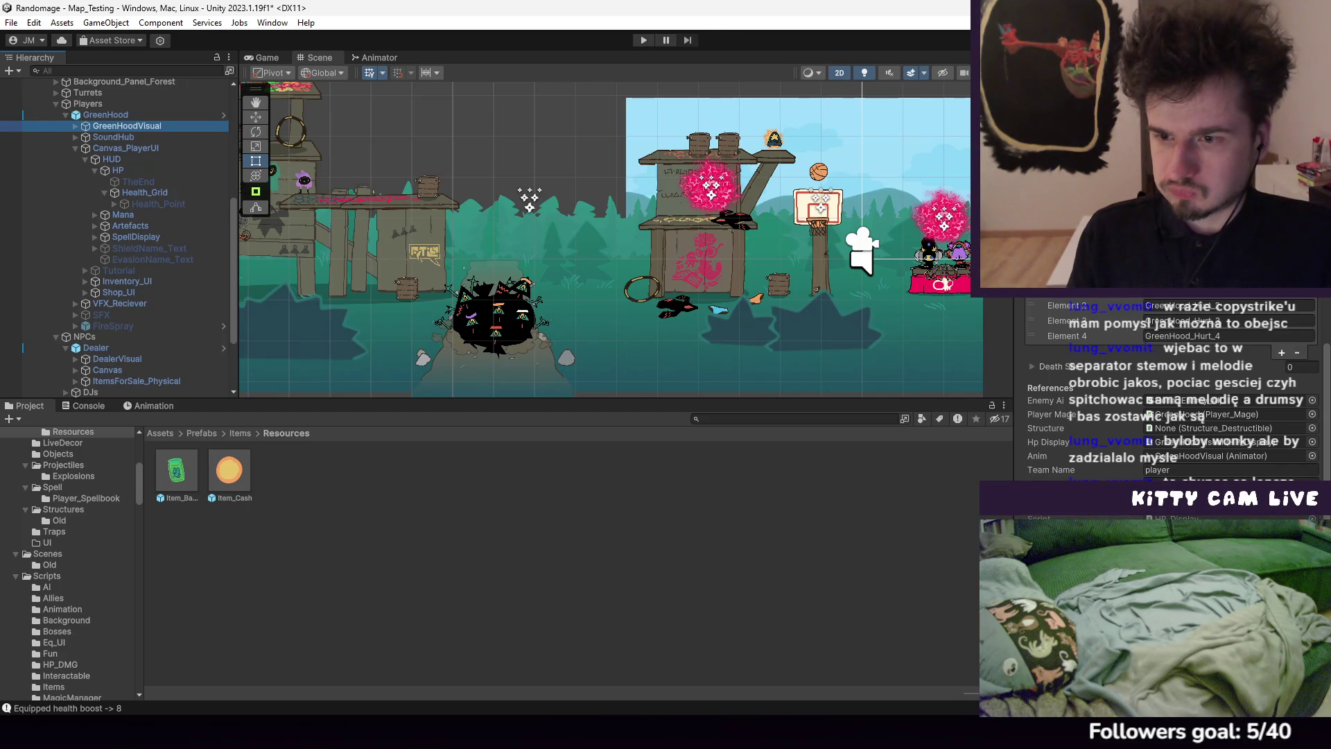
left_click(131, 284)
scroll(1243, 386, "up", 5)
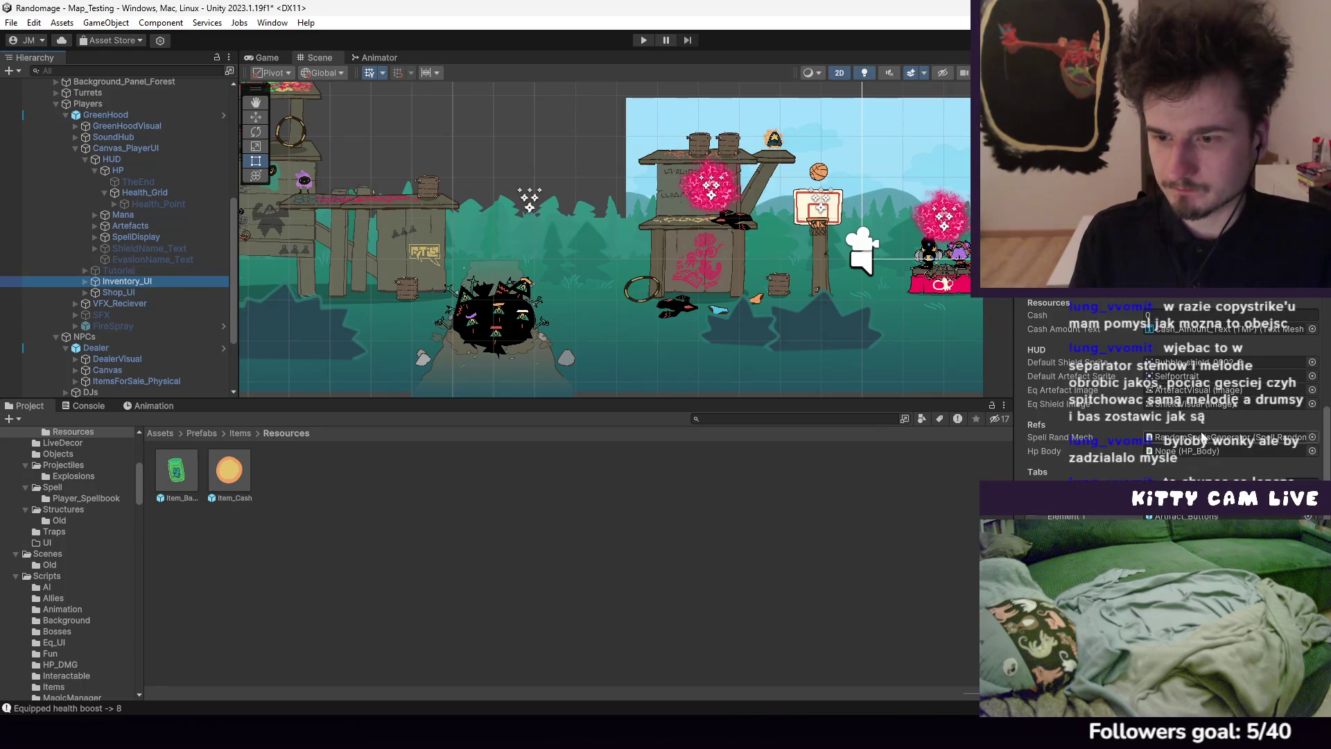
scroll(1194, 434, "down", 5)
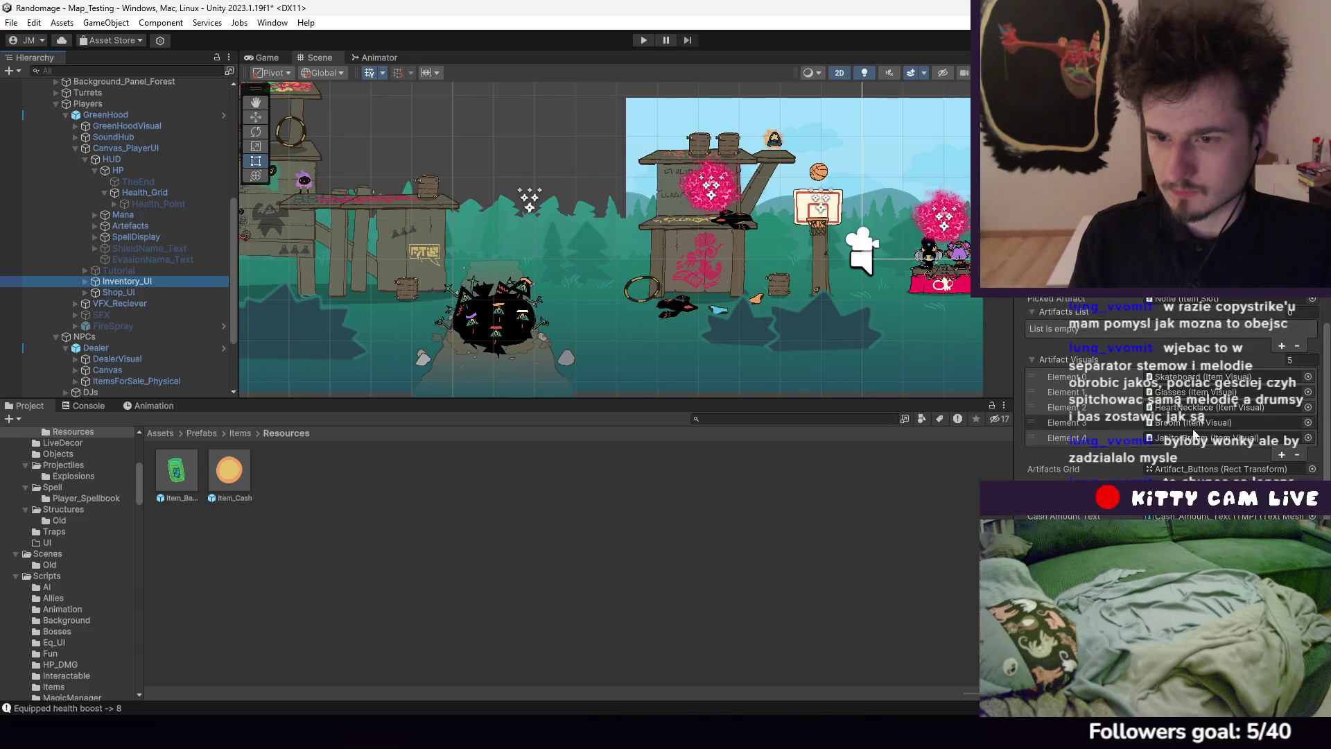
scroll(1194, 434, "down", 5)
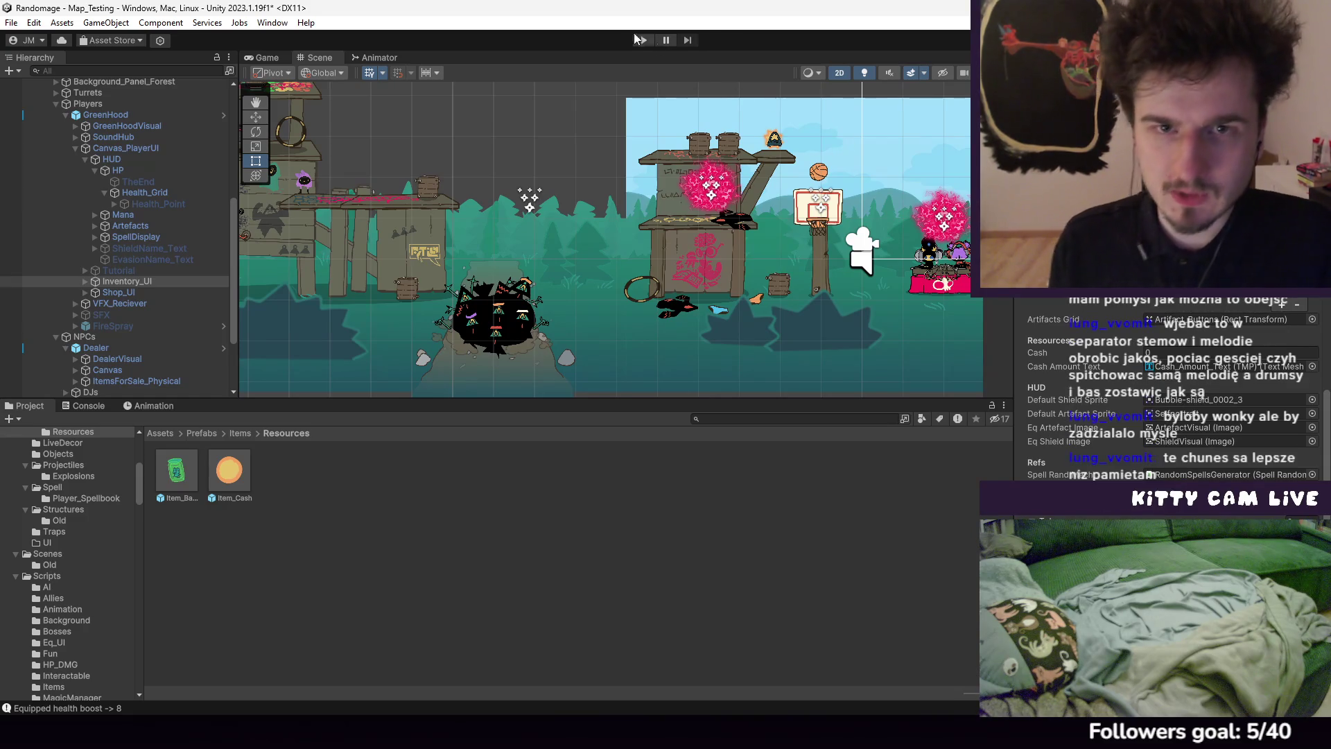
left_click(641, 41)
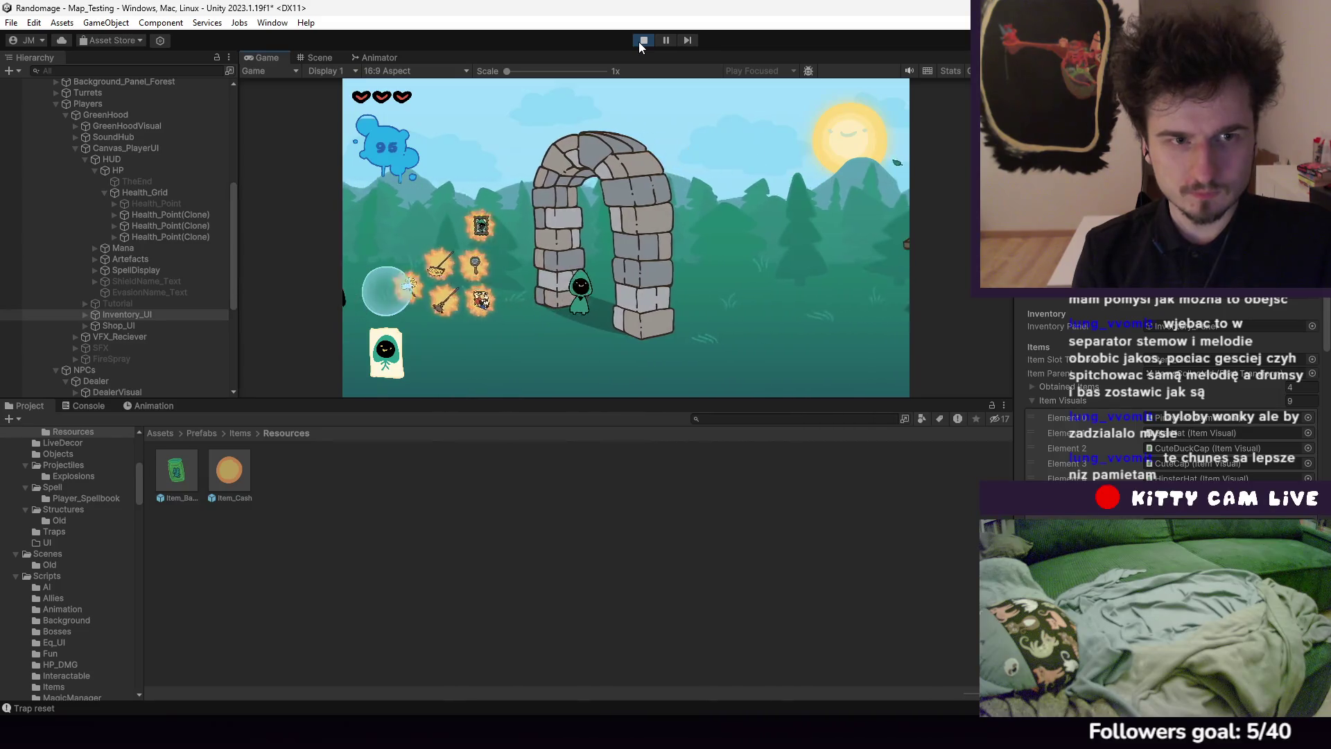
Toggle the hats inventory in the running game and enlarge the Game view
key("i")
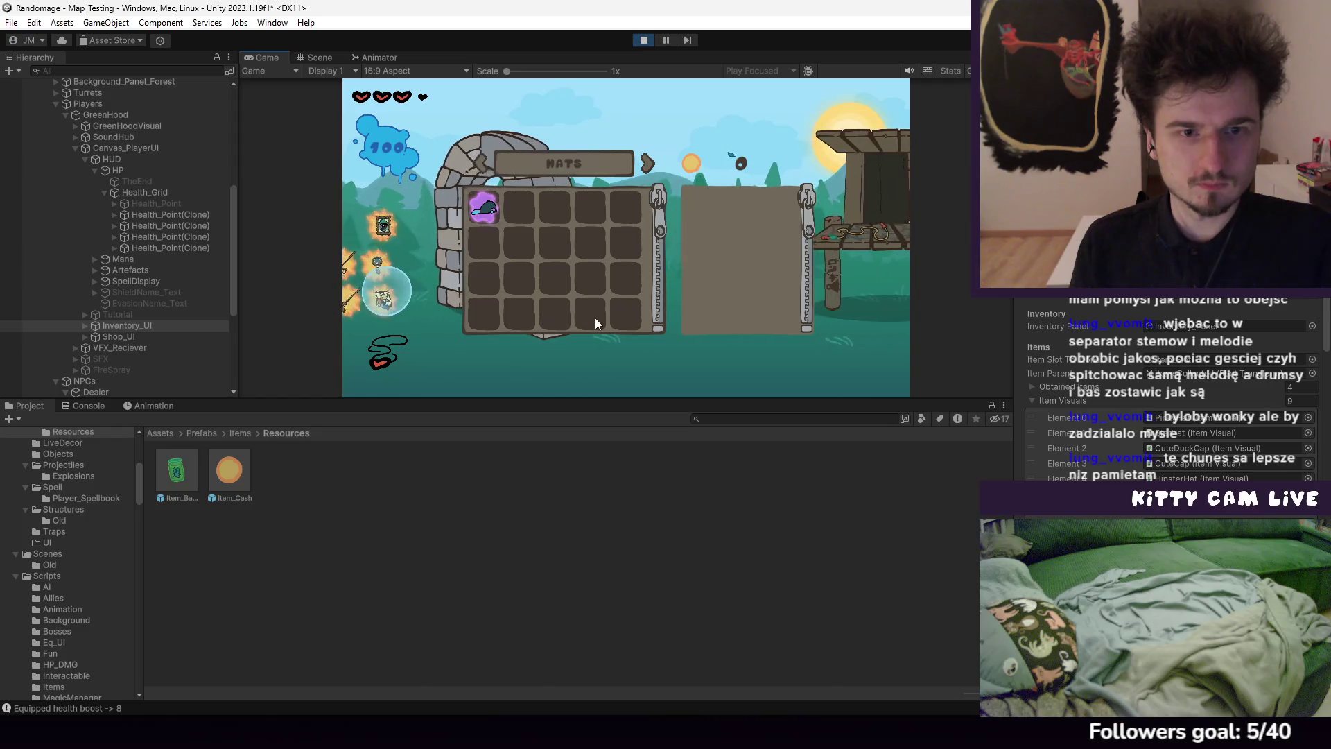
left_click_drag(509, 397, 509, 538)
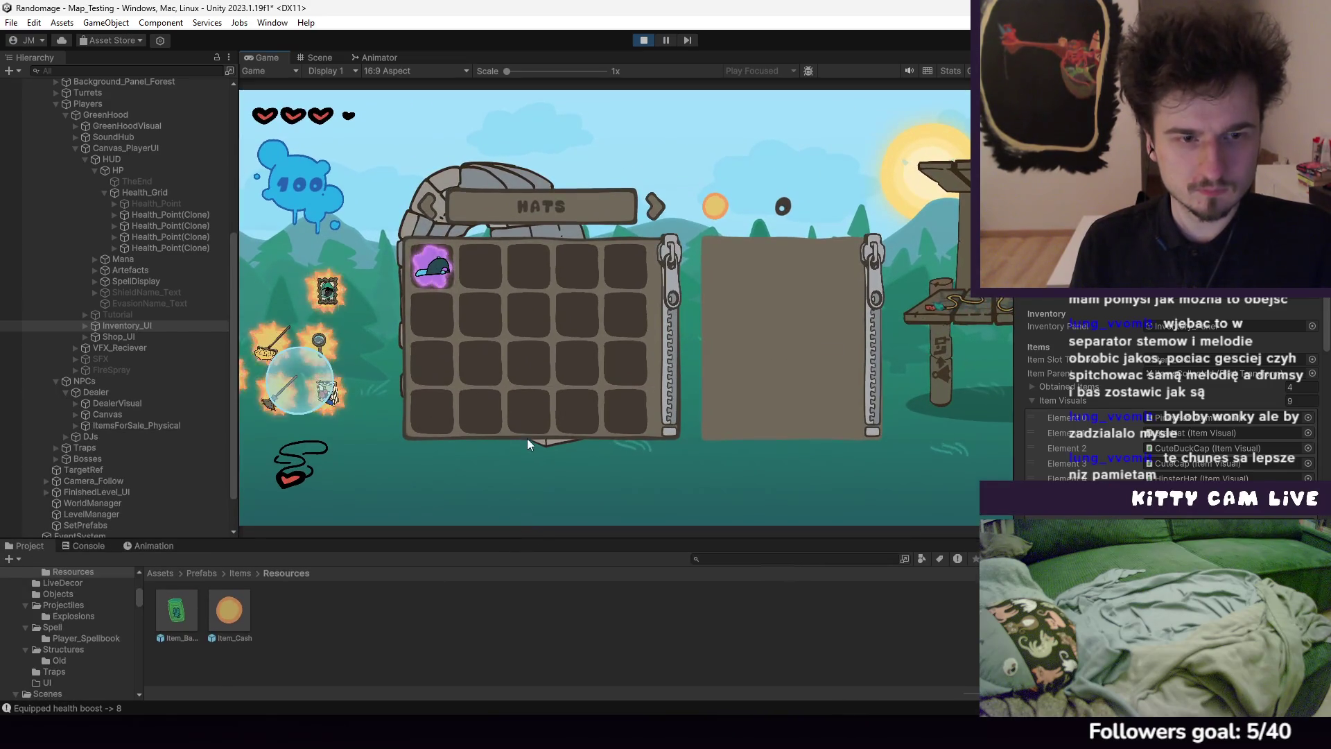
key("i")
Smash the crates and enemy with spells, then walk onto the dropped bandaid to heal by 2
key("d")
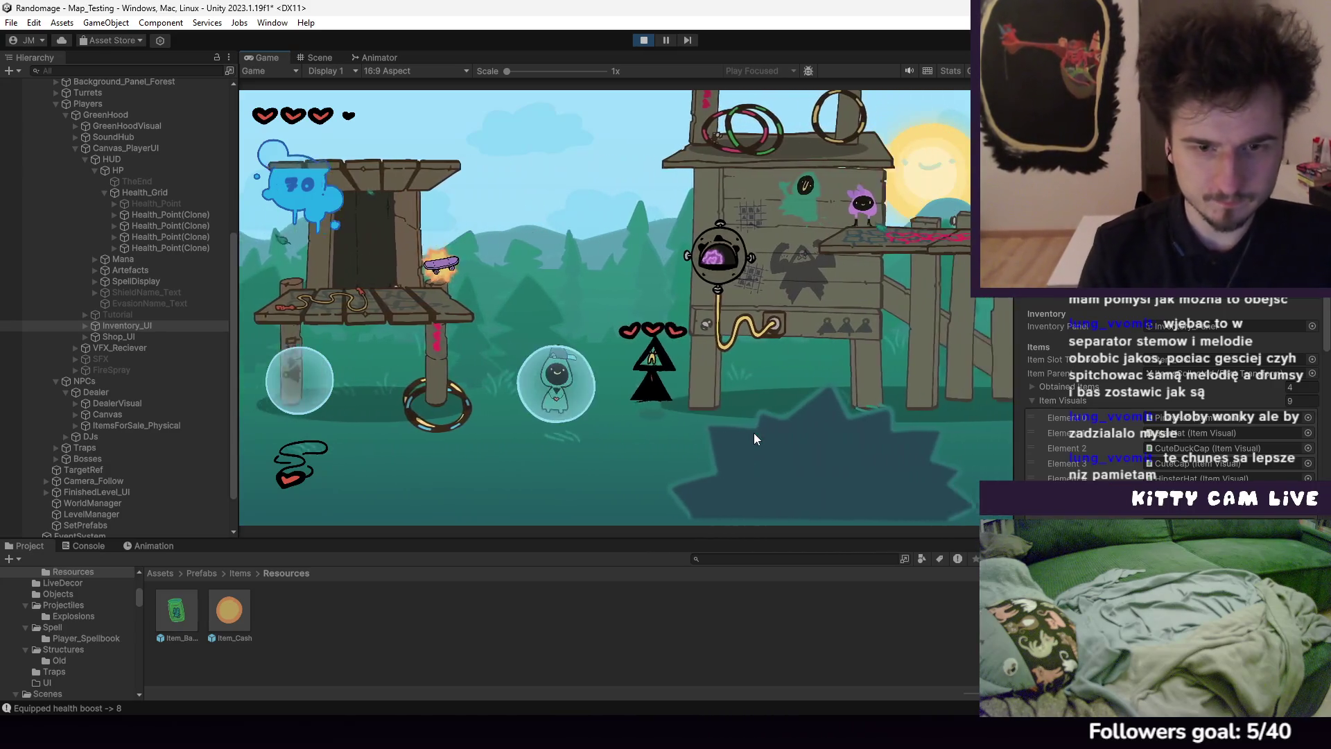
key("d")
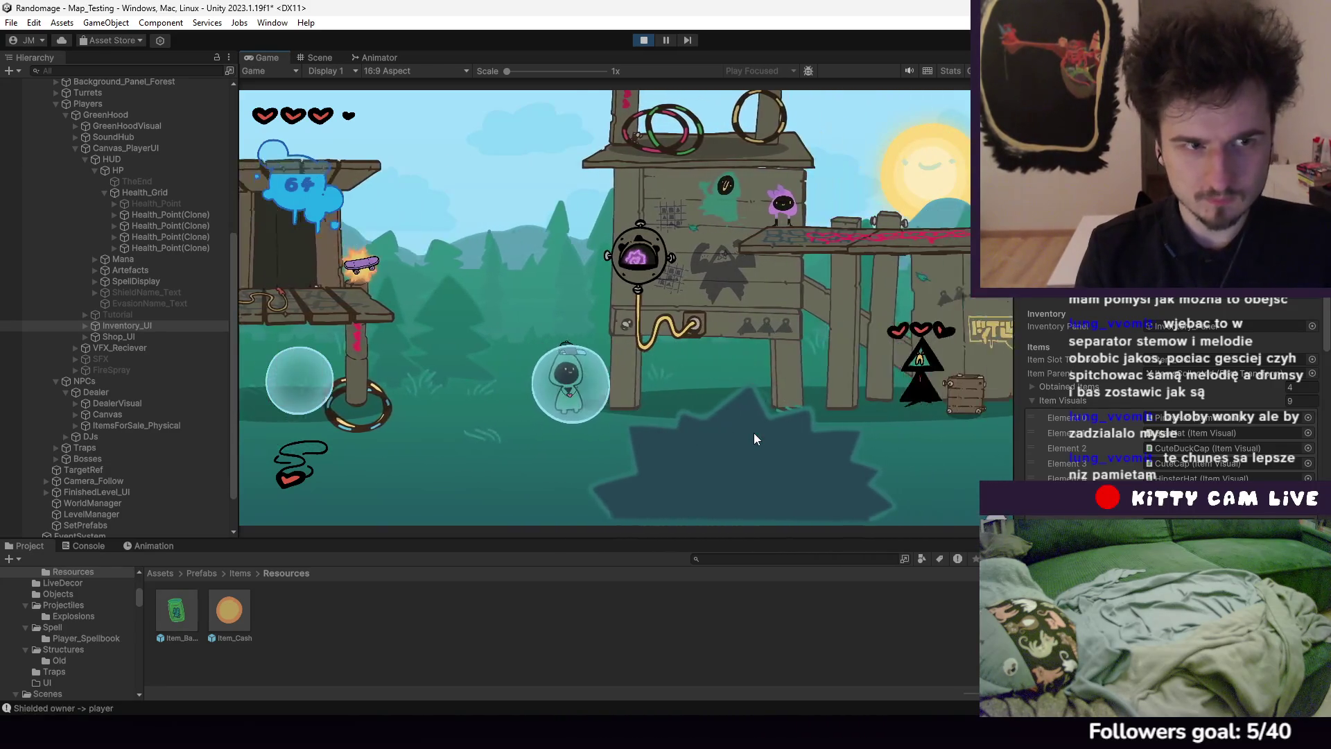
left_click(756, 438)
key("d")
left_click(754, 433)
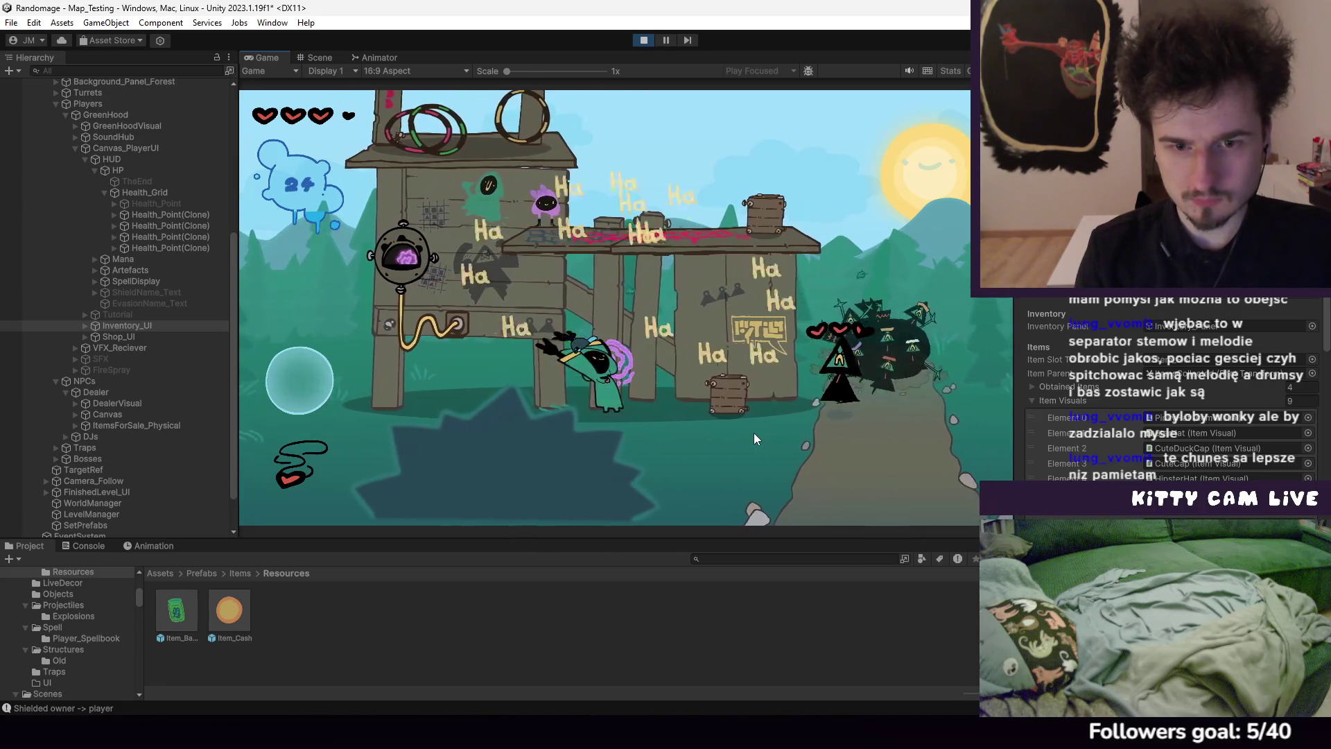
left_click(754, 432)
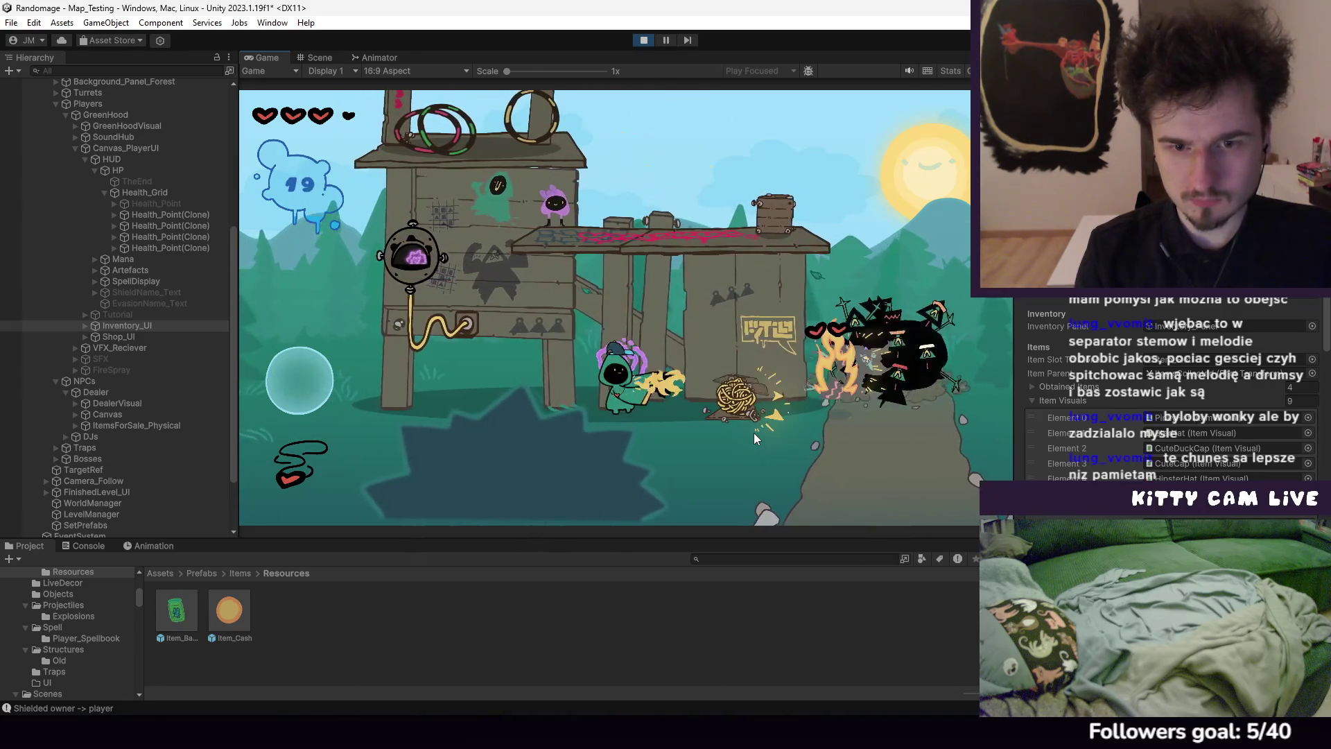
key("d")
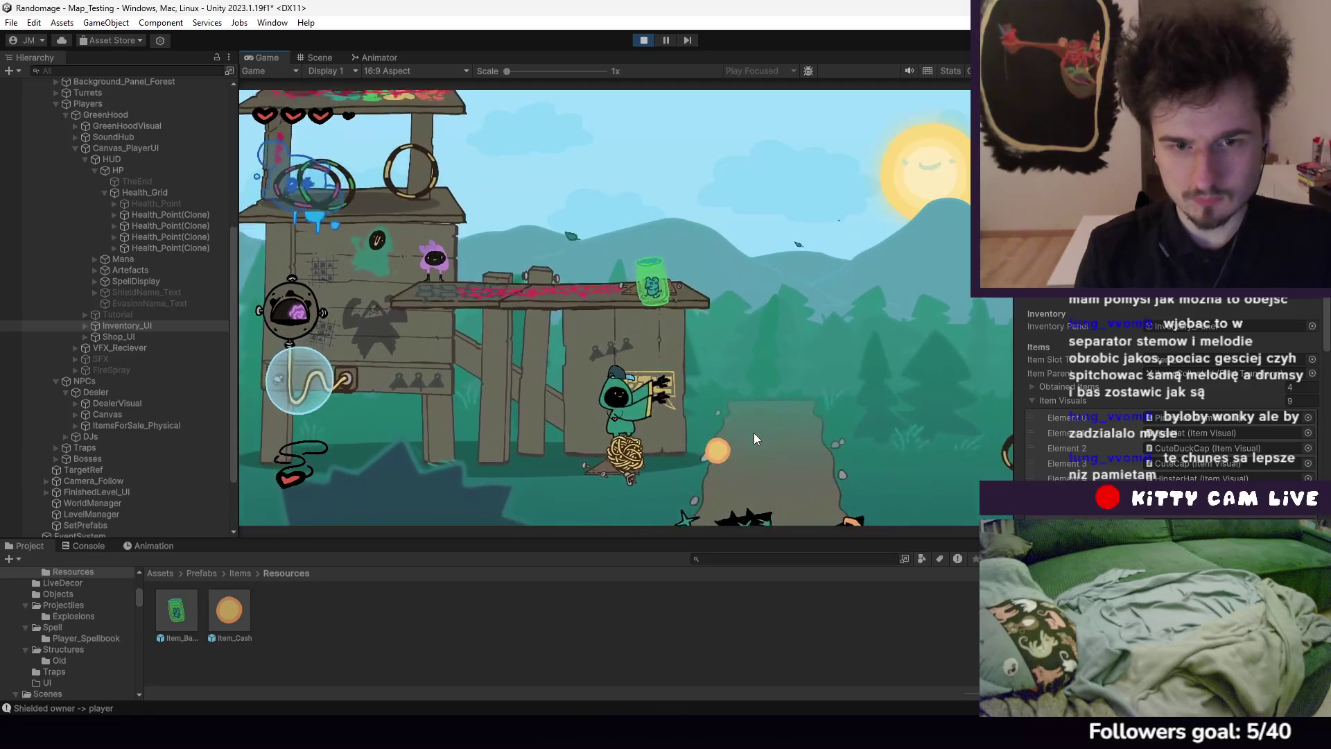
key("d")
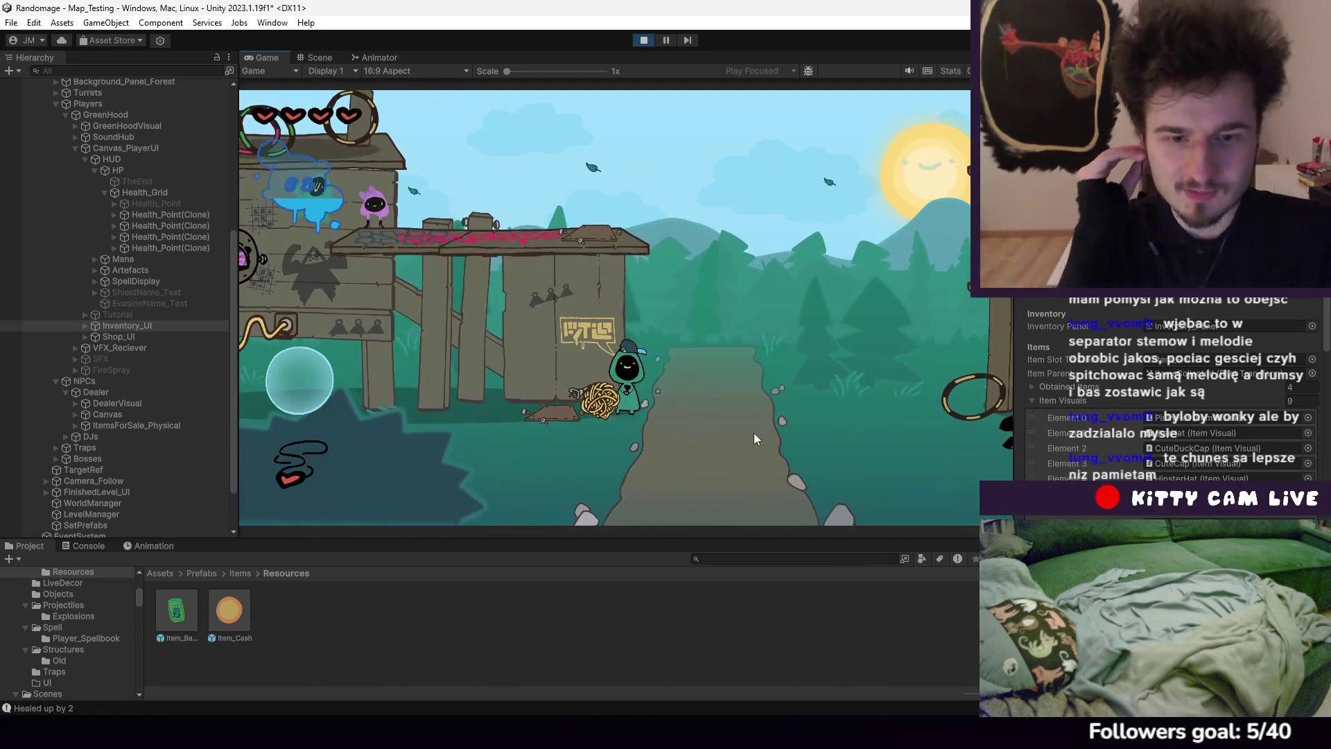
Continue through the stage past the basketball hoops, DJs and shop, fighting enemies
key("d")
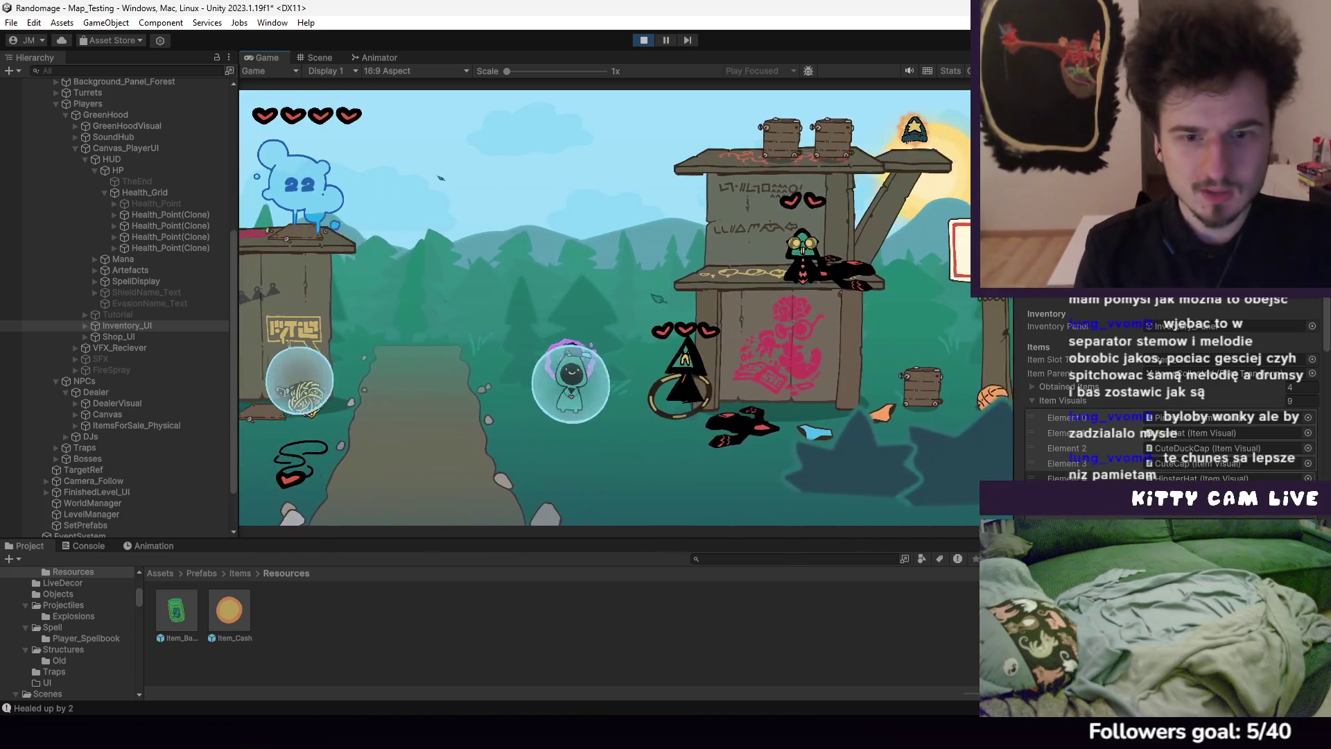
key("d")
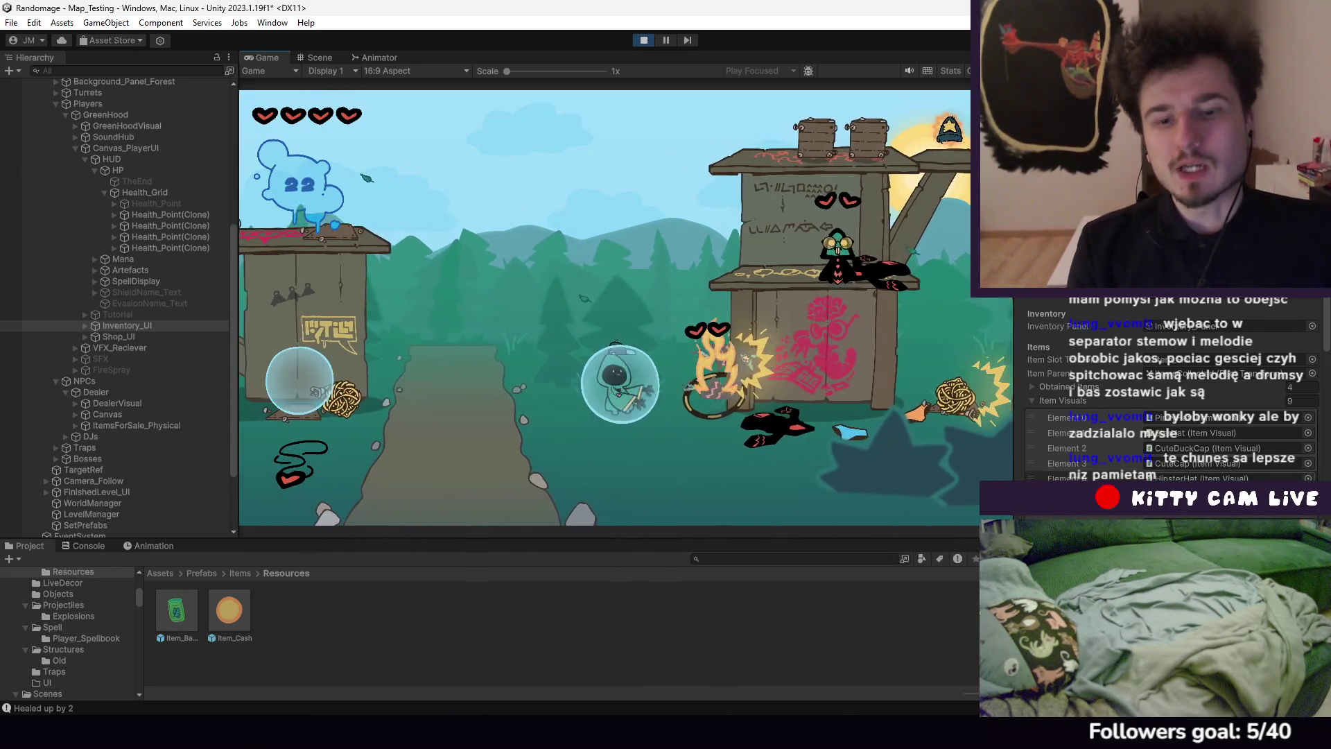
key("d")
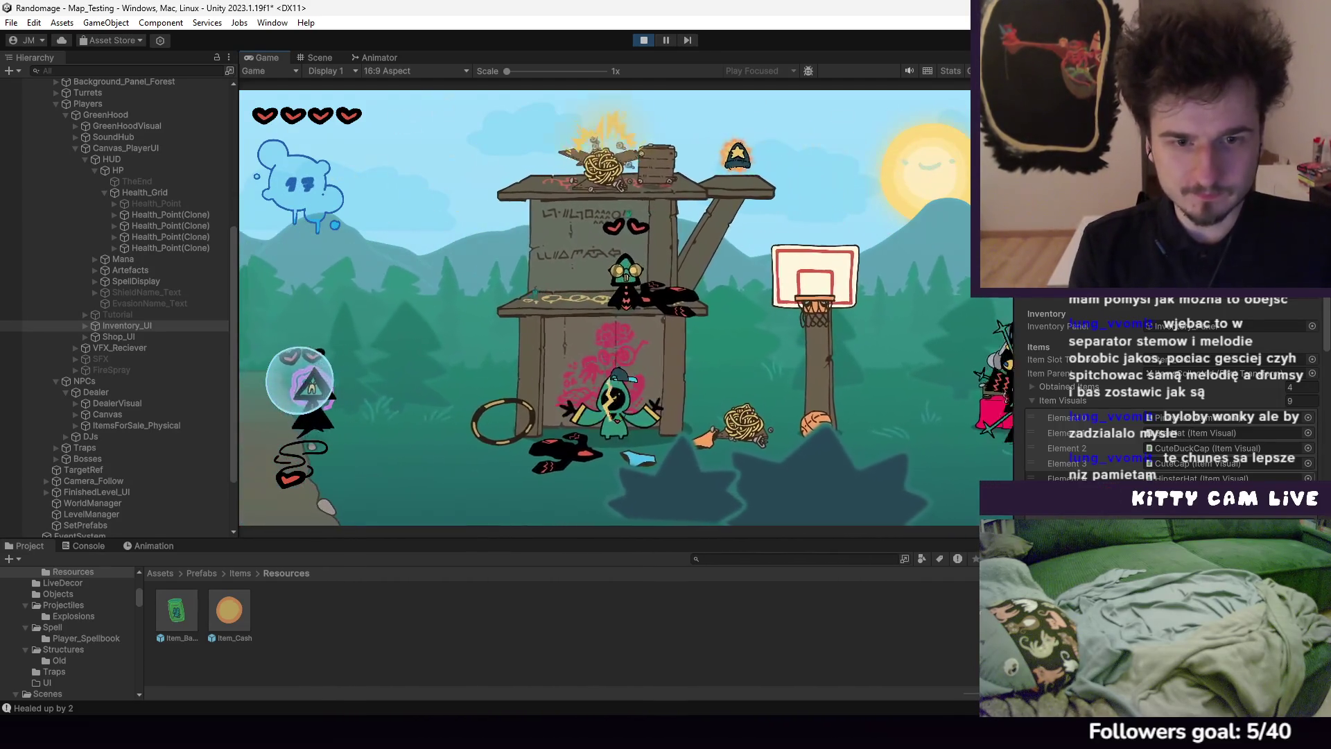
key("a")
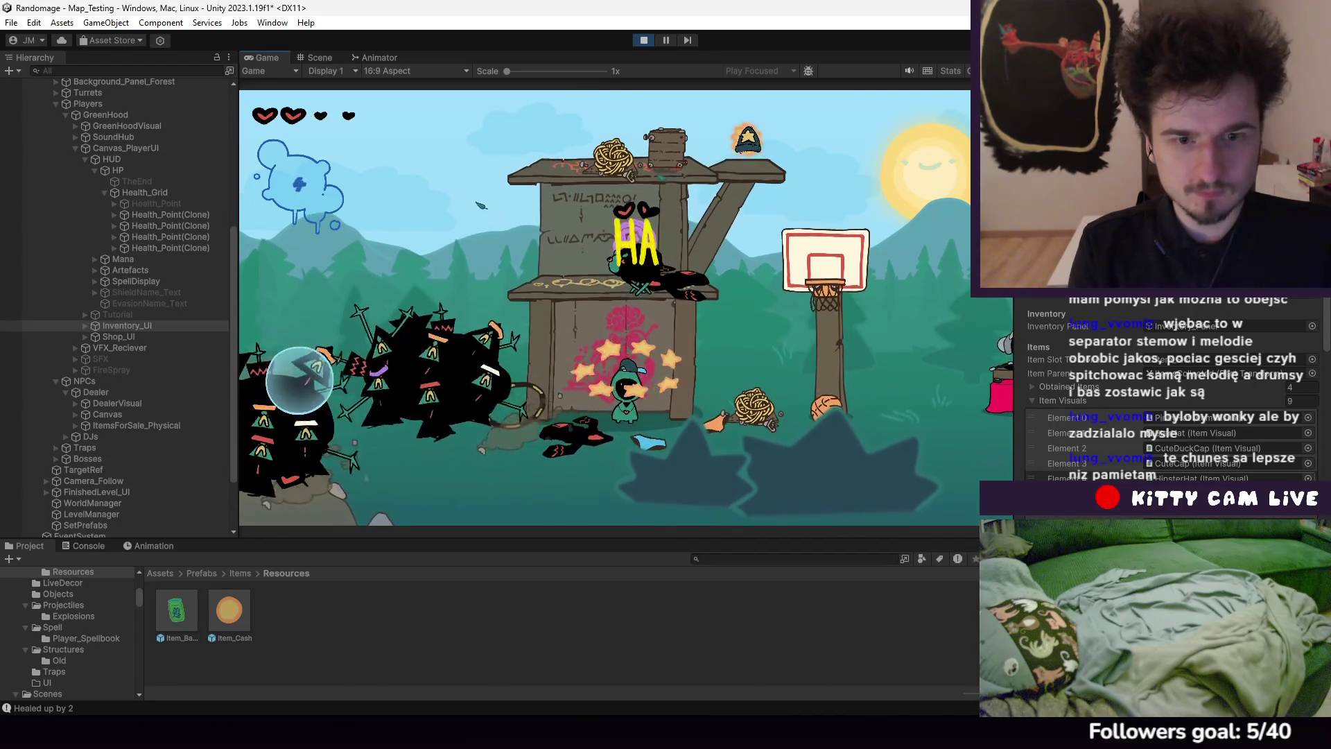
key("a")
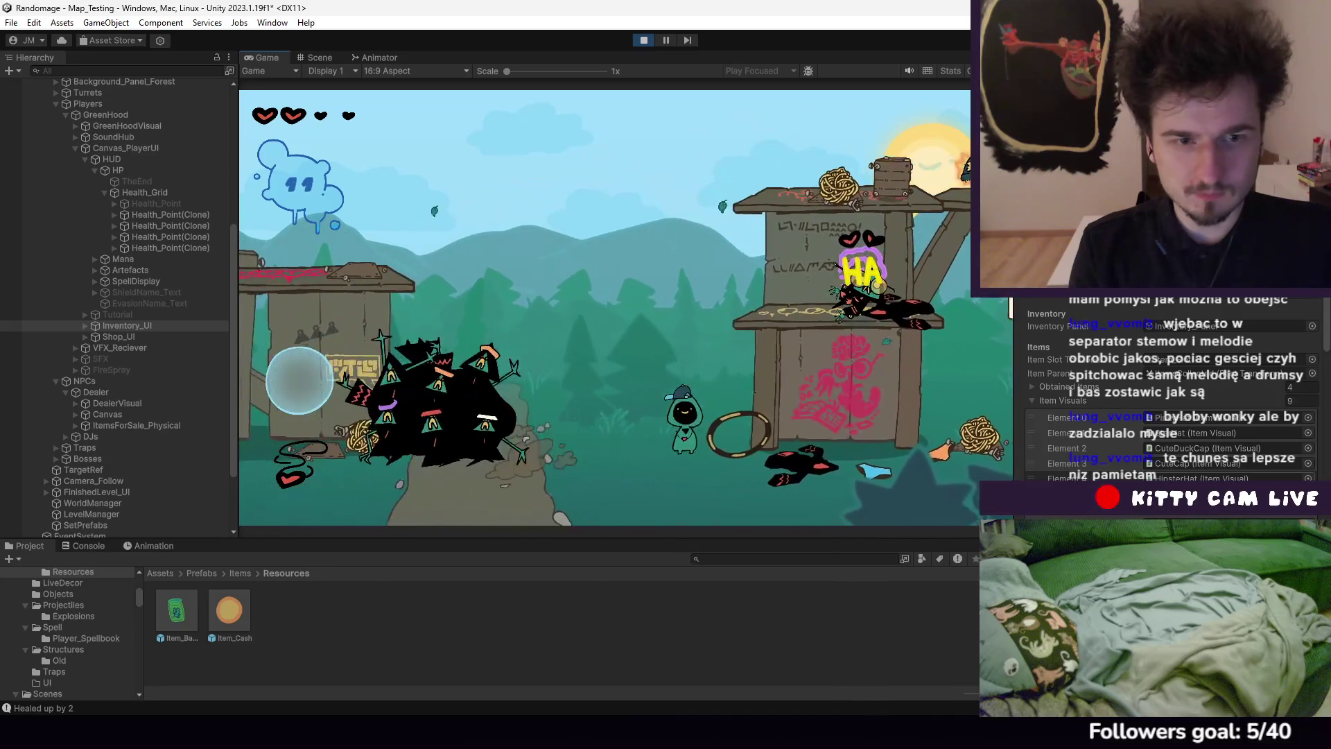
key("d")
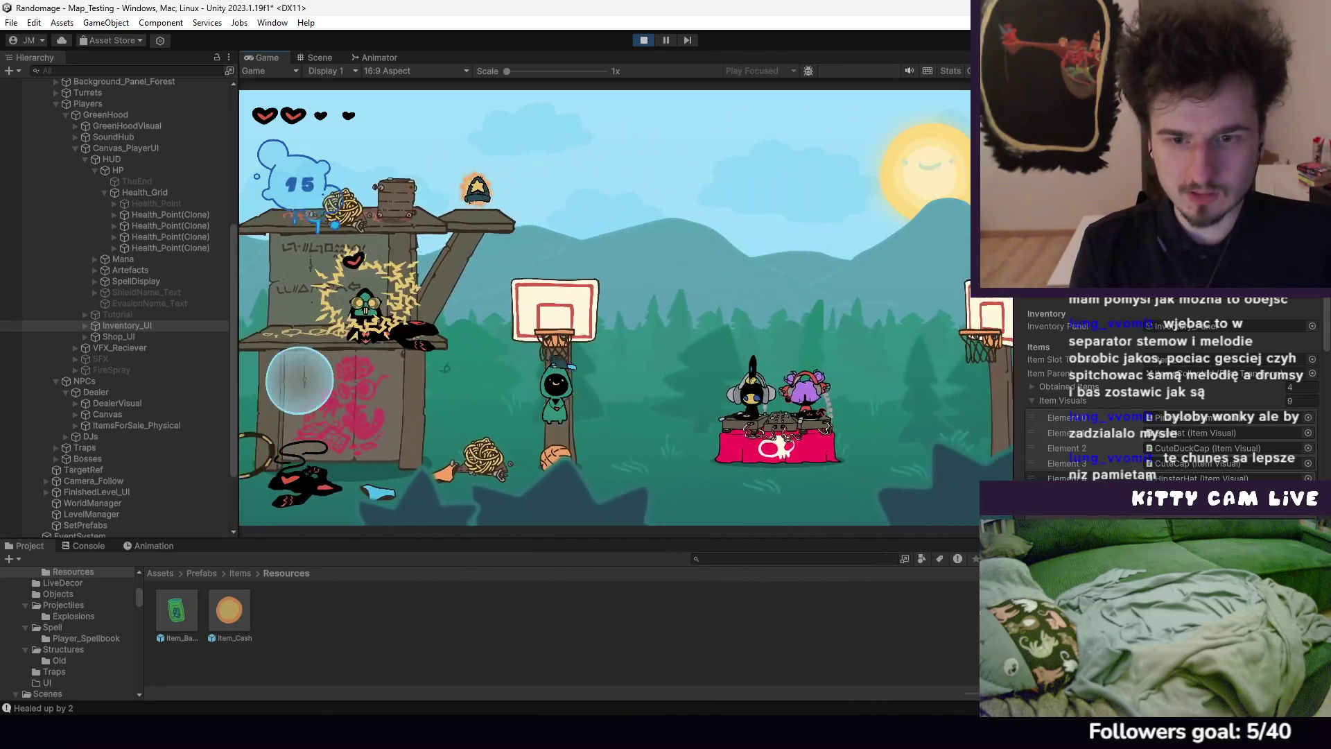
key("d")
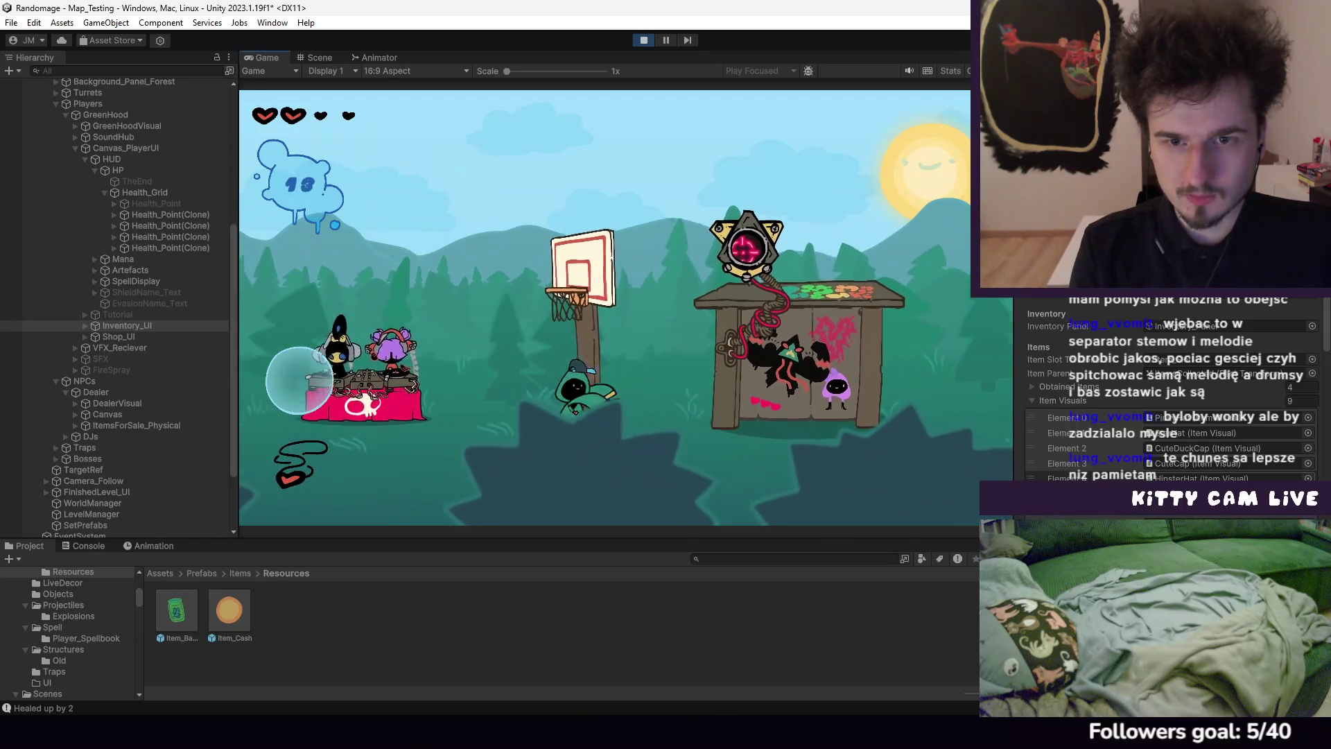
key("d")
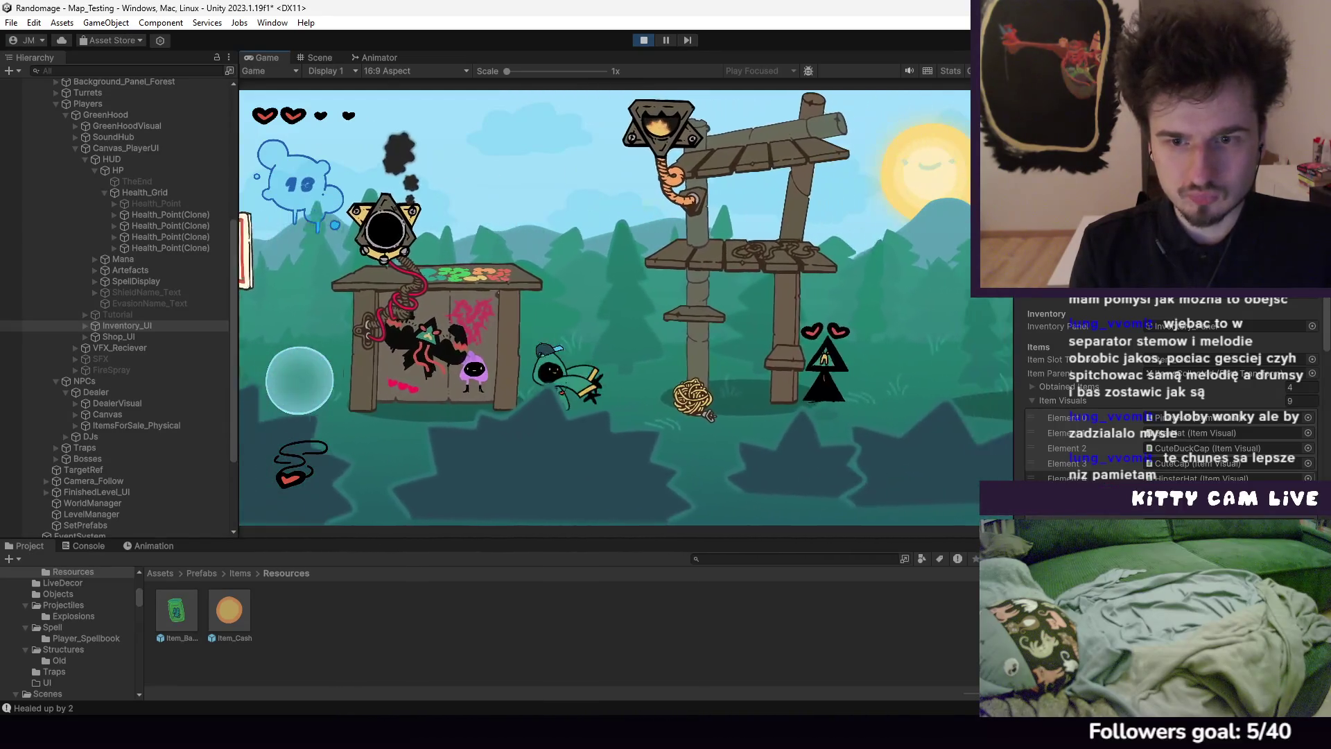
key("d")
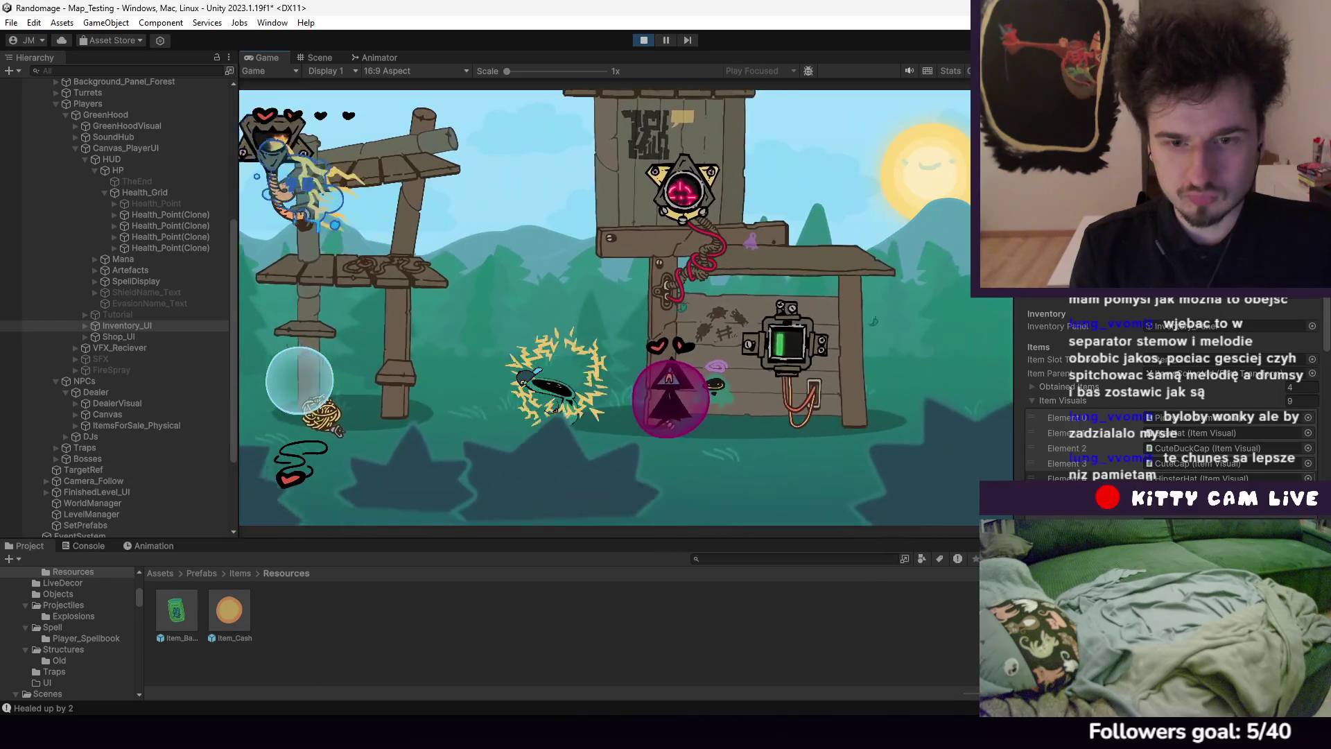
key("d")
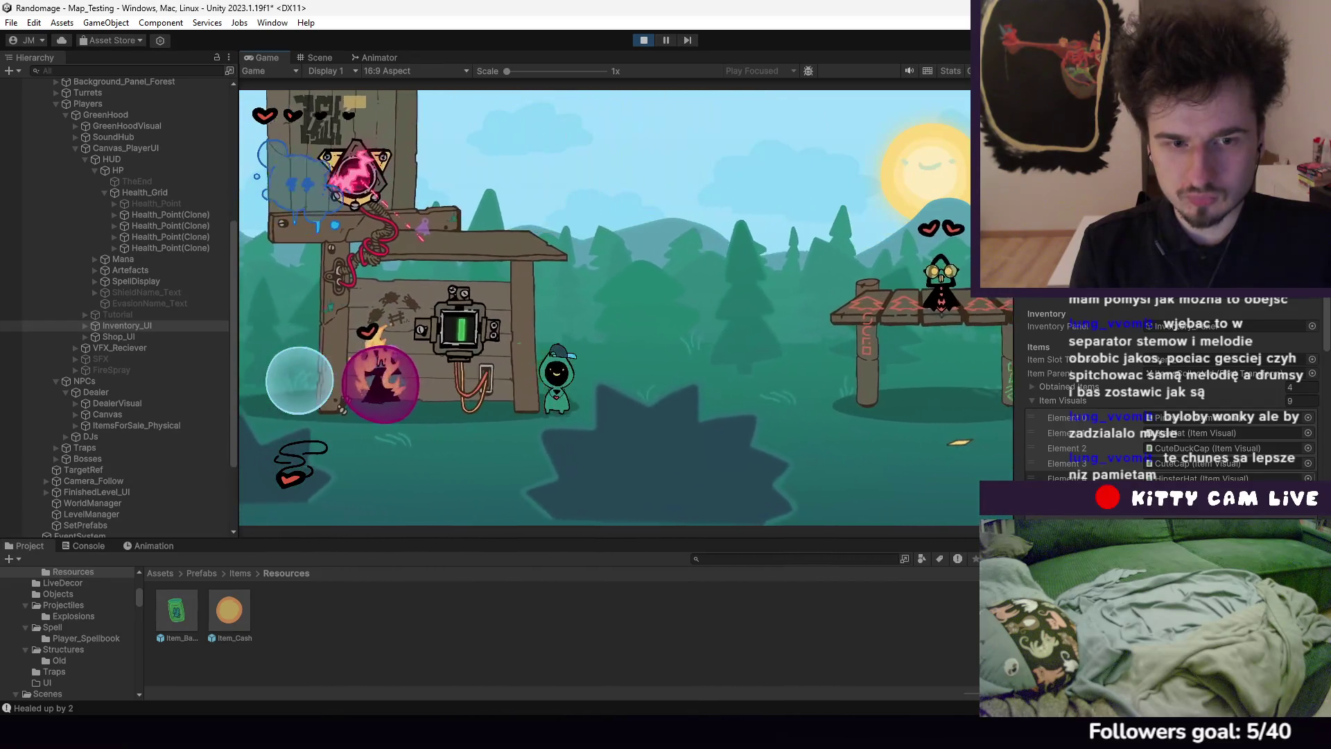
key("d")
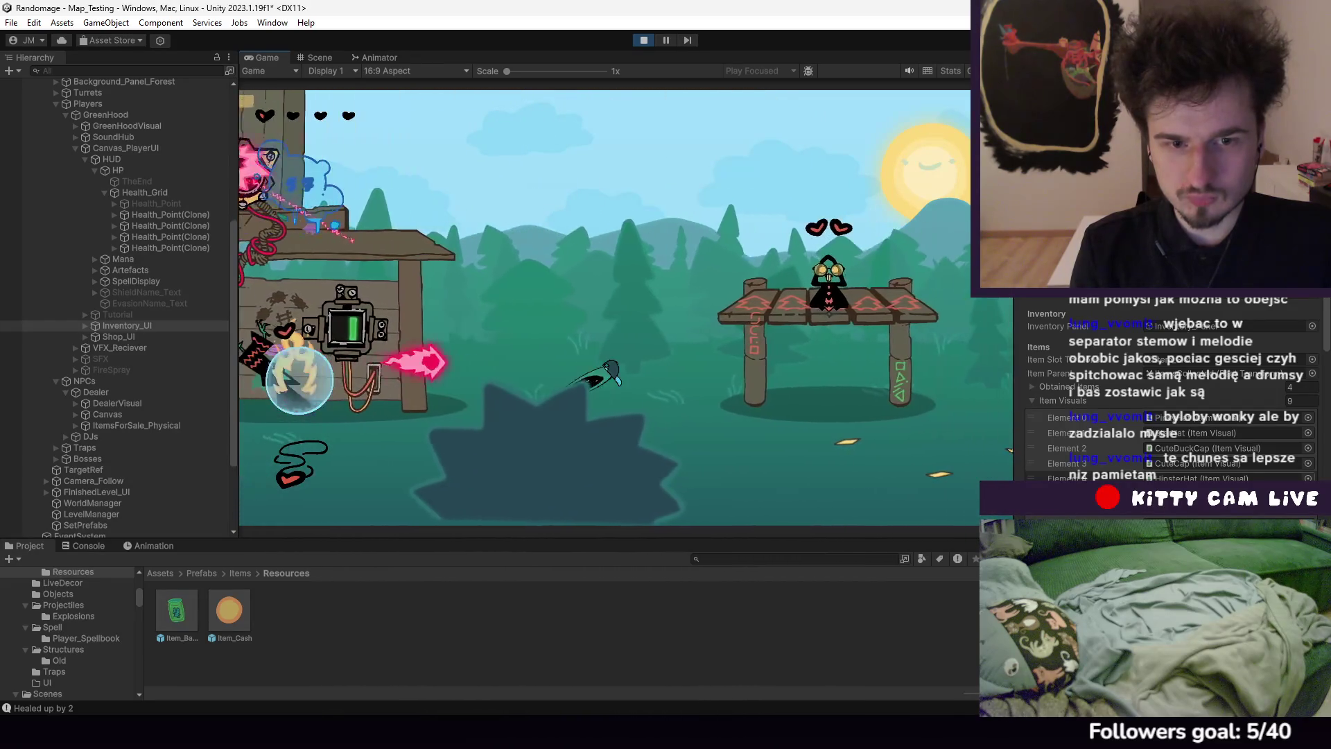